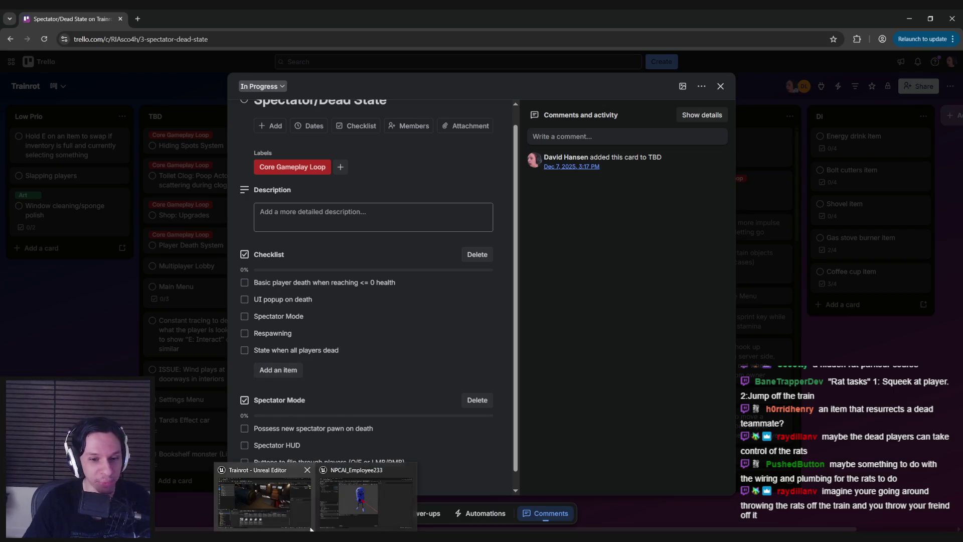
# Switch between the Trello Spectator/Dead State card and the Unreal train level, orbiting around the train car.
pyautogui.click(263, 497)
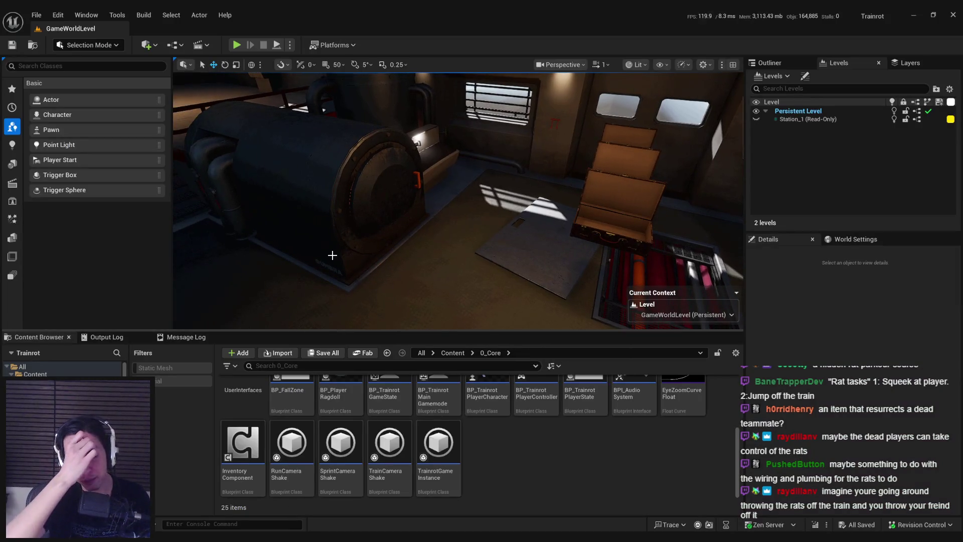
pyautogui.moveTo(332, 255)
pyautogui.mouseDown()
pyautogui.moveTo(361, 279)
pyautogui.moveTo(459, 218)
pyautogui.moveTo(482, 219)
pyautogui.mouseUp()
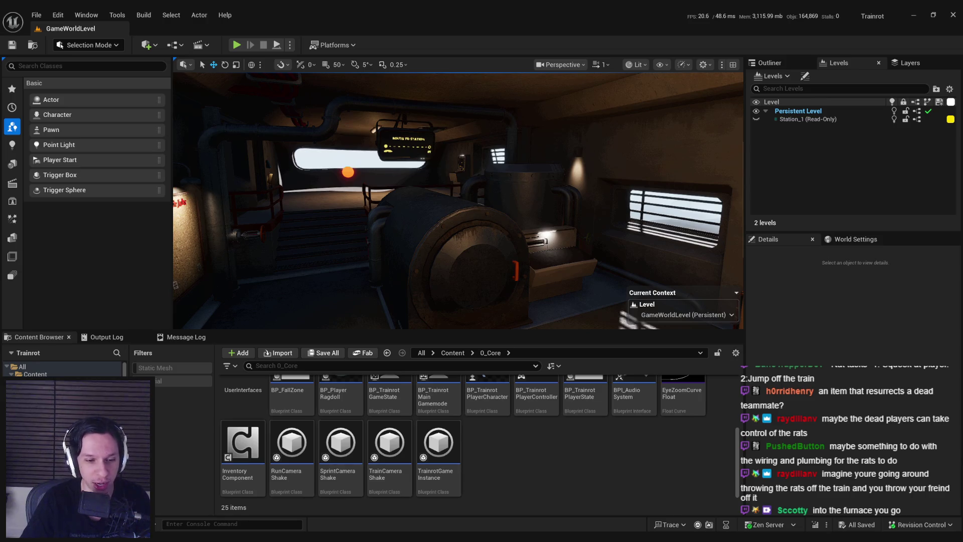
pyautogui.hotkey('alt', 'Tab')
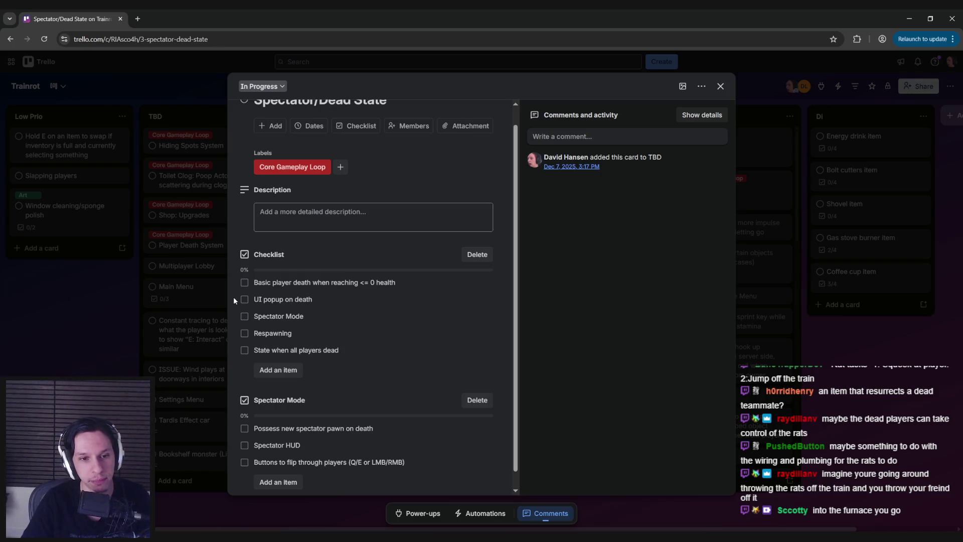
pyautogui.click(260, 482)
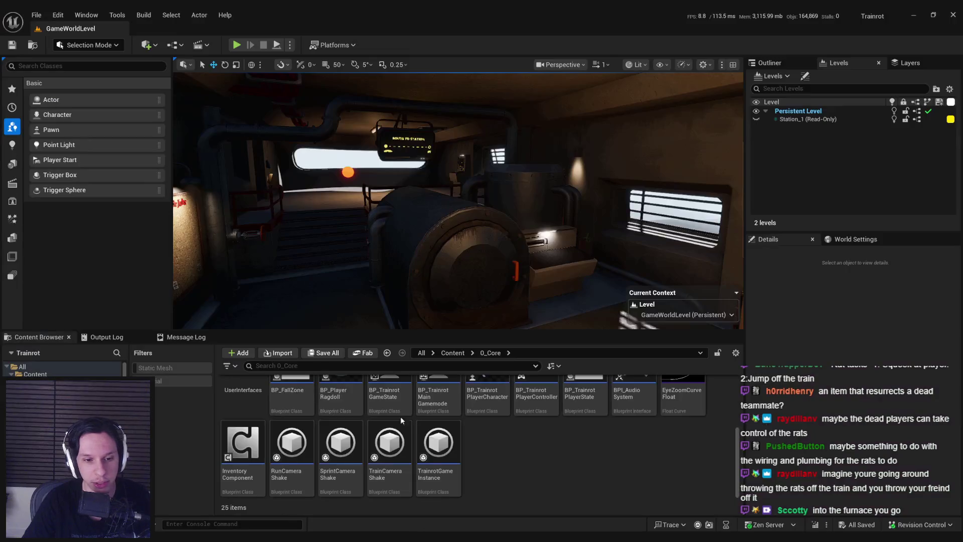
# Open BP_TrainrotPlayerCharacter's EventGraph and pan to the Event DamageActor, Add Impulse and Server Player Took Damage nodes.
pyautogui.doubleClick(486, 428)
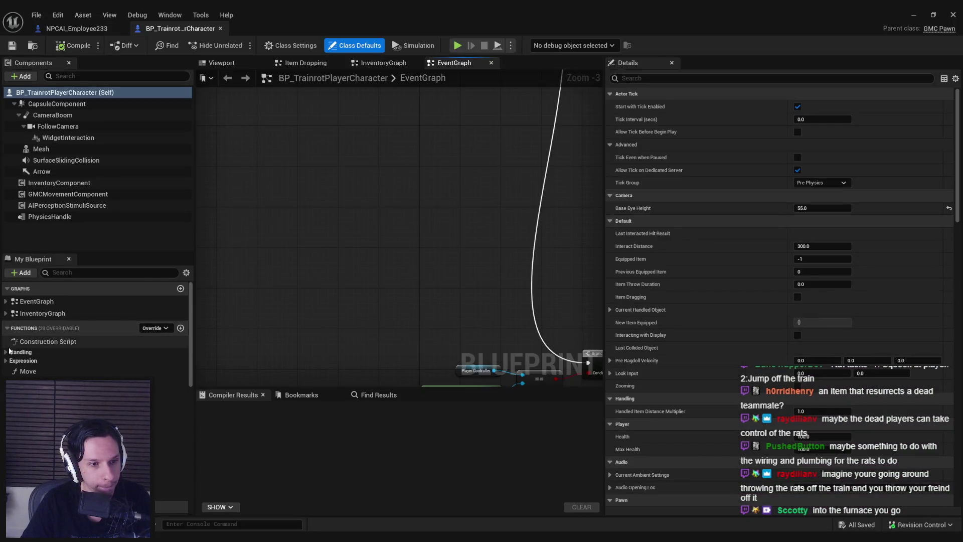
pyautogui.click(6, 302)
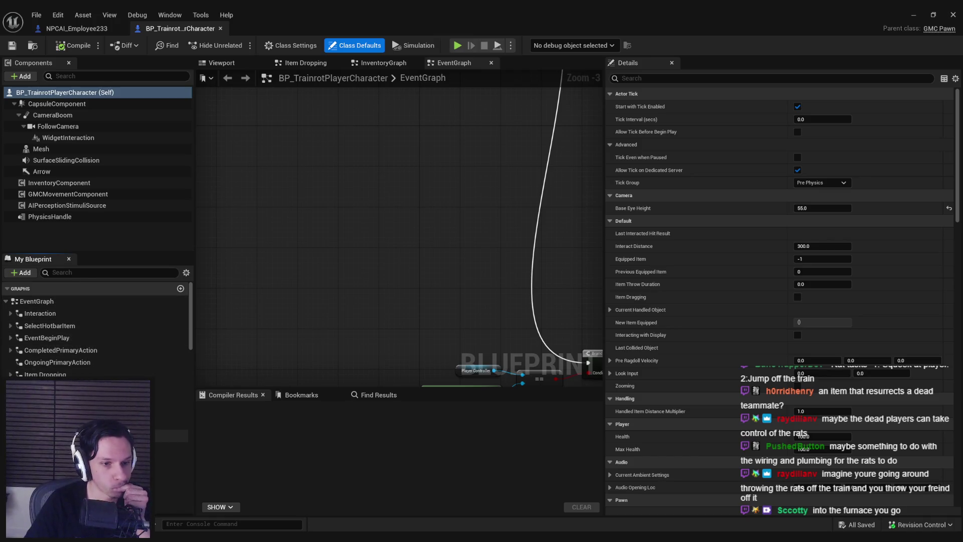
pyautogui.scroll(-2, 98, 331)
pyautogui.scroll(-2, 98, 331)
pyautogui.scroll(-2, 98, 331)
pyautogui.scroll(-1, 98, 331)
pyautogui.moveTo(474, 362); pyautogui.dragTo(323, 279)
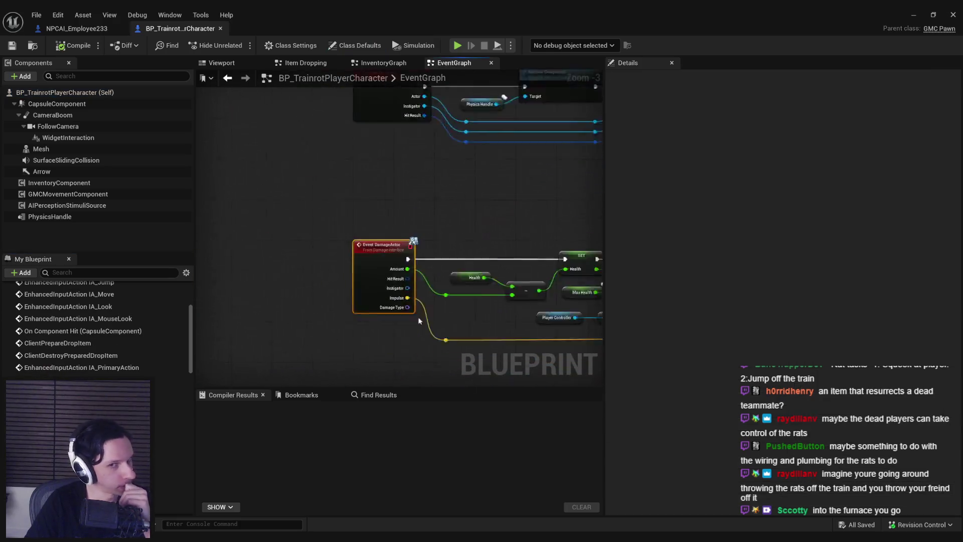
pyautogui.scroll(-1, 323, 279)
pyautogui.moveTo(427, 294); pyautogui.dragTo(375, 273)
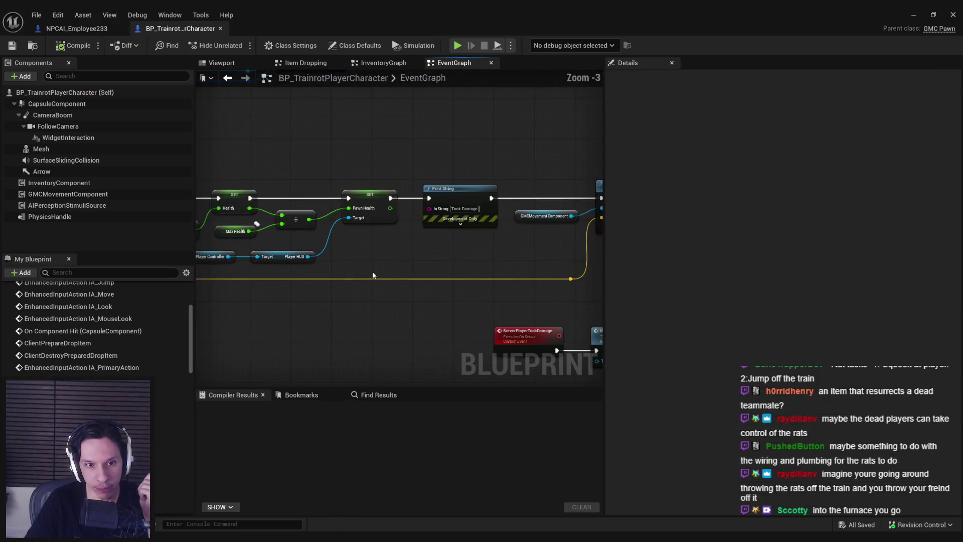
pyautogui.scroll(1, 461, 270)
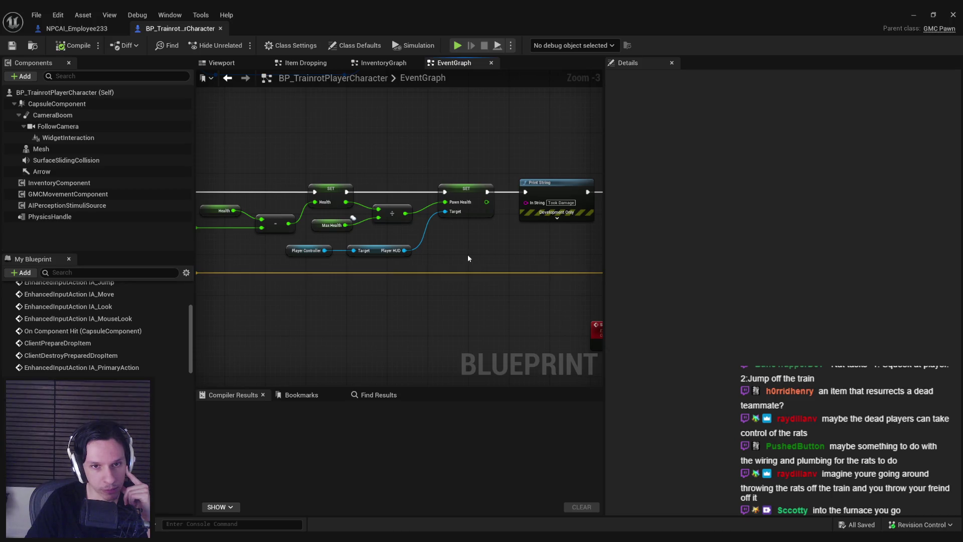
pyautogui.moveTo(467, 258); pyautogui.dragTo(261, 254)
pyautogui.moveTo(413, 274); pyautogui.dragTo(243, 272)
pyautogui.scroll(-1, 243, 272)
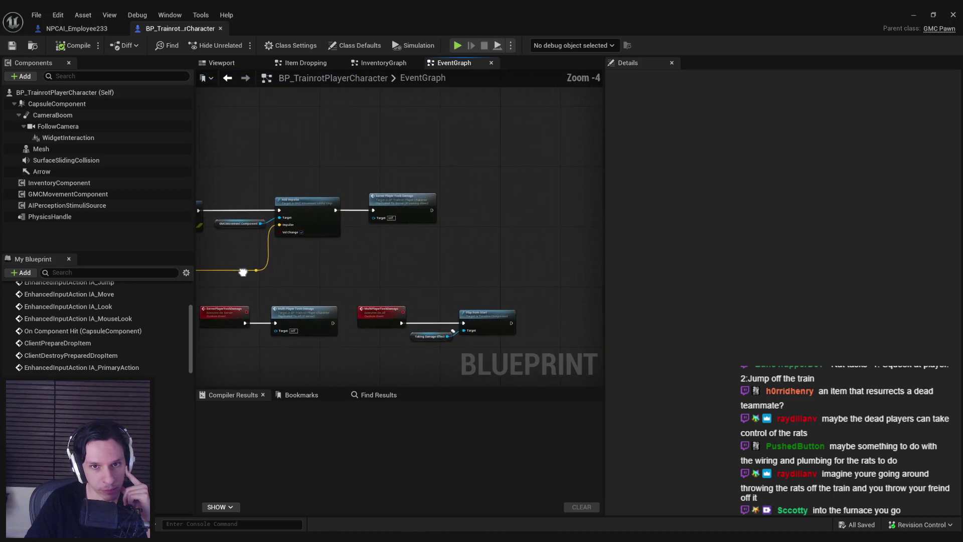
pyautogui.scroll(-1, 326, 277)
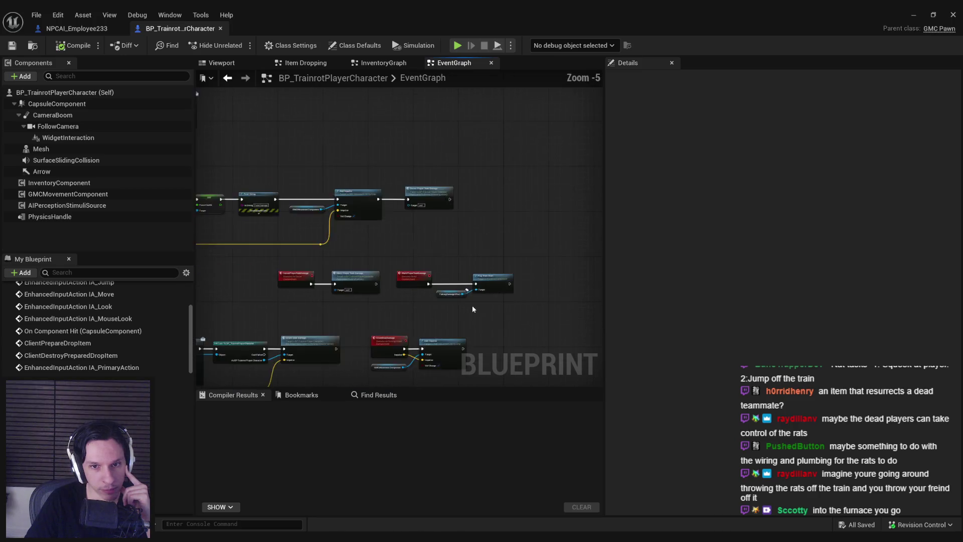
pyautogui.moveTo(472, 305); pyautogui.dragTo(561, 248)
pyautogui.scroll(-4, 554, 297)
pyautogui.scroll(-3, 517, 274)
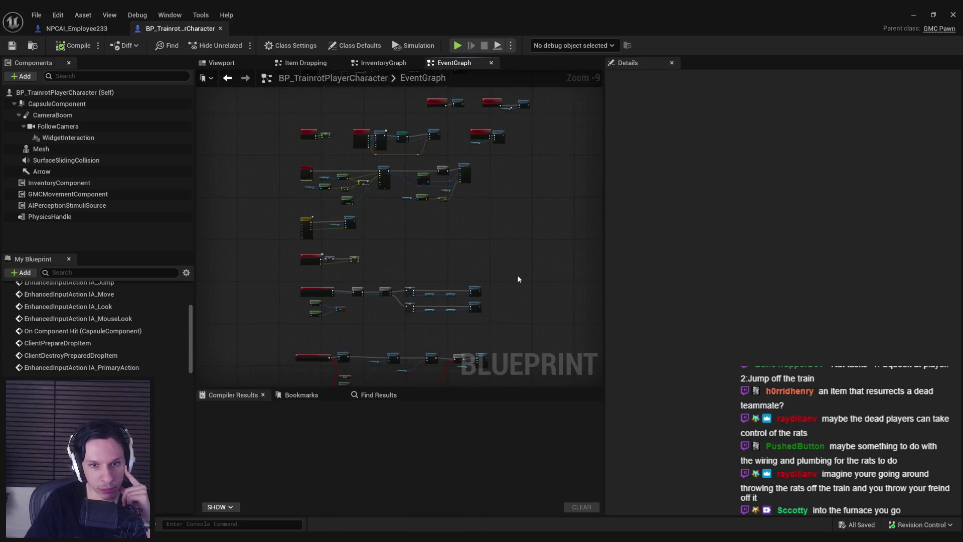
pyautogui.moveTo(521, 291); pyautogui.dragTo(478, 327)
pyautogui.scroll(8, 378, 255)
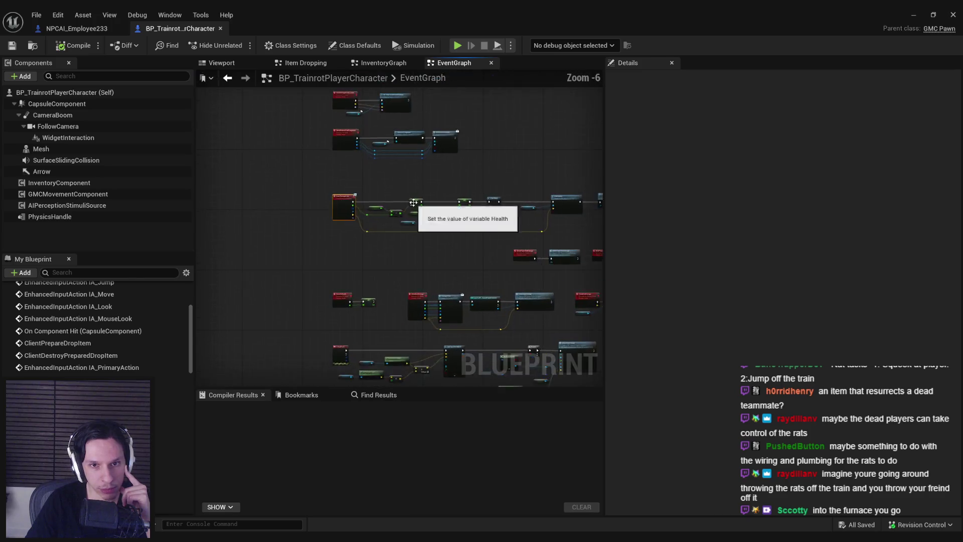
pyautogui.scroll(1, 427, 218)
pyautogui.scroll(-1, 528, 251)
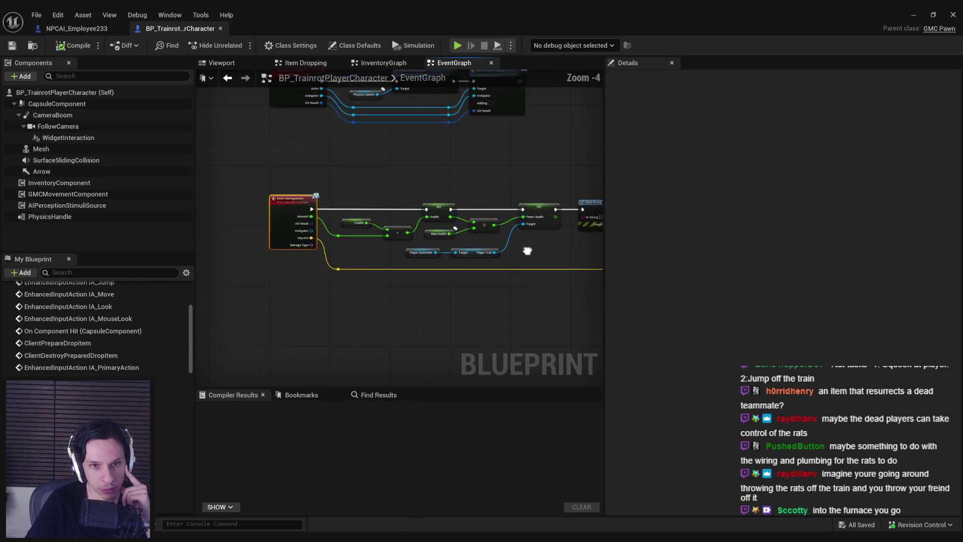
pyautogui.moveTo(527, 251); pyautogui.dragTo(226, 257)
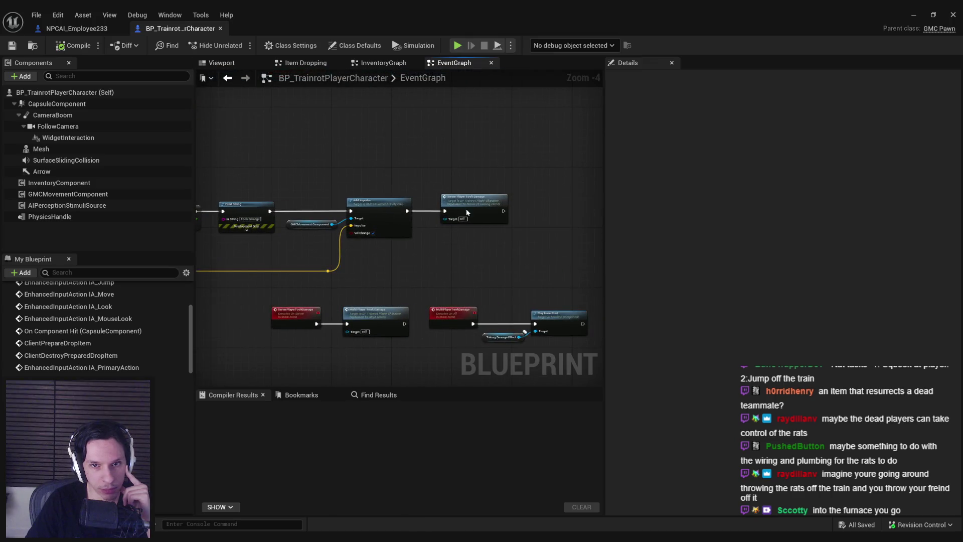
# Jump to the MultiPlayerTookDamage event and review the Health SET and Add Impulse nodes.
pyautogui.doubleClick(466, 209)
pyautogui.doubleClick(469, 227)
pyautogui.scroll(-3, 471, 227)
pyautogui.click(323, 281)
pyautogui.moveTo(323, 281)
pyautogui.mouseDown()
pyautogui.moveTo(533, 273)
pyautogui.moveTo(263, 229)
pyautogui.moveTo(265, 269)
pyautogui.mouseUp()
pyautogui.scroll(-1, 264, 230)
pyautogui.scroll(-2, 263, 230)
pyautogui.scroll(3, 265, 269)
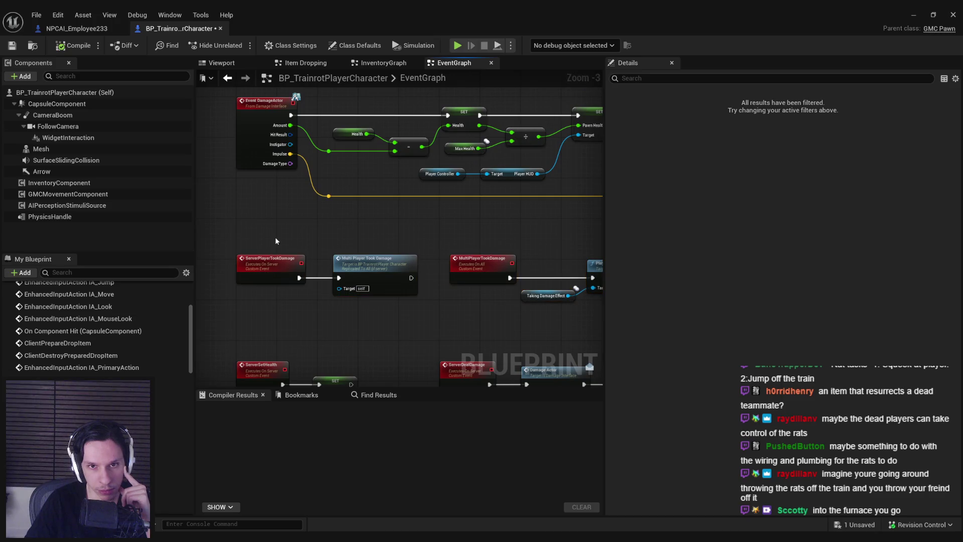
pyautogui.scroll(-1, 323, 229)
pyautogui.moveTo(322, 229); pyautogui.dragTo(321, 256)
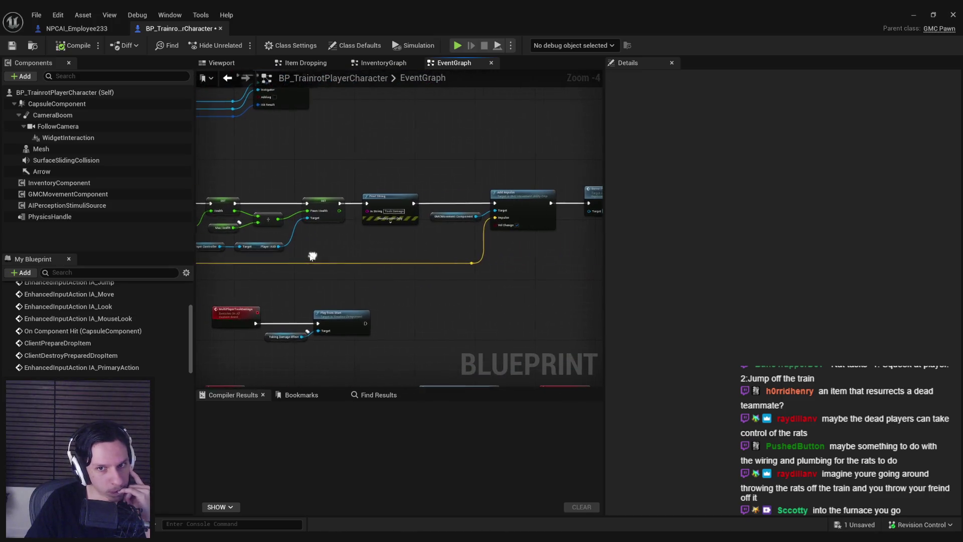
pyautogui.scroll(1, 329, 245)
pyautogui.scroll(1, 415, 239)
pyautogui.click(376, 209)
pyautogui.click(490, 261)
pyautogui.scroll(-1, 490, 260)
pyautogui.moveTo(422, 256); pyautogui.dragTo(205, 264)
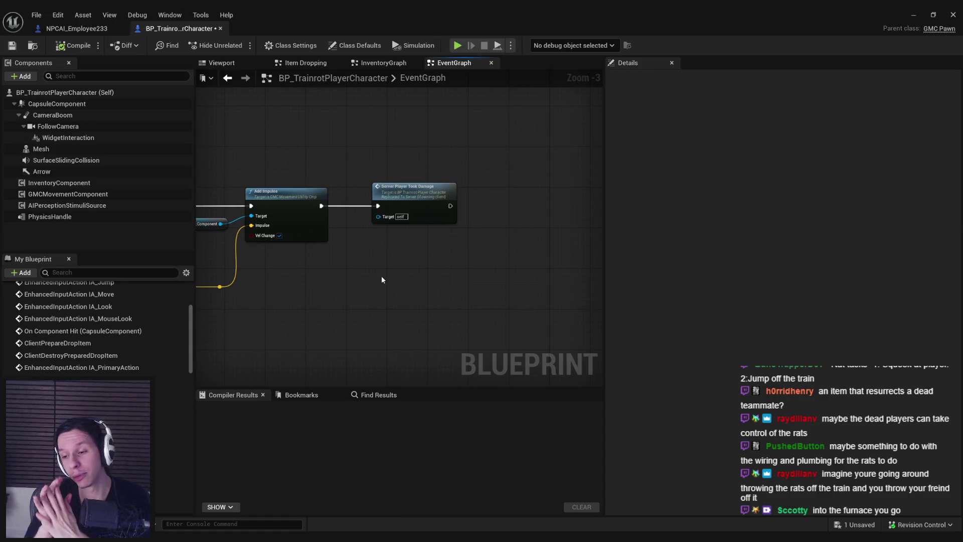
# Add a Branch node on the execution wire after Server Player Took Damage.
pyautogui.click(403, 196)
pyautogui.click(419, 244)
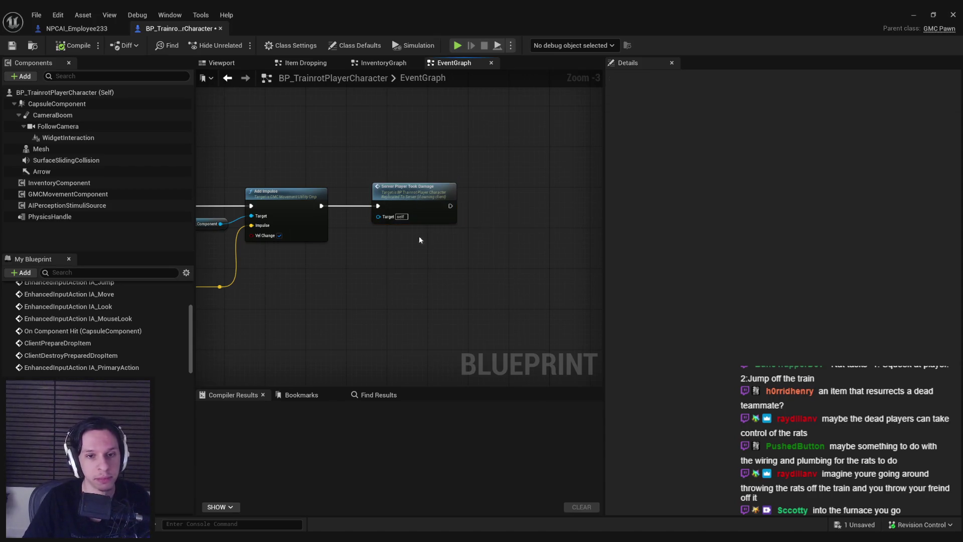
pyautogui.scroll(-2, 396, 251)
pyautogui.scroll(1, 514, 241)
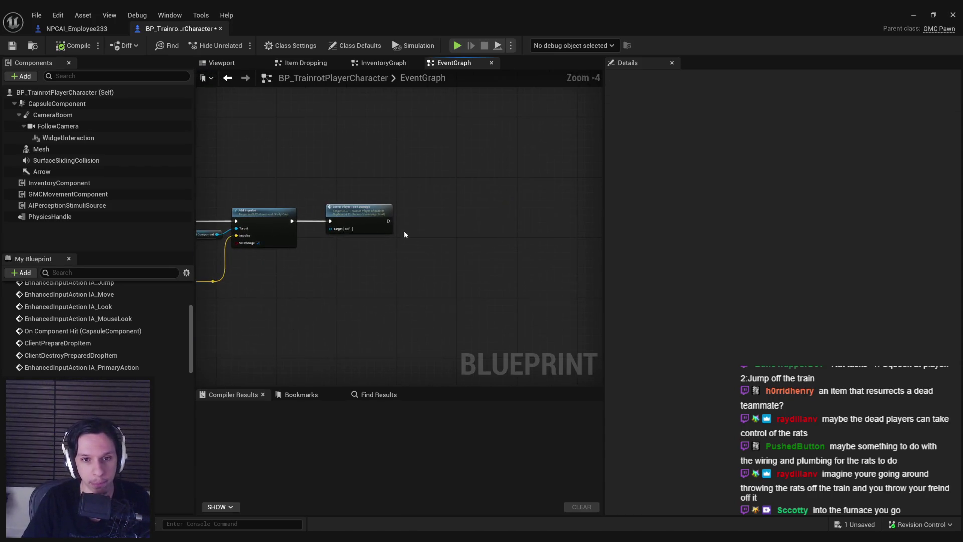
pyautogui.click(399, 222)
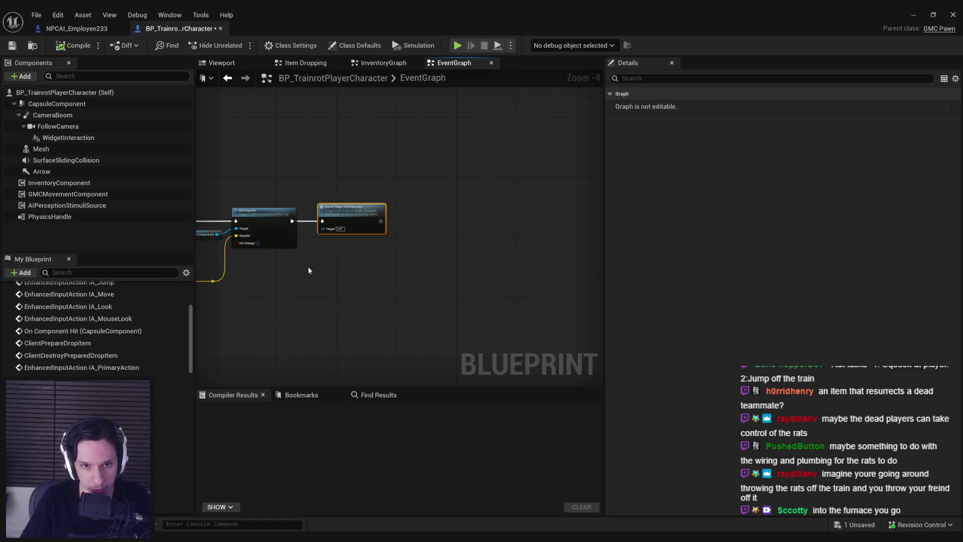
pyautogui.moveTo(312, 268); pyautogui.dragTo(553, 257)
pyautogui.moveTo(408, 243); pyautogui.dragTo(580, 247)
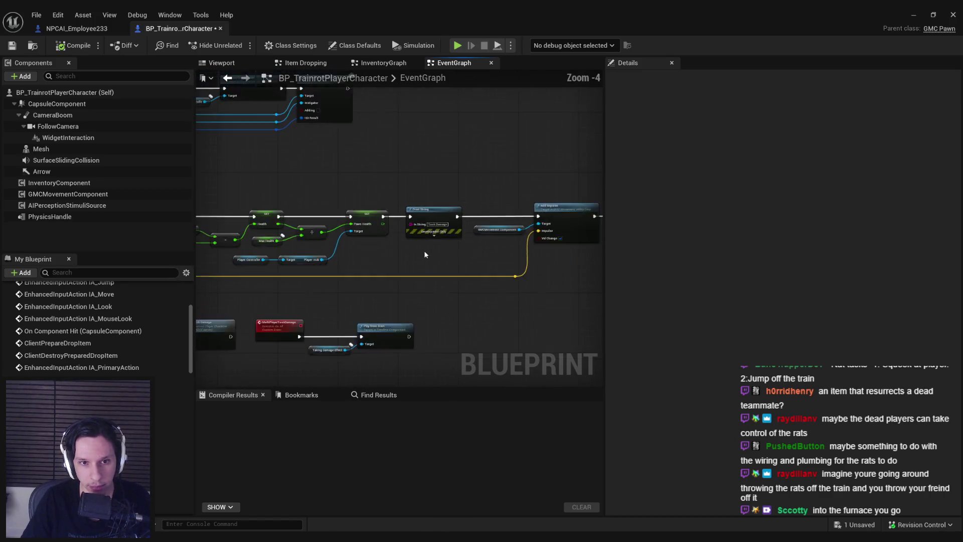
pyautogui.scroll(2, 579, 247)
pyautogui.moveTo(419, 208); pyautogui.dragTo(474, 208)
pyautogui.write('branc')
pyautogui.click(519, 298)
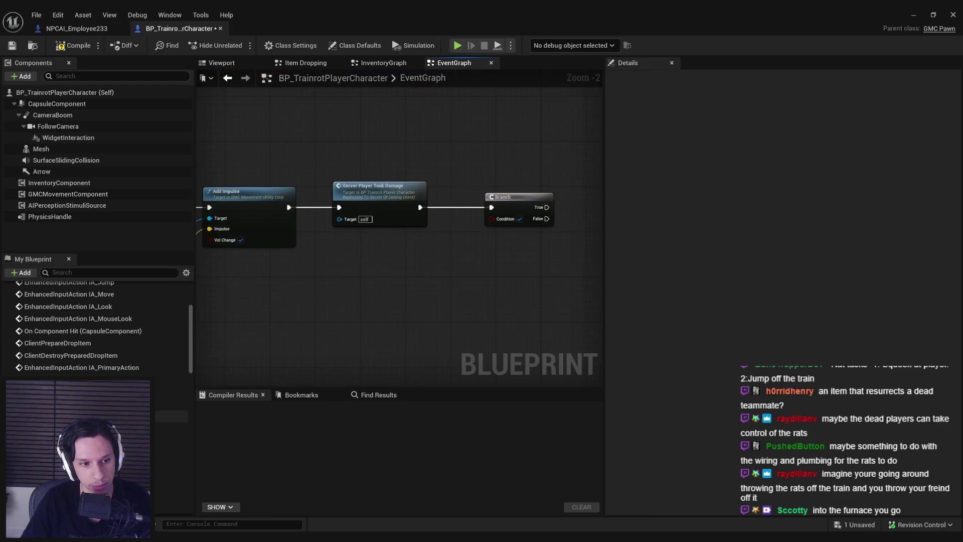
pyautogui.scroll(-2, 113, 339)
pyautogui.scroll(-2, 113, 339)
pyautogui.scroll(-2, 114, 339)
pyautogui.scroll(-3, 113, 339)
pyautogui.scroll(-2, 98, 331)
pyautogui.scroll(-2, 98, 331)
pyautogui.scroll(-2, 98, 332)
pyautogui.scroll(-2, 97, 330)
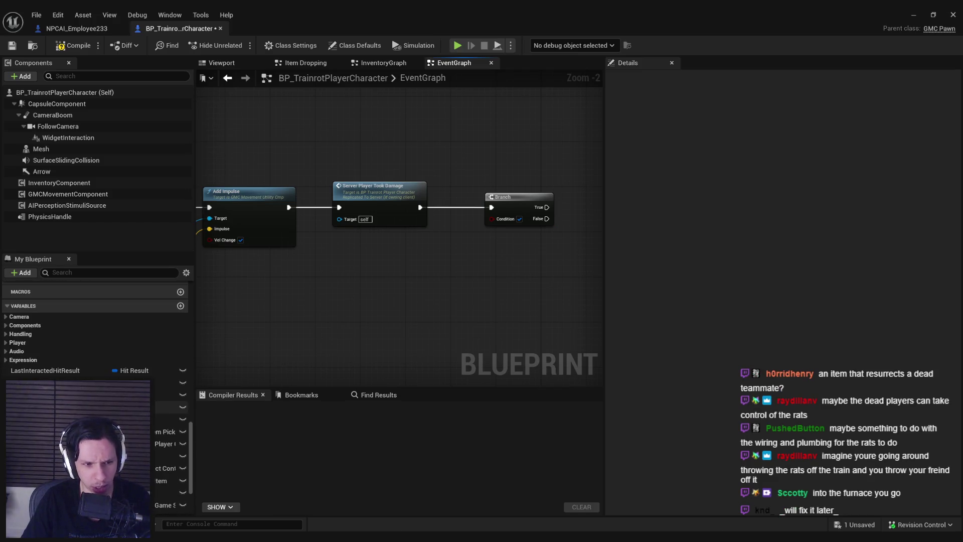
# Feed the Branch condition with a Health getter compared by <= 0.
pyautogui.click(16, 342)
pyautogui.moveTo(25, 352)
pyautogui.mouseDown()
pyautogui.moveTo(484, 269)
pyautogui.moveTo(406, 257)
pyautogui.moveTo(445, 272)
pyautogui.moveTo(491, 219)
pyautogui.mouseUp()
pyautogui.click(484, 270)
pyautogui.write('<=')
pyautogui.press('Return')
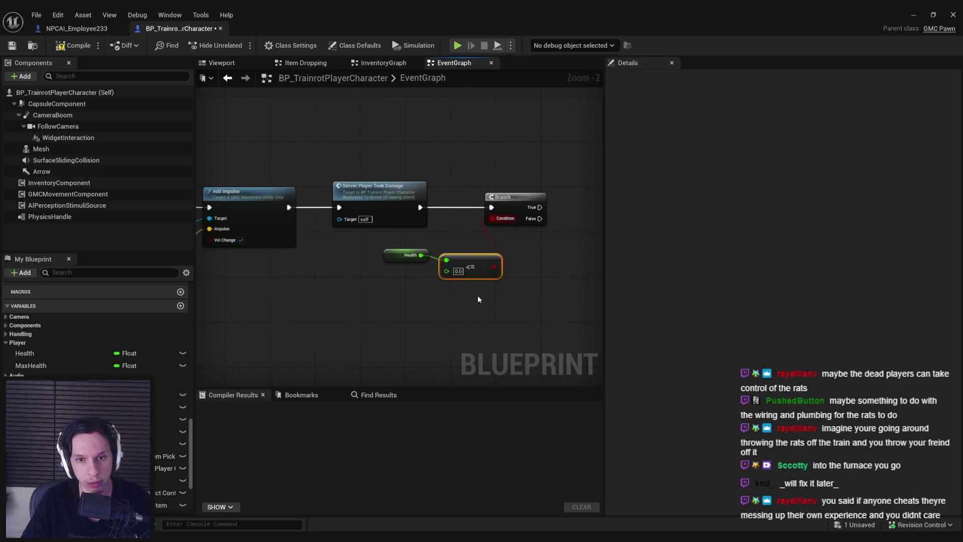
pyautogui.moveTo(472, 262); pyautogui.dragTo(449, 256)
# Comment the Branch node 'Death state check' and compile the Blueprint.
pyautogui.rightClick(516, 203)
pyautogui.click(561, 432)
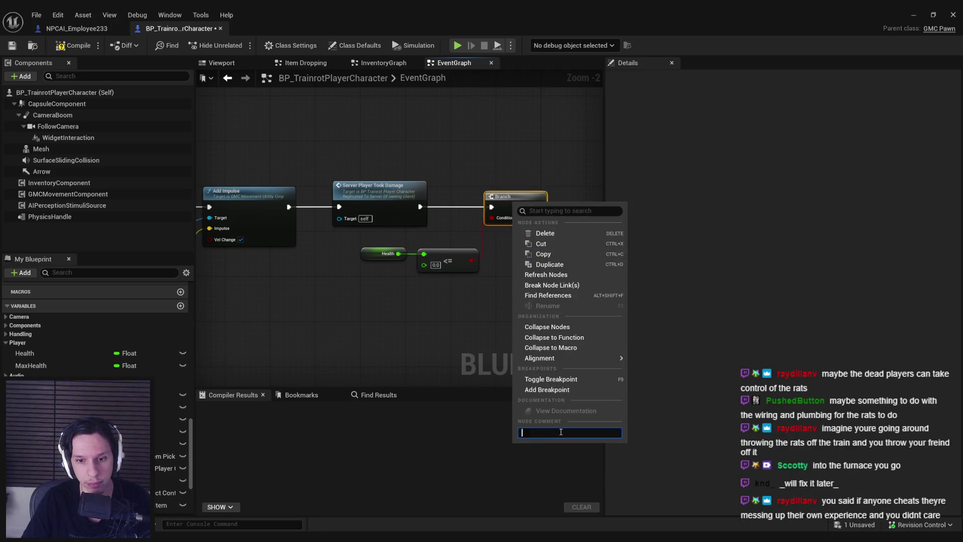
pyautogui.write('Death state che')
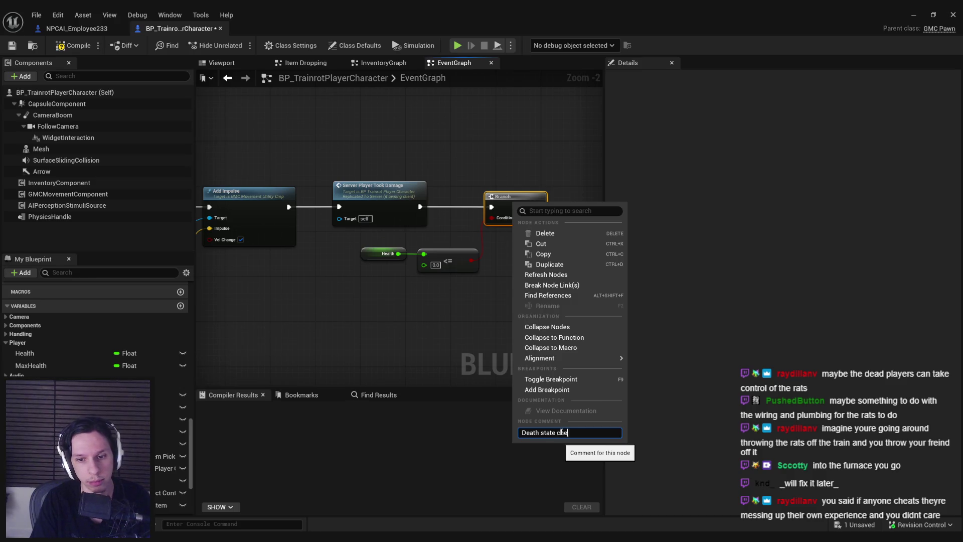
pyautogui.write('ck')
pyautogui.press('Return')
pyautogui.moveTo(491, 325); pyautogui.dragTo(383, 347)
pyautogui.click(75, 45)
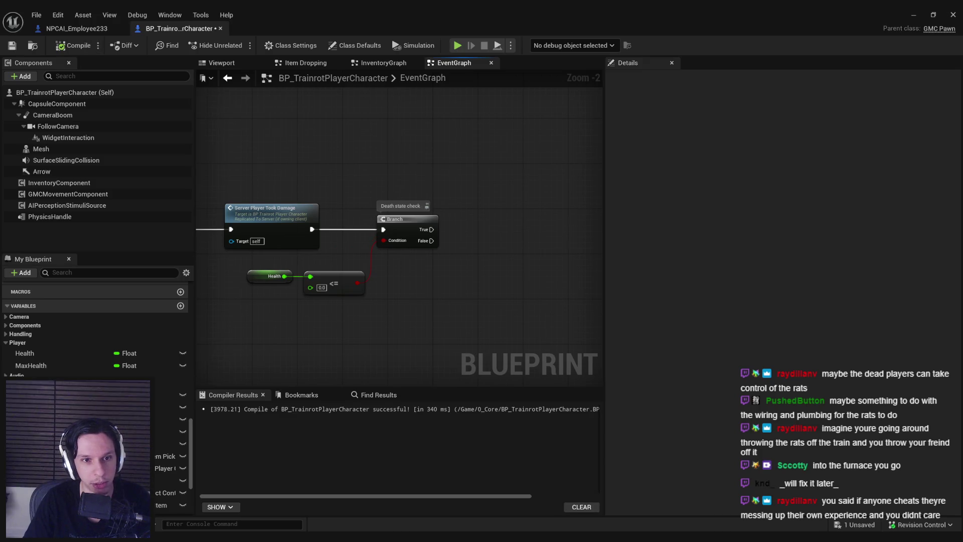
pyautogui.scroll(-2, 531, 217)
pyautogui.scroll(1, 530, 217)
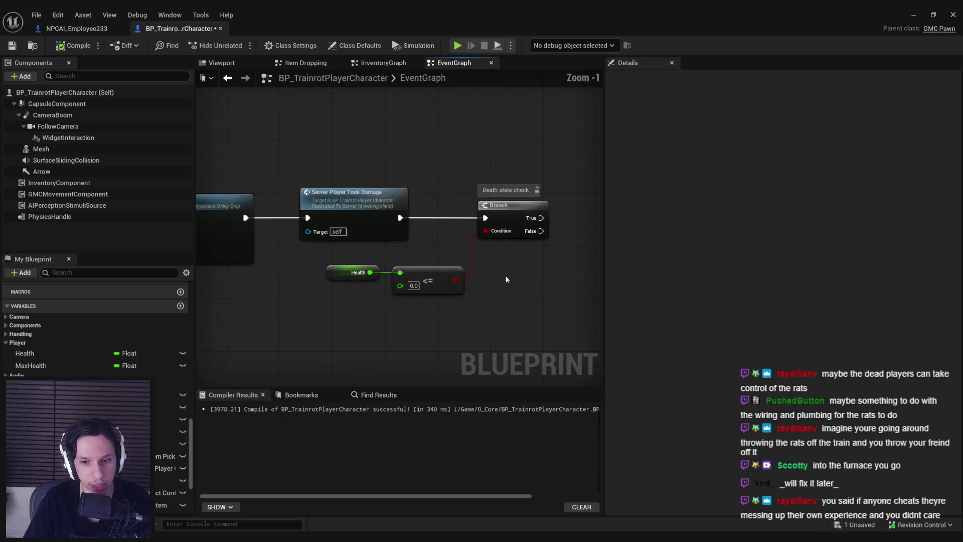
pyautogui.moveTo(516, 216); pyautogui.dragTo(447, 264)
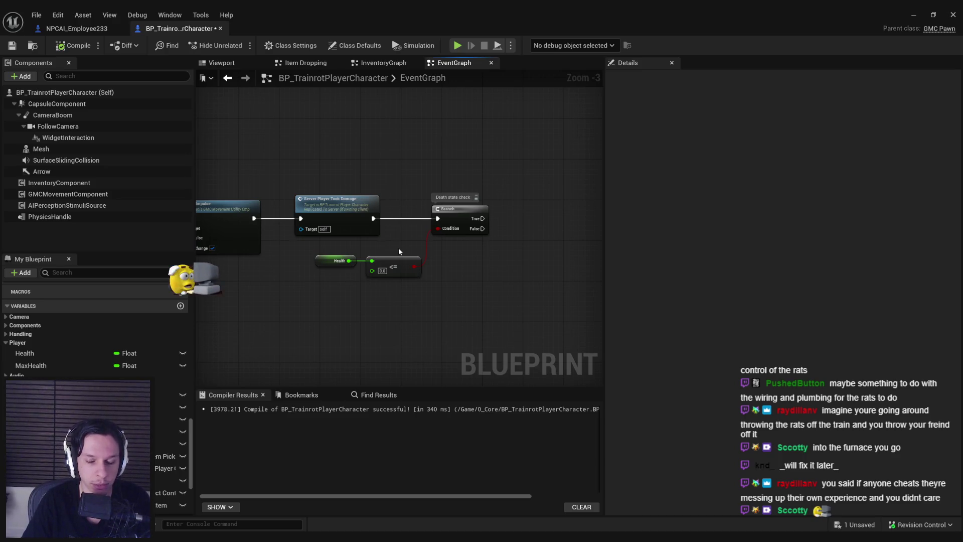
pyautogui.scroll(-1, 399, 252)
pyautogui.scroll(2, 383, 240)
pyautogui.scroll(-2, 382, 239)
pyautogui.moveTo(268, 191)
pyautogui.mouseDown()
pyautogui.moveTo(497, 273)
pyautogui.moveTo(348, 252)
pyautogui.mouseUp()
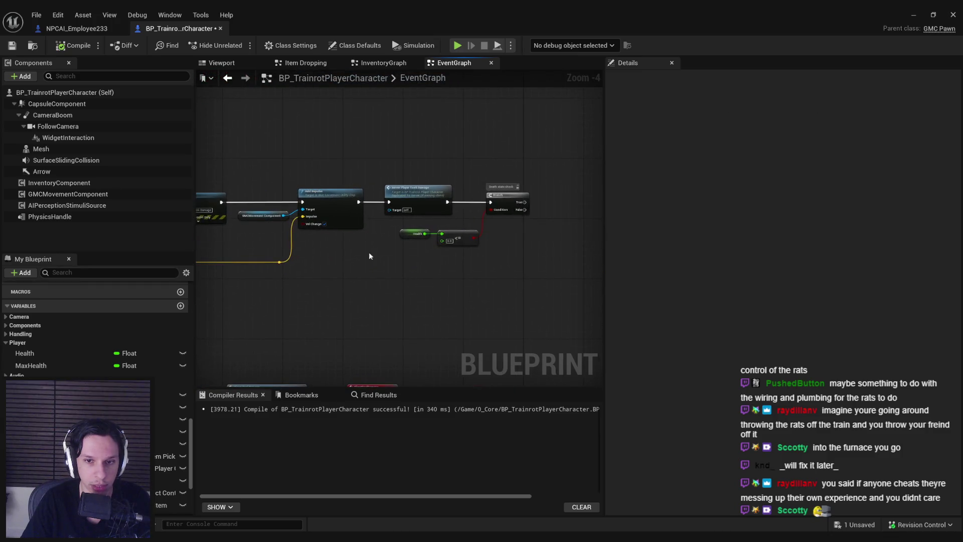
pyautogui.scroll(4, 349, 255)
pyautogui.scroll(-1, 392, 244)
pyautogui.scroll(-1, 296, 256)
pyautogui.moveTo(296, 256); pyautogui.dragTo(342, 284)
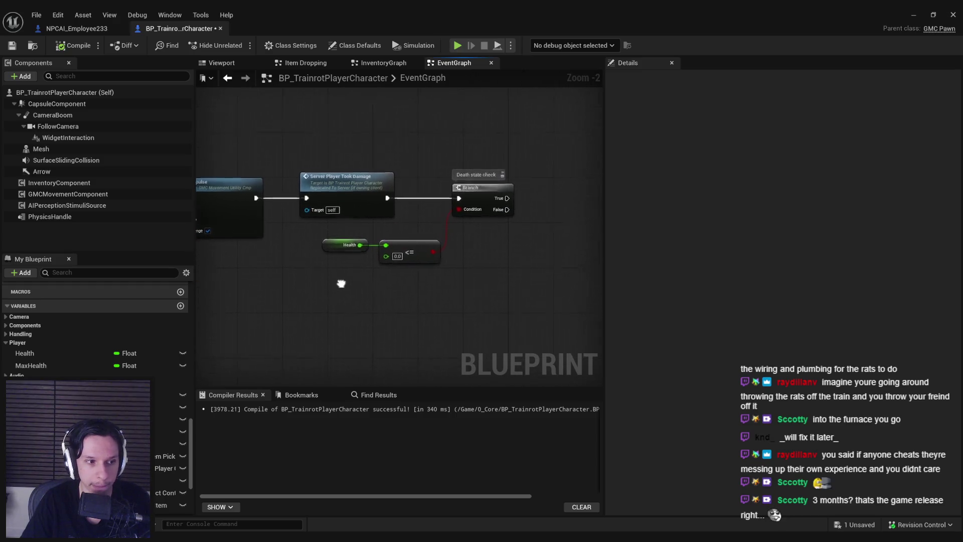
pyautogui.moveTo(342, 284); pyautogui.dragTo(433, 279)
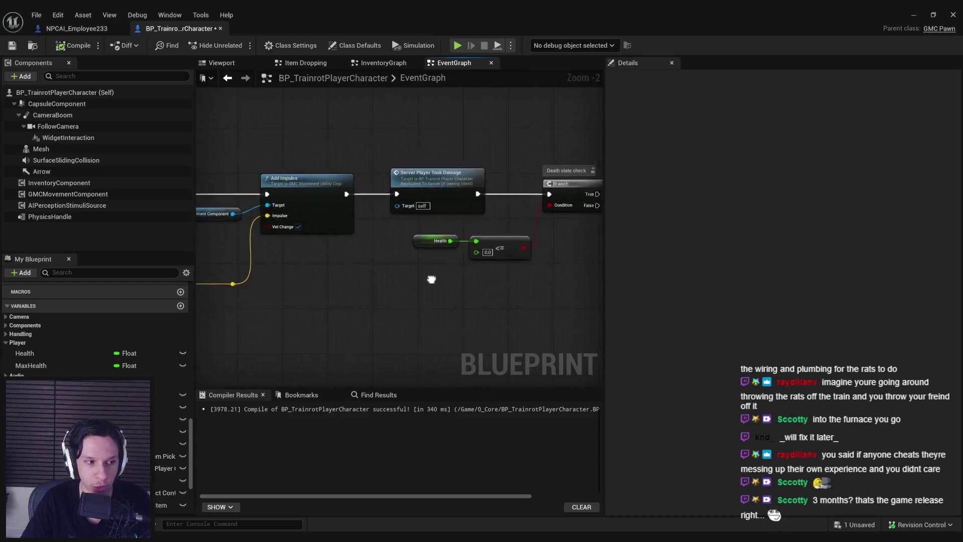
pyautogui.scroll(-2, 432, 280)
pyautogui.scroll(-2, 327, 252)
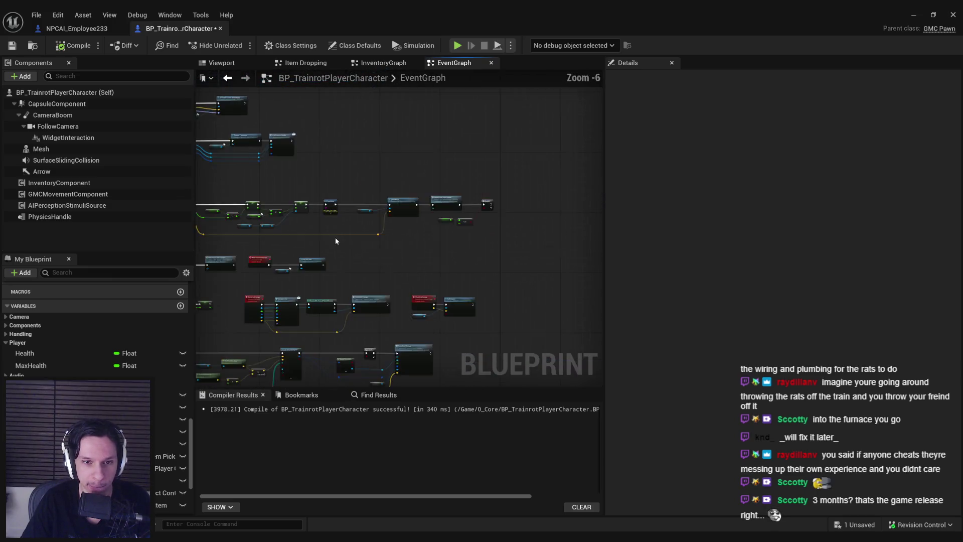
pyautogui.scroll(-2, 445, 221)
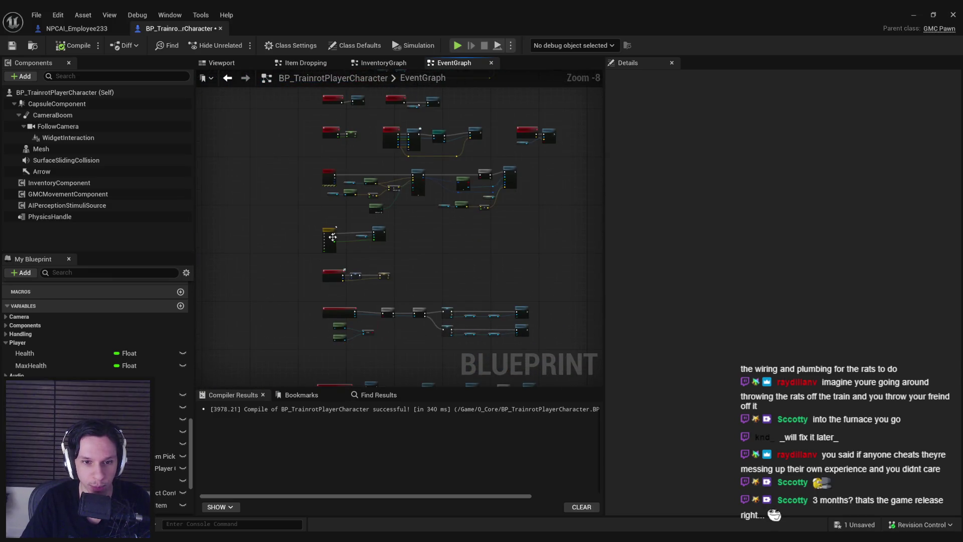
pyautogui.scroll(1, 388, 290)
pyautogui.scroll(1, 373, 248)
pyautogui.scroll(1, 378, 317)
pyautogui.scroll(2, 267, 213)
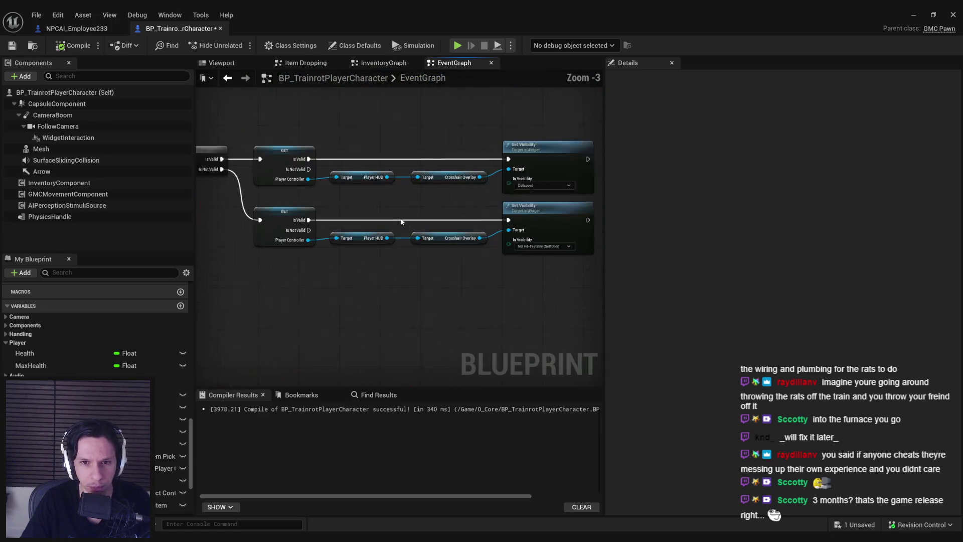
pyautogui.scroll(-2, 296, 258)
pyautogui.moveTo(295, 258); pyautogui.dragTo(467, 239)
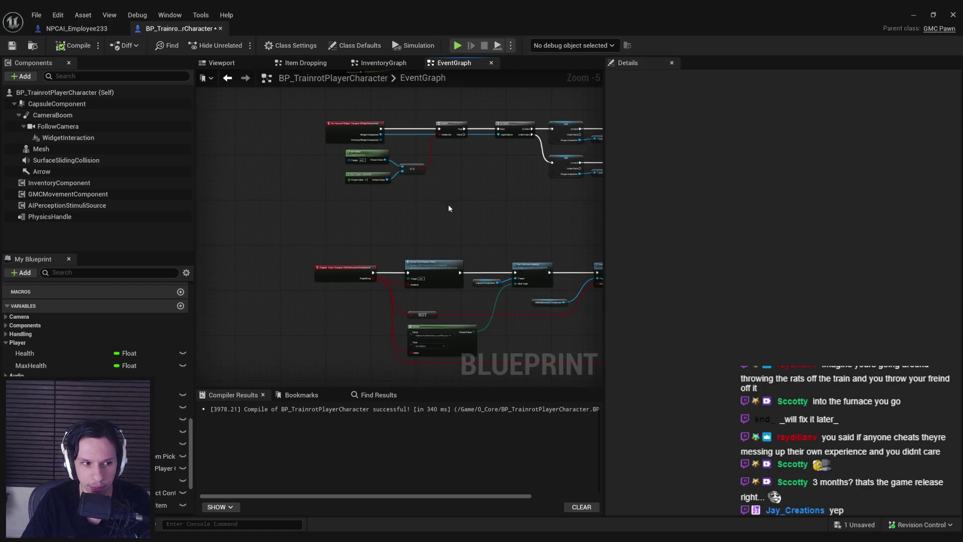
pyautogui.scroll(-3, 449, 208)
pyautogui.scroll(3, 406, 190)
pyautogui.scroll(2, 387, 192)
pyautogui.moveTo(460, 245); pyautogui.dragTo(397, 270)
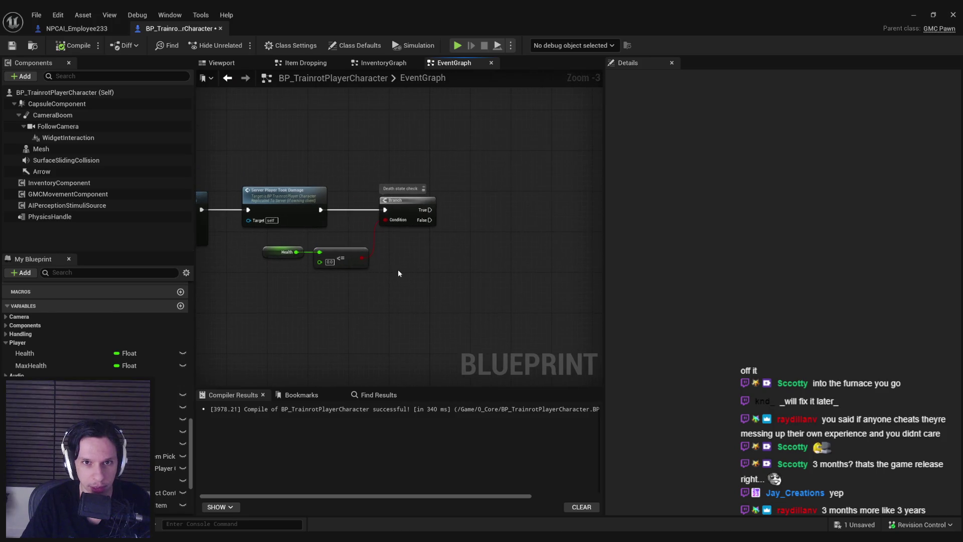
pyautogui.hotkey('ctrl', 's')
# Tidy the Health and <= nodes beside the branch and save the Blueprint.
pyautogui.click(474, 384)
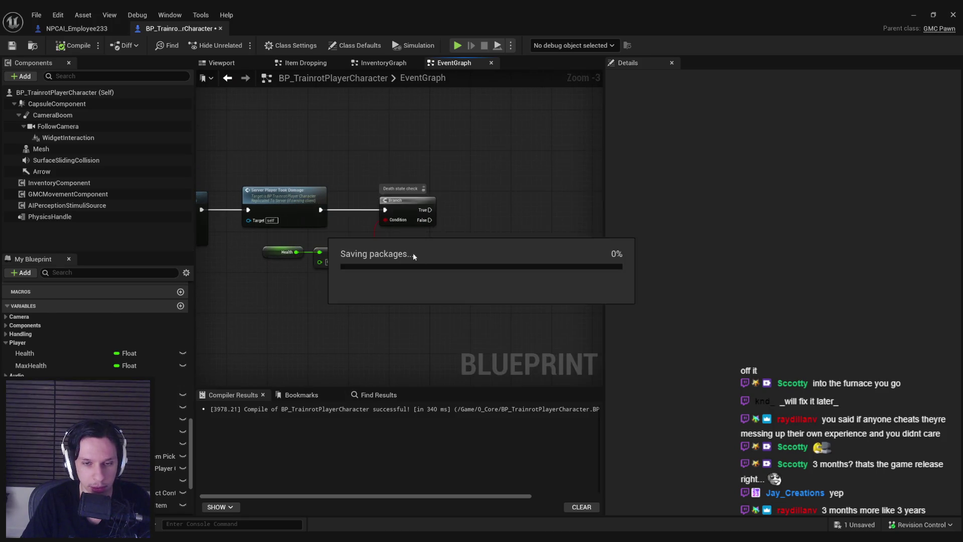
pyautogui.scroll(2, 400, 240)
pyautogui.moveTo(434, 315); pyautogui.dragTo(331, 255)
pyautogui.moveTo(403, 267); pyautogui.dragTo(390, 266)
pyautogui.click(403, 243)
pyautogui.moveTo(418, 262); pyautogui.dragTo(423, 263)
pyautogui.click(429, 300)
pyautogui.hotkey('ctrl', 's')
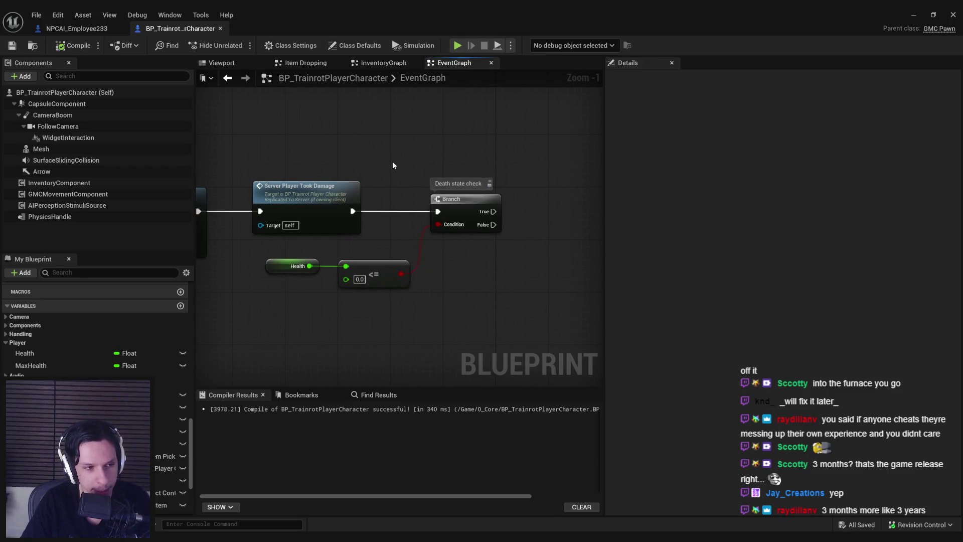
pyautogui.scroll(-2, 443, 278)
# Add a Print String 'Player died' off the Branch's True output.
pyautogui.moveTo(436, 251); pyautogui.dragTo(389, 236)
pyautogui.scroll(5, 183, 417)
pyautogui.scroll(5, 183, 417)
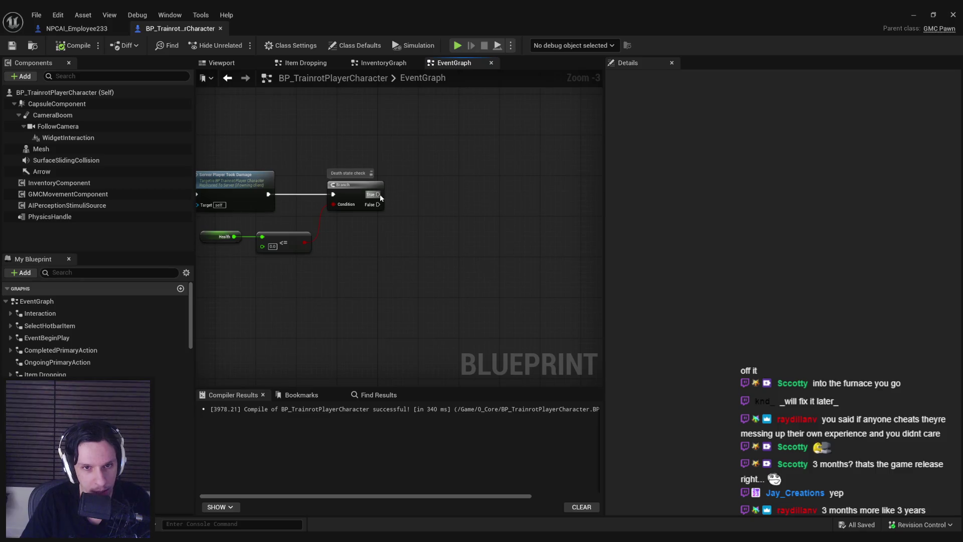
pyautogui.moveTo(378, 194); pyautogui.dragTo(444, 189)
pyautogui.write('print string')
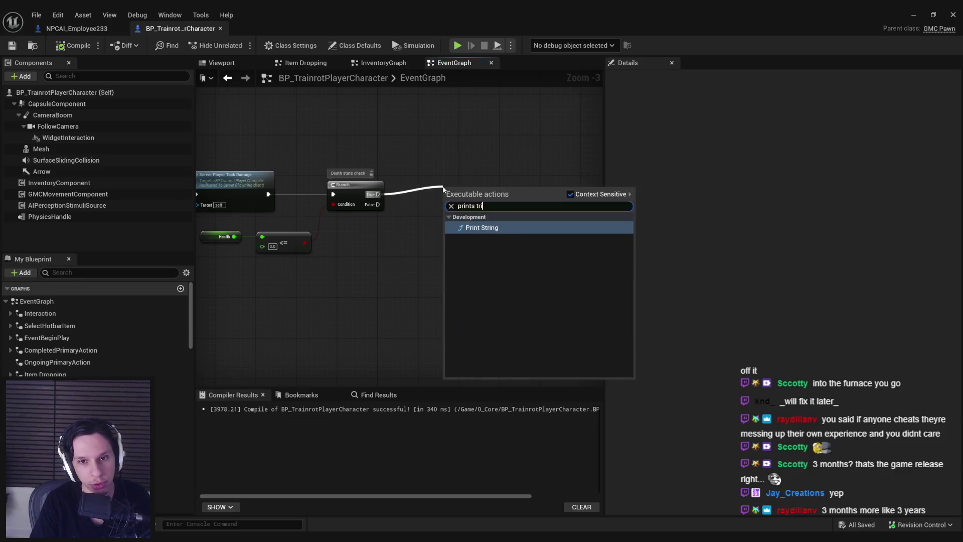
pyautogui.press('Return')
pyautogui.scroll(2, 425, 187)
pyautogui.click(447, 211)
pyautogui.write('You died')
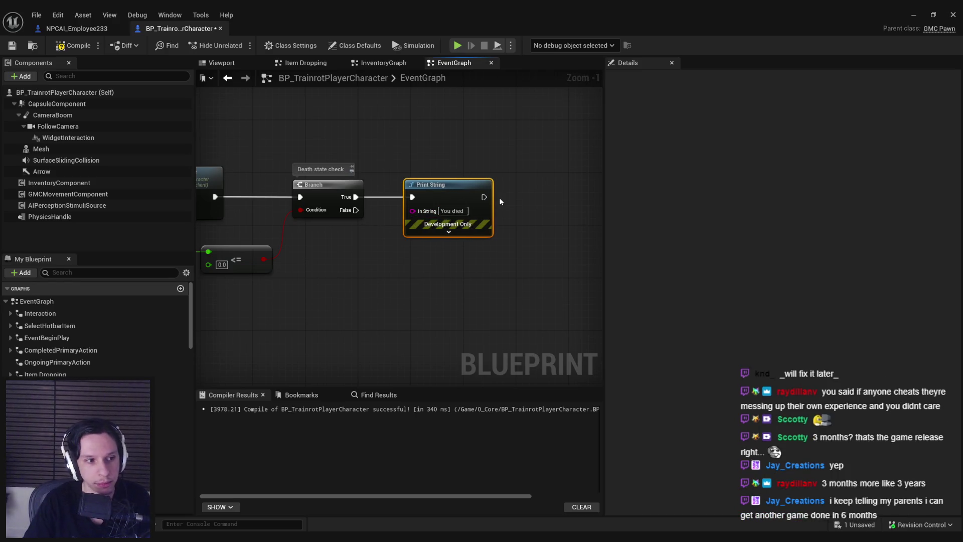
pyautogui.moveTo(450, 188); pyautogui.dragTo(444, 187)
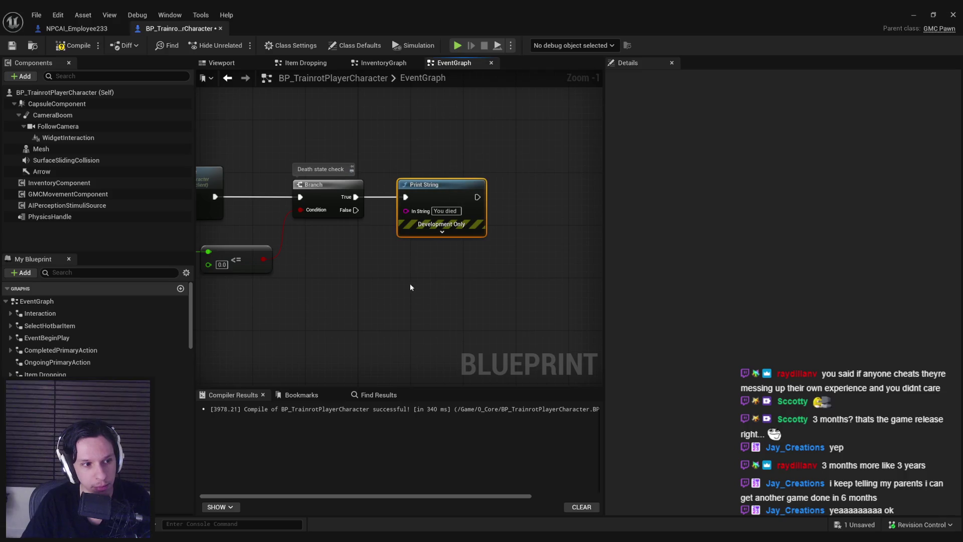
pyautogui.click(410, 283)
pyautogui.click(445, 211)
pyautogui.write('Player died')
pyautogui.moveTo(328, 244); pyautogui.dragTo(421, 211)
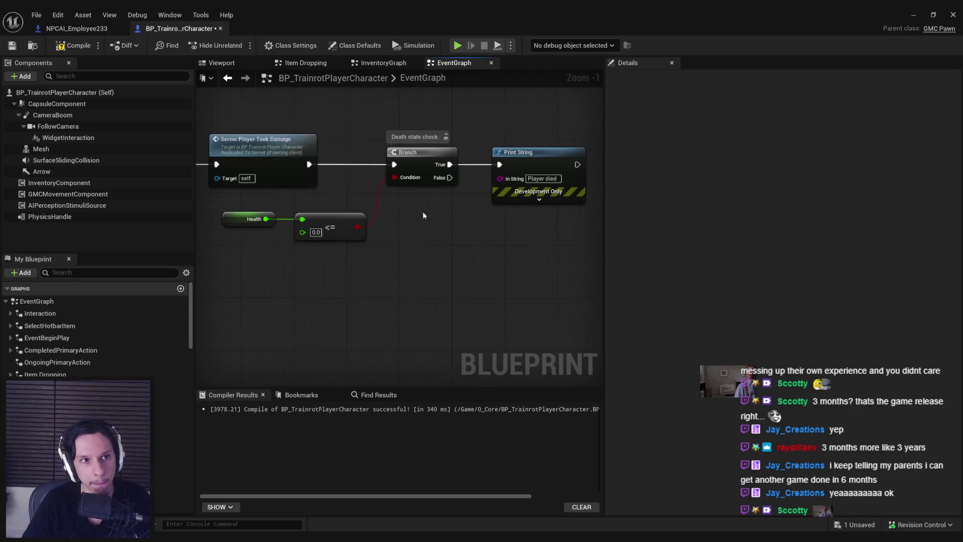
# Compile and save the character Blueprint.
pyautogui.click(76, 45)
pyautogui.scroll(-1, 374, 233)
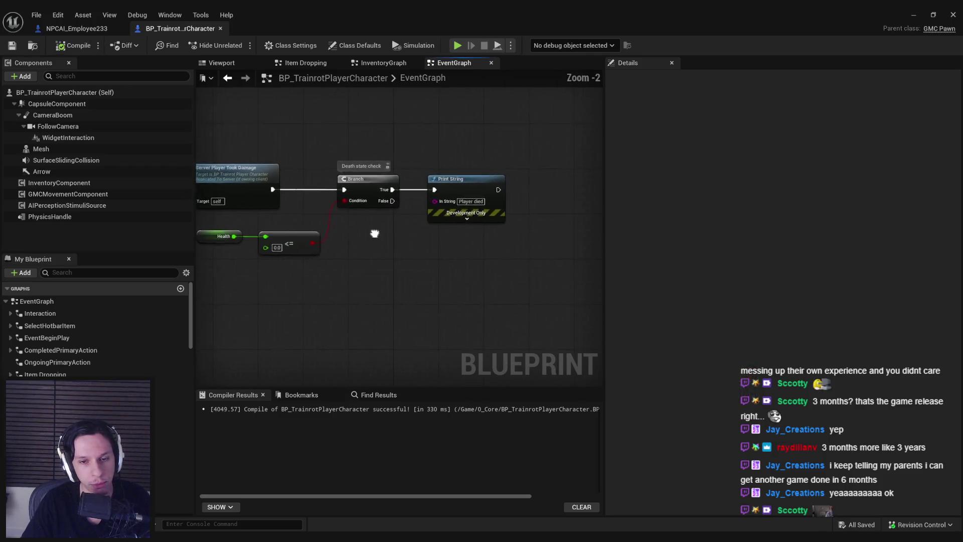
pyautogui.scroll(1, 352, 247)
pyautogui.moveTo(449, 189); pyautogui.dragTo(455, 189)
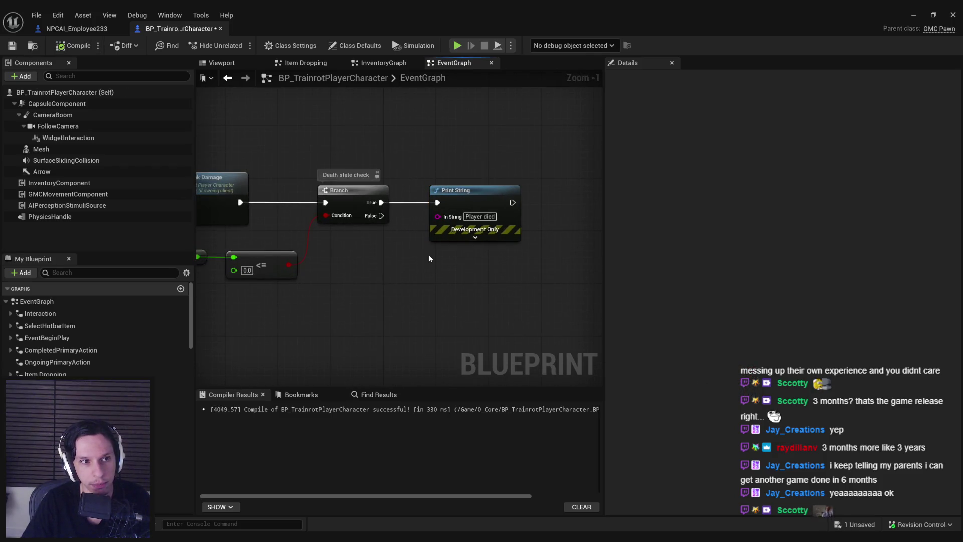
pyautogui.hotkey('ctrl', 's')
pyautogui.scroll(-2, 429, 257)
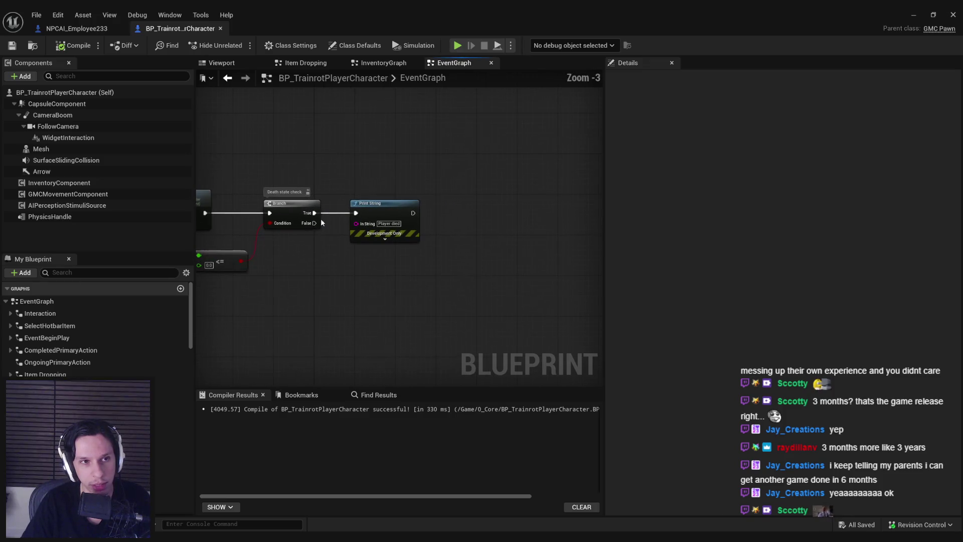
pyautogui.click(42, 149)
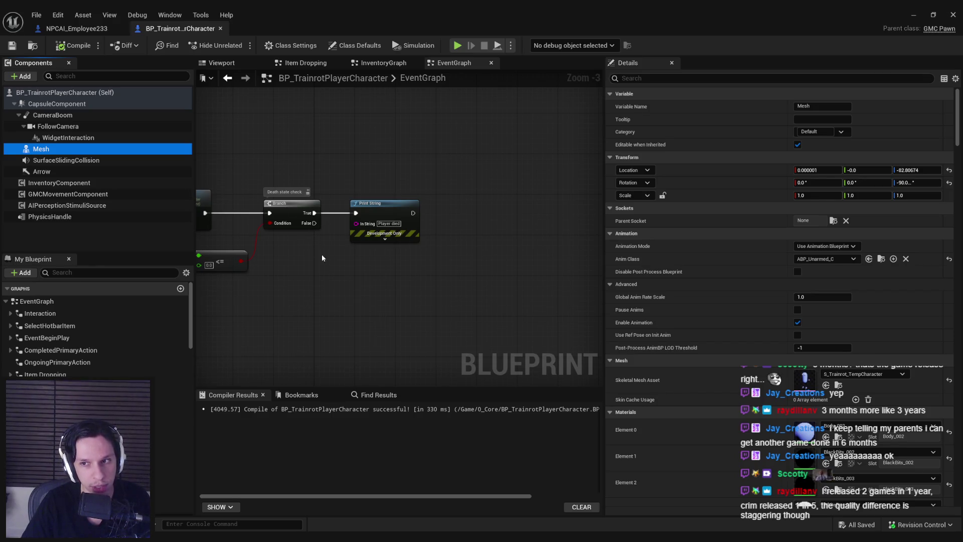
pyautogui.scroll(-5, 949, 266)
pyautogui.scroll(-5, 950, 267)
pyautogui.scroll(-5, 950, 266)
pyautogui.scroll(3, 949, 266)
pyautogui.moveTo(463, 306); pyautogui.dragTo(456, 289)
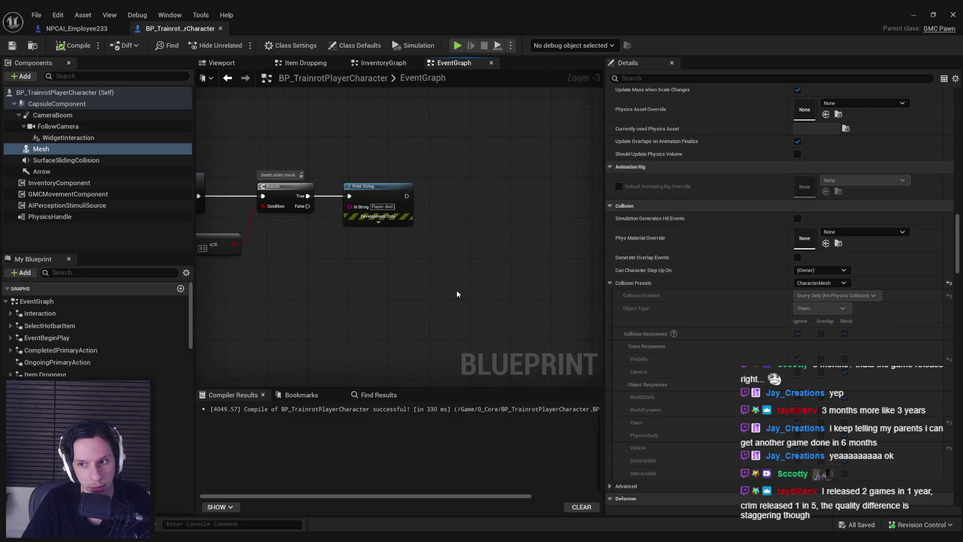
pyautogui.moveTo(42, 149)
pyautogui.mouseDown()
pyautogui.moveTo(345, 232)
pyautogui.moveTo(379, 256)
pyautogui.moveTo(450, 217)
pyautogui.mouseUp()
pyautogui.write('set collision')
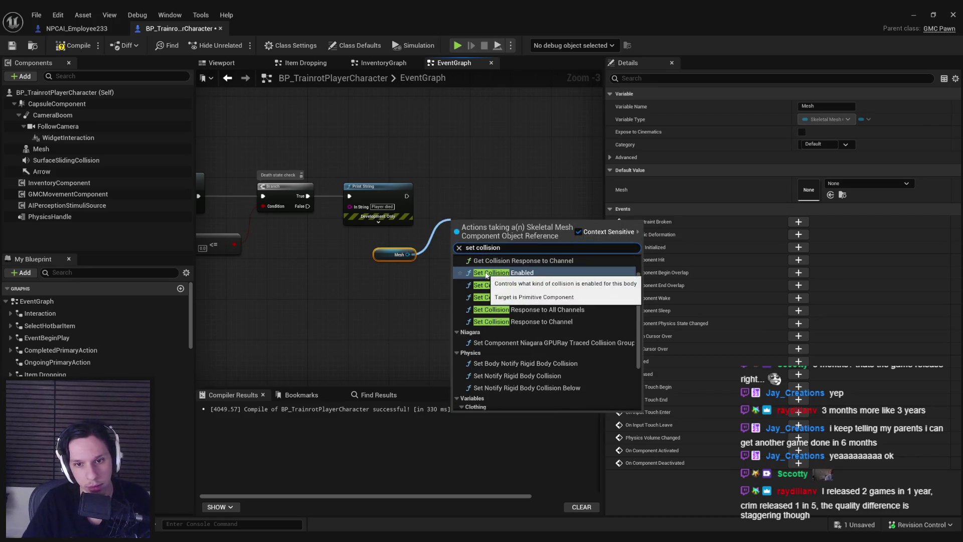
pyautogui.press('Escape')
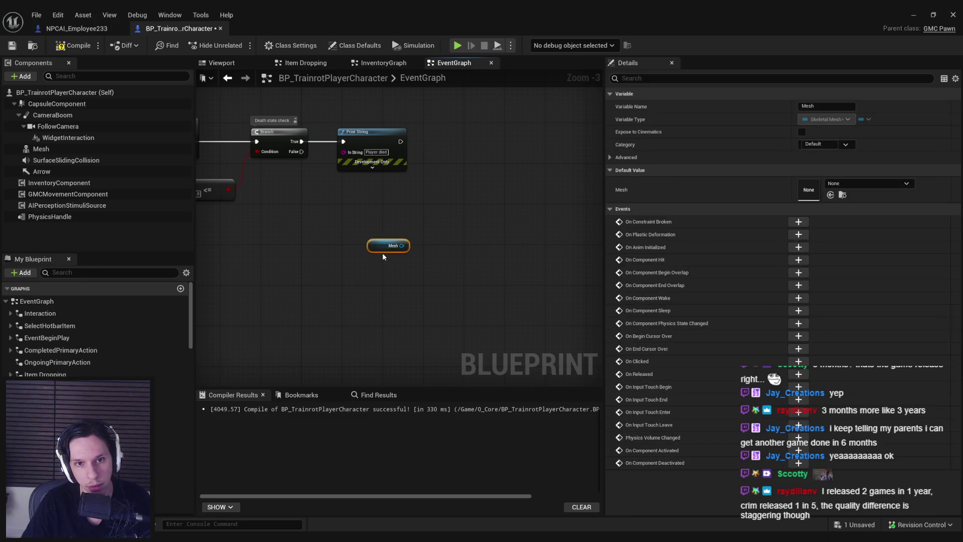
pyautogui.press('Delete')
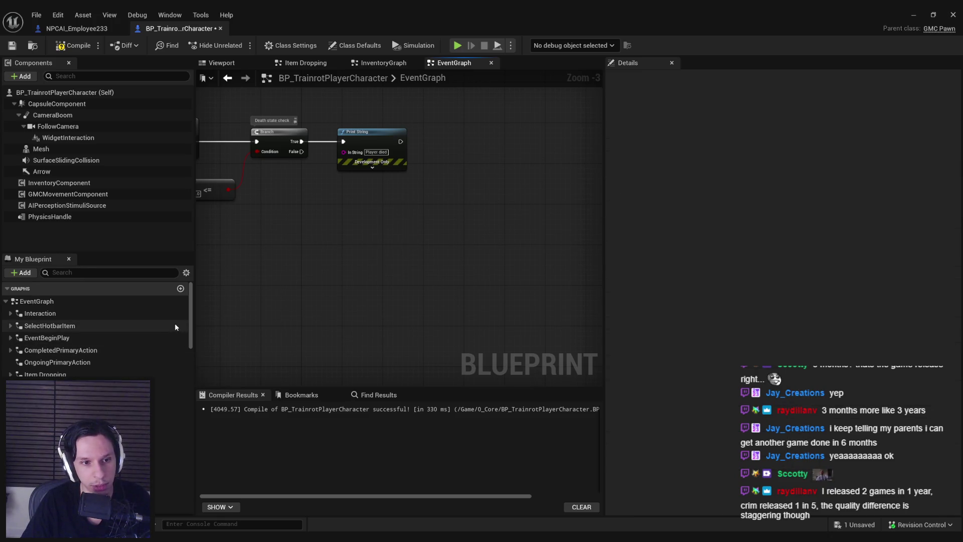
pyautogui.scroll(-5, 168, 330)
pyautogui.scroll(-5, 162, 337)
pyautogui.scroll(-5, 162, 337)
pyautogui.moveTo(177, 357); pyautogui.dragTo(188, 375)
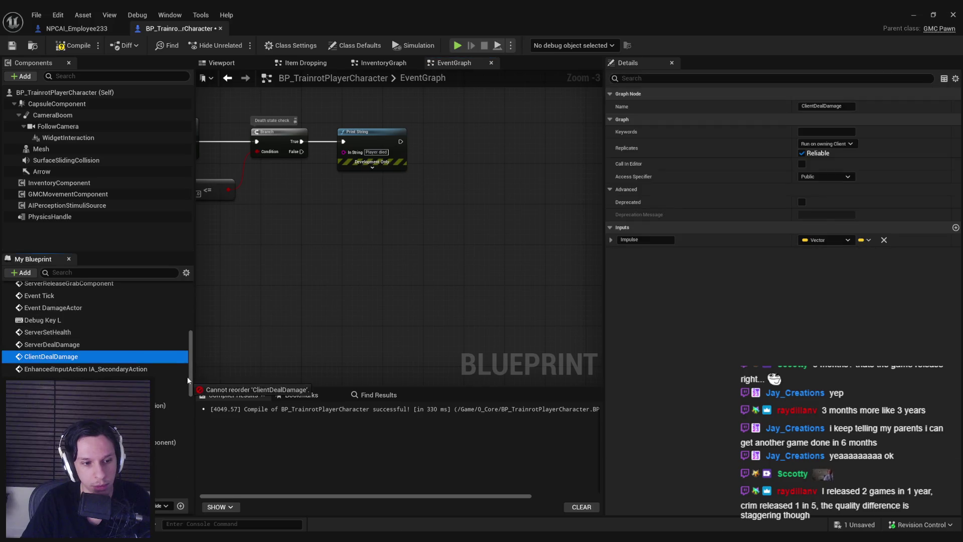
pyautogui.scroll(-5, 185, 376)
pyautogui.click(180, 397)
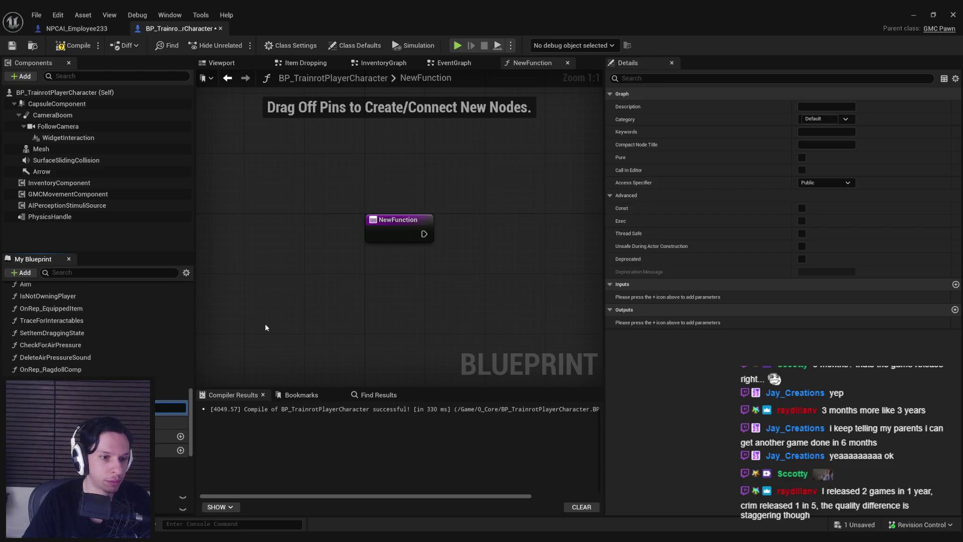
pyautogui.write('StartMeshDeathRagdoll')
# Rename the new function from StartMeshDeathRagdoll to StartMeshRagdoll.
pyautogui.press('Return')
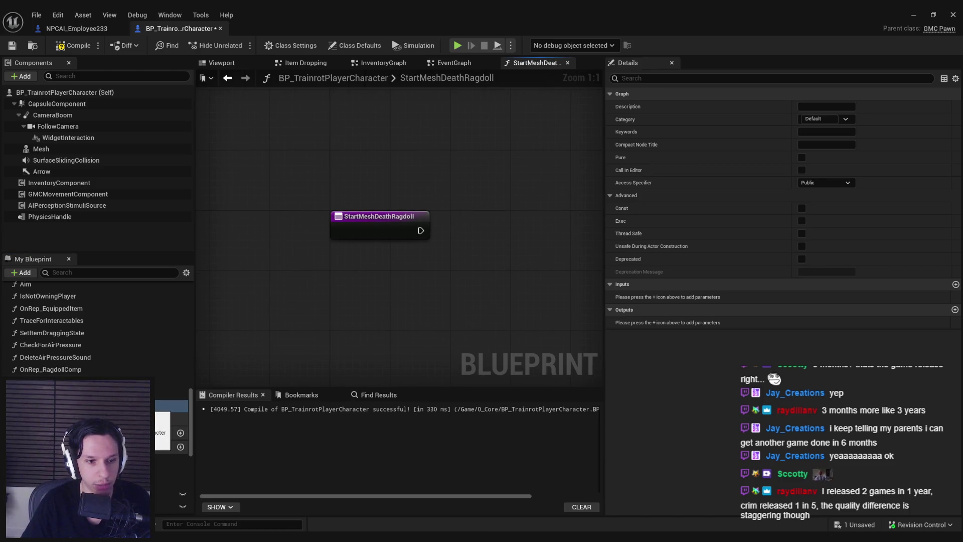
pyautogui.scroll(-2, 267, 331)
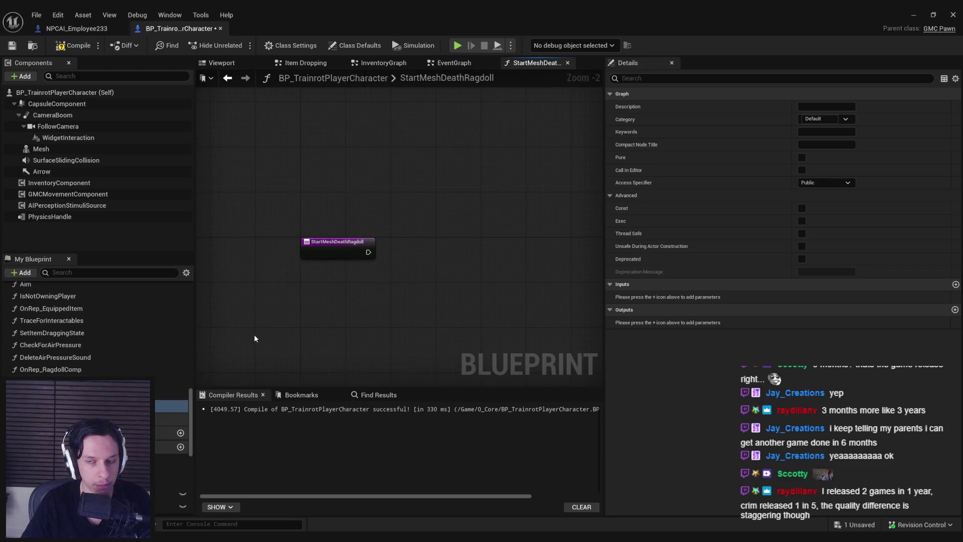
pyautogui.click(113, 406)
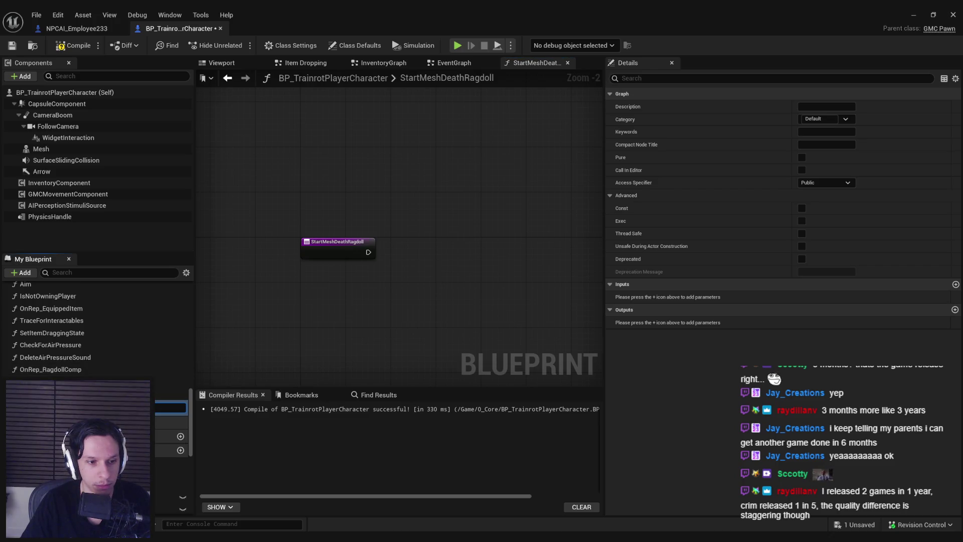
pyautogui.press('Return')
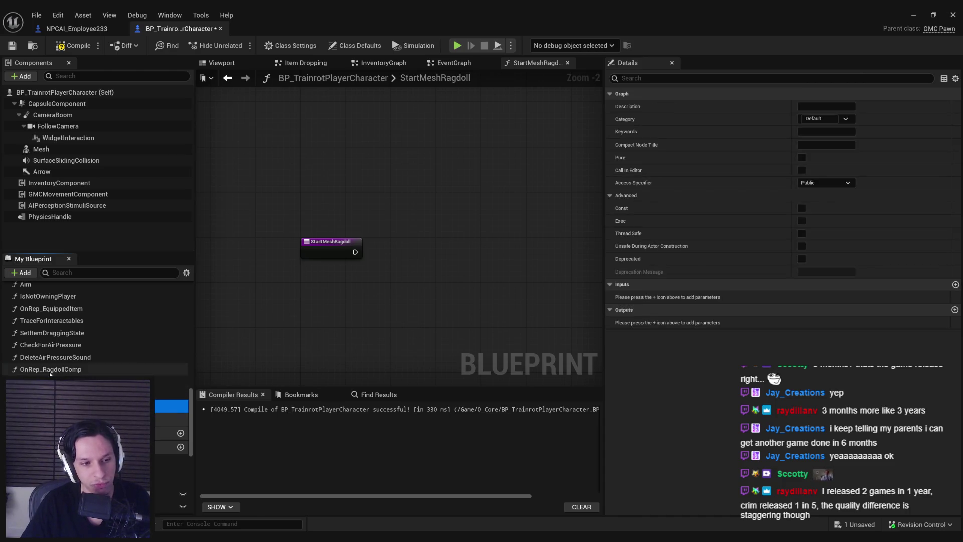
pyautogui.scroll(5, 97, 331)
pyautogui.scroll(-3, 99, 331)
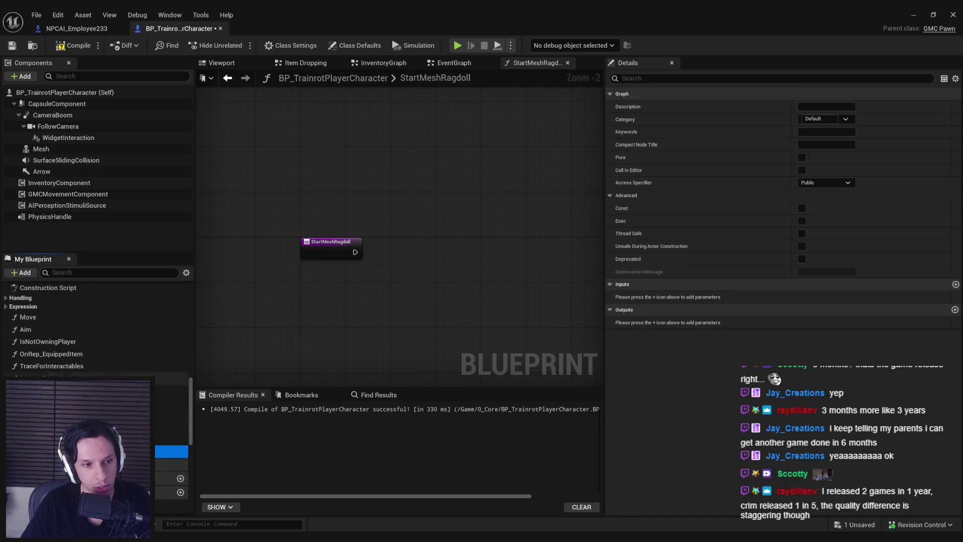
# Look at the OnRep_RagdollComp graph, return to StartMeshRagdoll and compile.
pyautogui.doubleClick(98, 414)
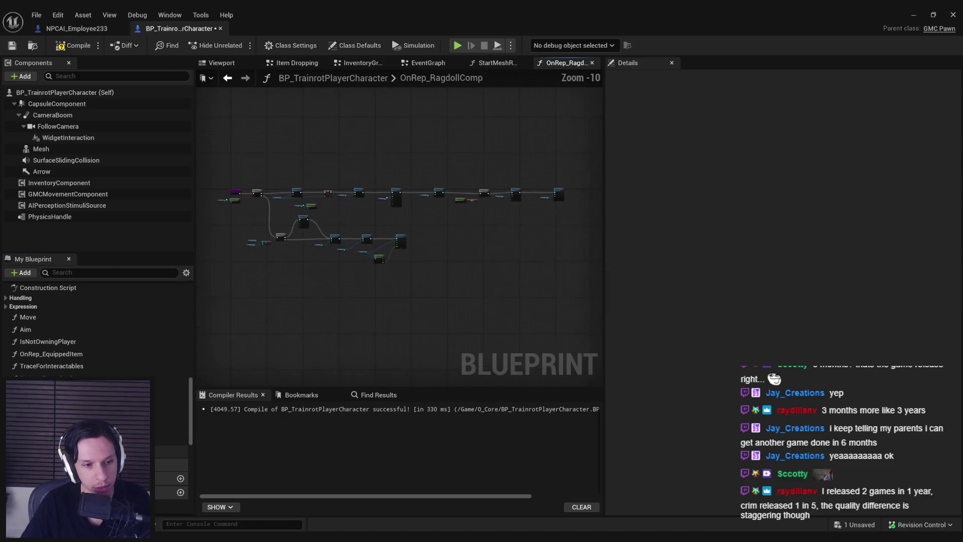
pyautogui.scroll(5, 301, 240)
pyautogui.scroll(-2, 314, 237)
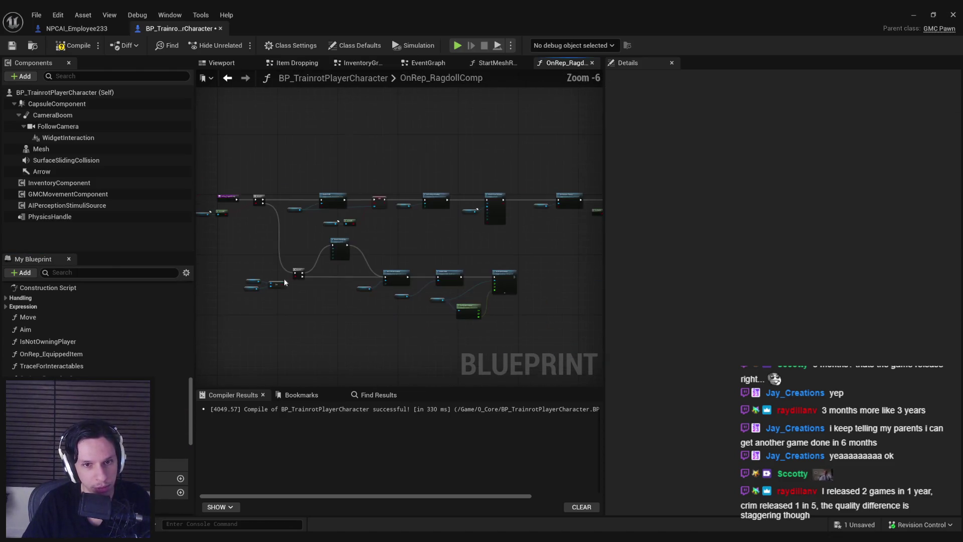
pyautogui.doubleClick(487, 206)
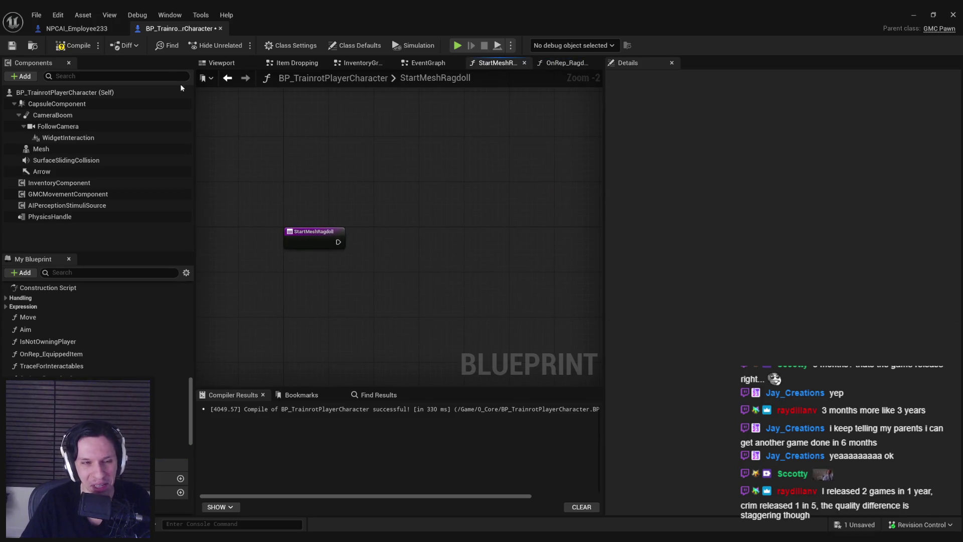
pyautogui.click(75, 47)
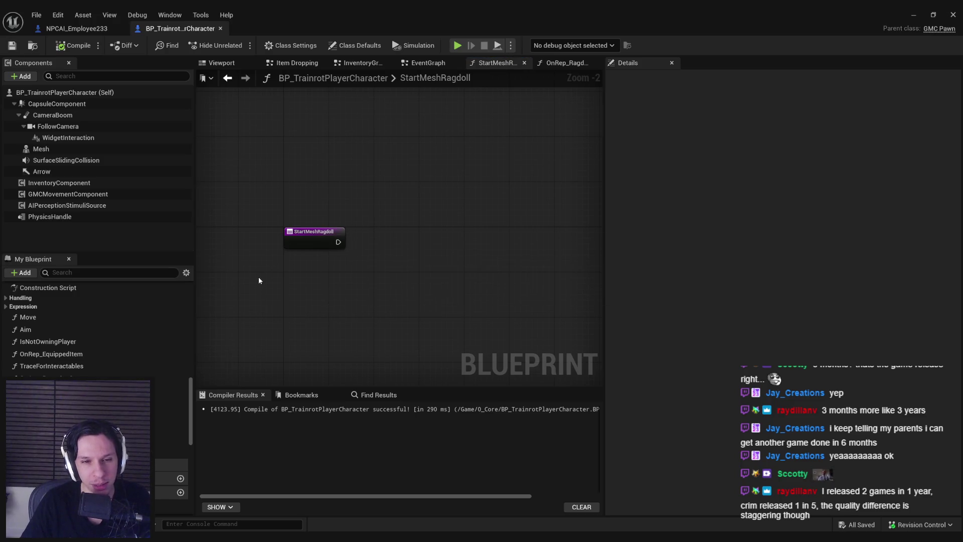
# Set the Mesh's collision object type to PhysicsBody as StartMeshRagdoll's first node.
pyautogui.moveTo(41, 149)
pyautogui.mouseDown()
pyautogui.moveTo(318, 260)
pyautogui.moveTo(370, 246)
pyautogui.mouseUp()
pyautogui.write('set collision')
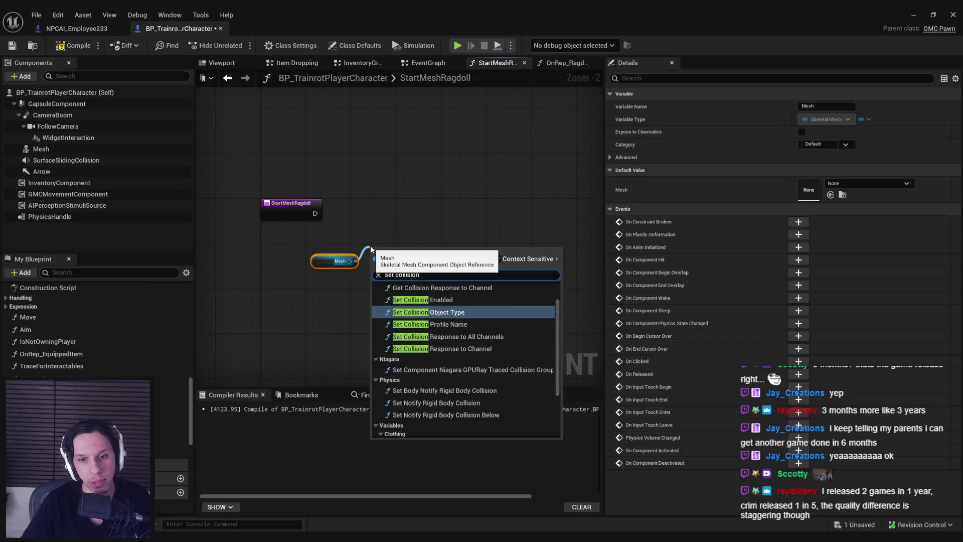
pyautogui.click(426, 312)
pyautogui.click(414, 292)
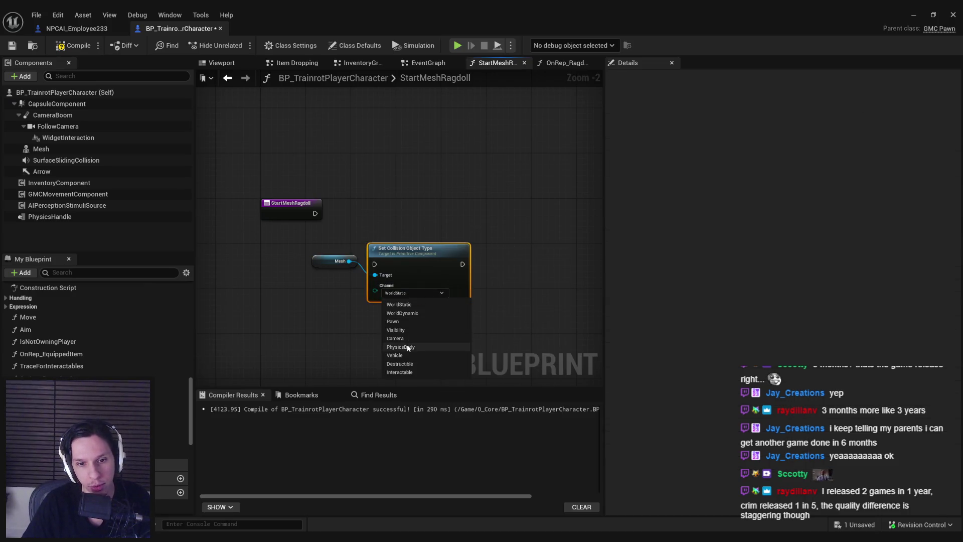
pyautogui.click(408, 344)
pyautogui.moveTo(410, 249)
pyautogui.mouseDown()
pyautogui.moveTo(415, 209)
pyautogui.moveTo(320, 216)
pyautogui.mouseUp()
pyautogui.moveTo(349, 261); pyautogui.dragTo(380, 235)
# Chain a Set Collision Enabled (No Collision) on the CapsuleComponent after it.
pyautogui.moveTo(60, 103)
pyautogui.mouseDown()
pyautogui.moveTo(403, 252)
pyautogui.moveTo(468, 250)
pyautogui.mouseUp()
pyautogui.write('set collision')
pyautogui.press('Return')
pyautogui.moveTo(468, 248); pyautogui.dragTo(480, 209)
pyautogui.moveTo(384, 226); pyautogui.dragTo(525, 237)
pyautogui.click(483, 290)
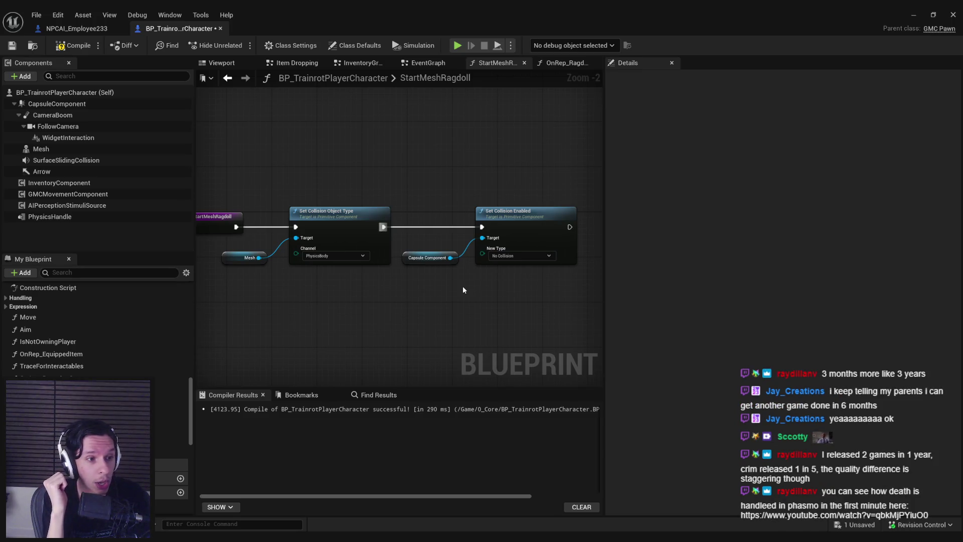
pyautogui.moveTo(498, 288); pyautogui.dragTo(444, 253)
pyautogui.moveTo(510, 237); pyautogui.dragTo(528, 237)
pyautogui.click(509, 294)
pyautogui.moveTo(429, 294); pyautogui.dragTo(302, 313)
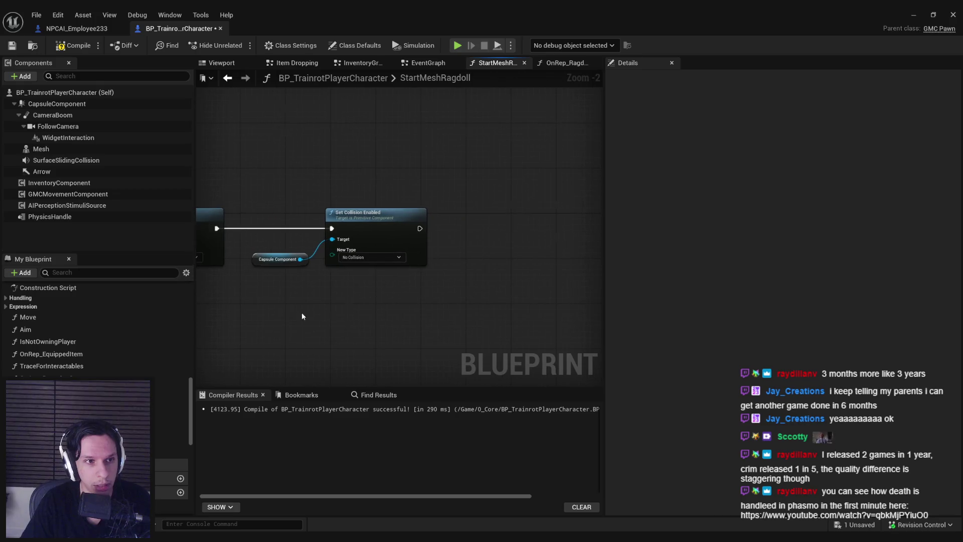
# Chain Set Simulate Physics on the Mesh and compile the Blueprint.
pyautogui.moveTo(54, 150)
pyautogui.mouseDown()
pyautogui.moveTo(423, 277)
pyautogui.moveTo(444, 253)
pyautogui.moveTo(503, 235)
pyautogui.mouseUp()
pyautogui.write('simulate phys')
pyautogui.press('Return')
pyautogui.moveTo(435, 228)
pyautogui.mouseDown()
pyautogui.moveTo(532, 239)
pyautogui.moveTo(534, 214)
pyautogui.mouseUp()
pyautogui.click(500, 295)
pyautogui.click(71, 47)
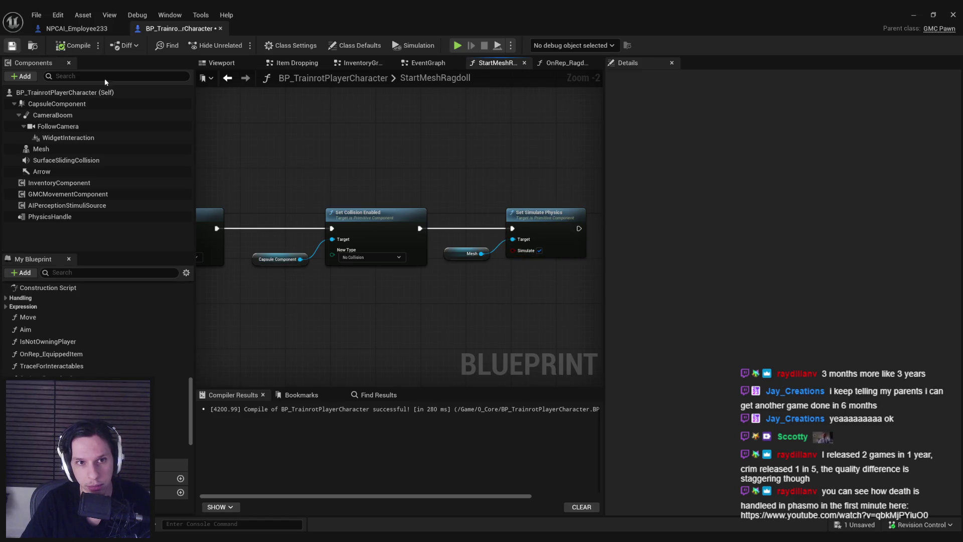
pyautogui.hotkey('alt', 'Left')
pyautogui.hotkey('alt', 'Right')
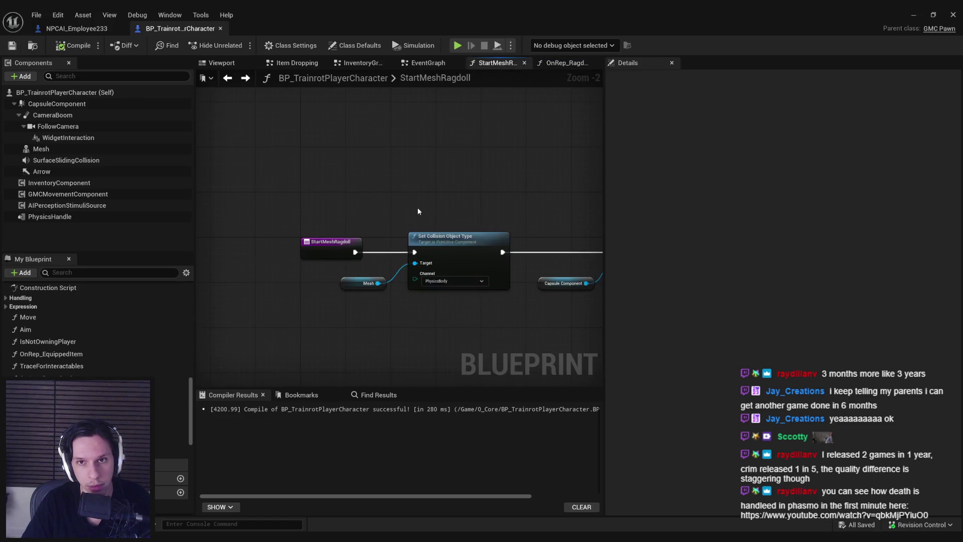
pyautogui.scroll(5, 52, 307)
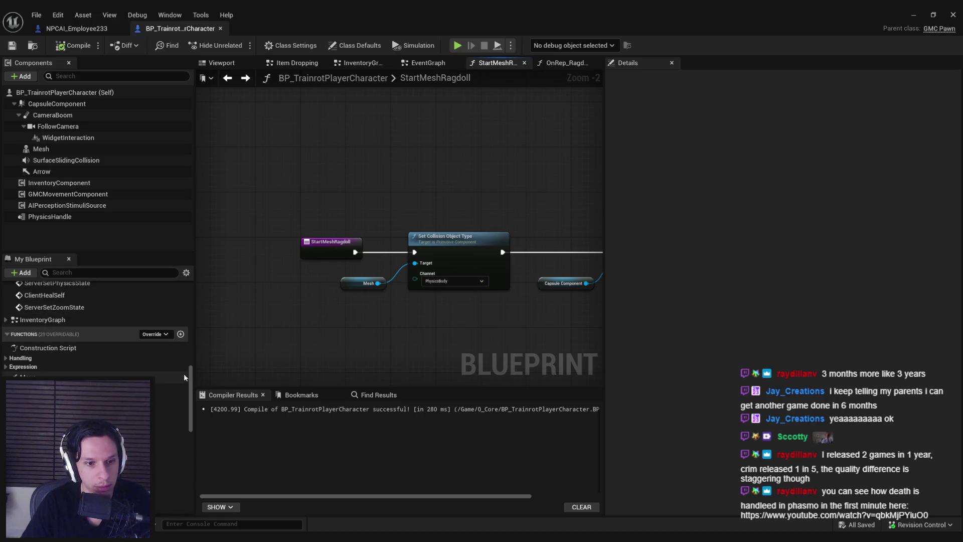
# Open the main EventGraph and pan across its event chains and timeline nodes.
pyautogui.doubleClick(36, 301)
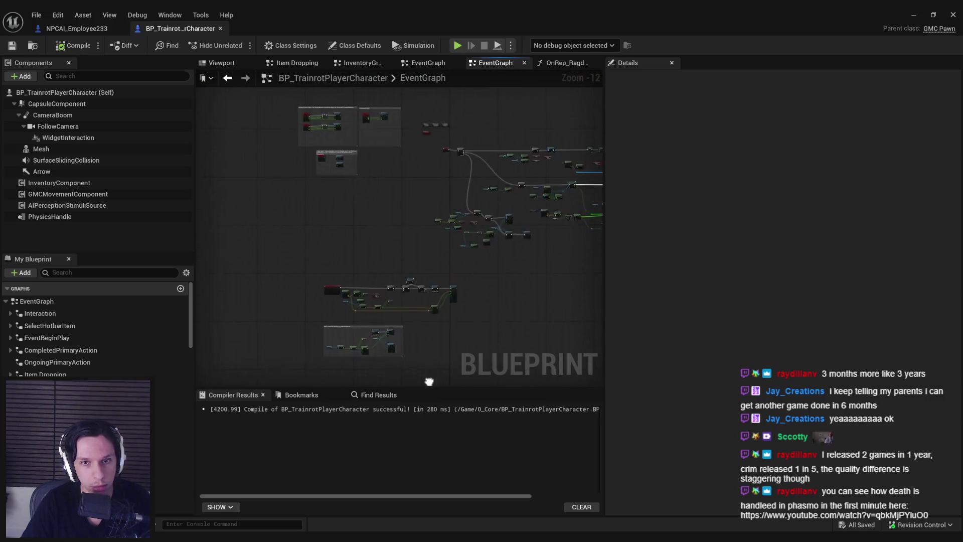
pyautogui.moveTo(361, 316); pyautogui.dragTo(417, 259)
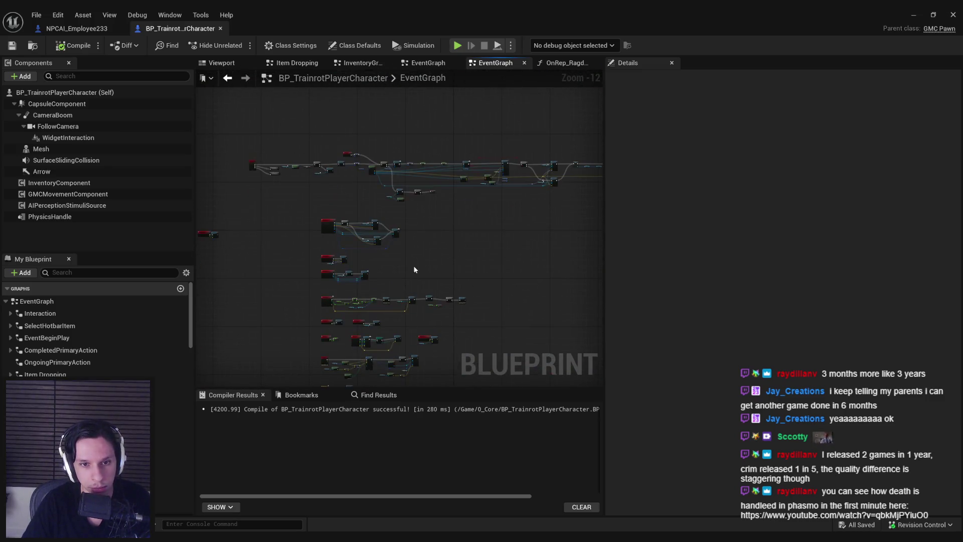
pyautogui.scroll(4, 445, 211)
pyautogui.scroll(3, 260, 281)
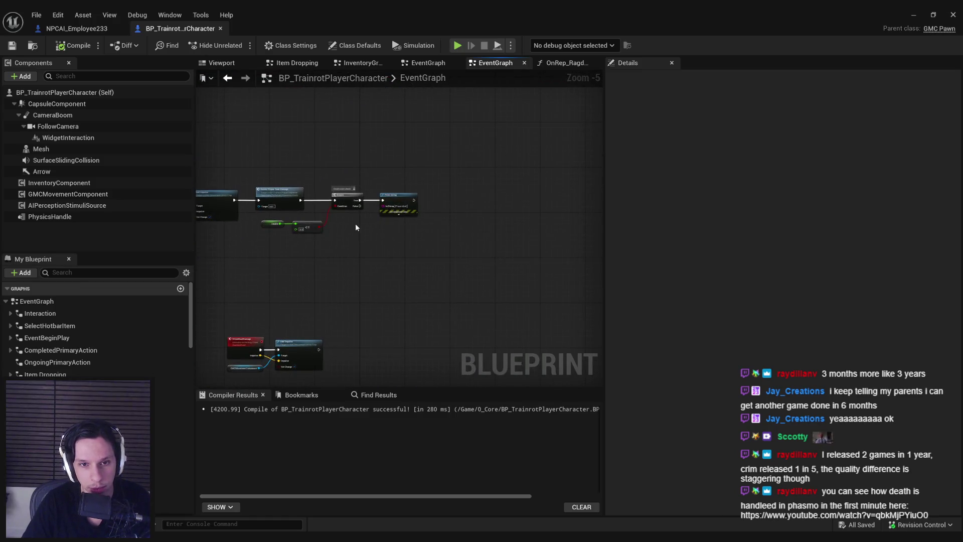
pyautogui.scroll(-4, 439, 267)
pyautogui.scroll(-3, 344, 231)
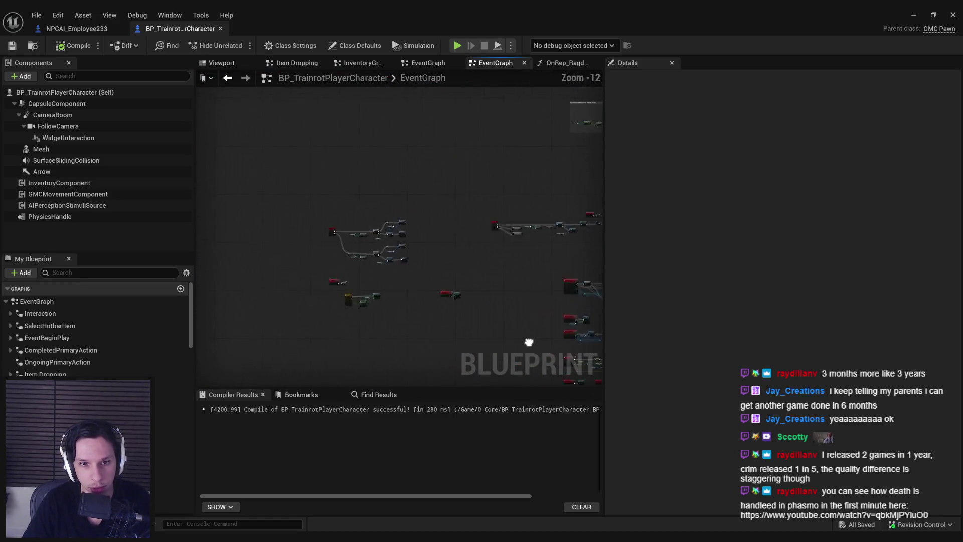
pyautogui.scroll(6, 447, 236)
pyautogui.scroll(1, 338, 265)
pyautogui.scroll(-1, 391, 276)
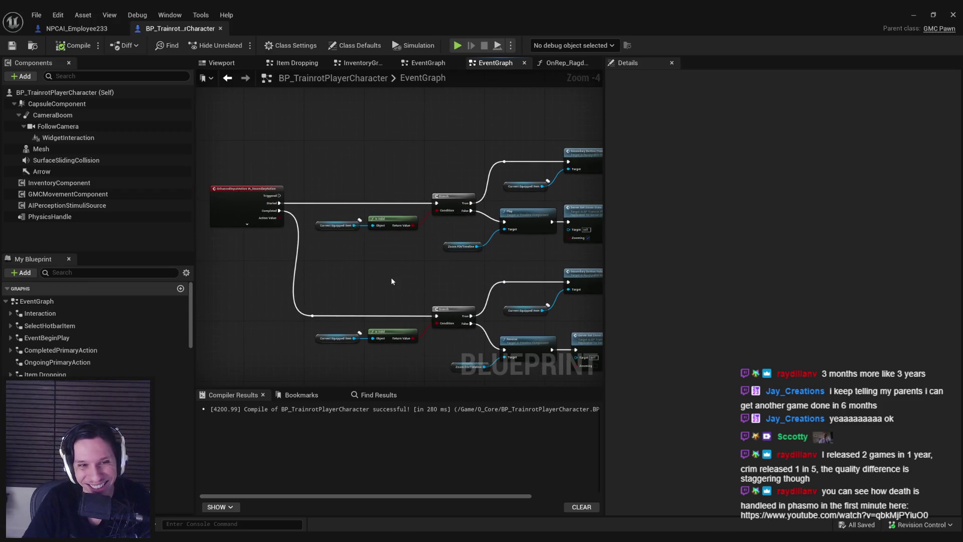
pyautogui.moveTo(345, 316)
pyautogui.mouseDown()
pyautogui.moveTo(371, 247)
pyautogui.moveTo(376, 192)
pyautogui.mouseUp()
pyautogui.scroll(1, 371, 248)
pyautogui.scroll(-2, 371, 247)
pyautogui.scroll(2, 377, 193)
pyautogui.scroll(-1, 368, 192)
pyautogui.scroll(-2, 368, 191)
pyautogui.moveTo(473, 218); pyautogui.dragTo(317, 186)
pyautogui.moveTo(421, 204)
pyautogui.mouseDown()
pyautogui.moveTo(349, 213)
pyautogui.moveTo(341, 299)
pyautogui.moveTo(406, 185)
pyautogui.mouseUp()
pyautogui.scroll(1, 342, 299)
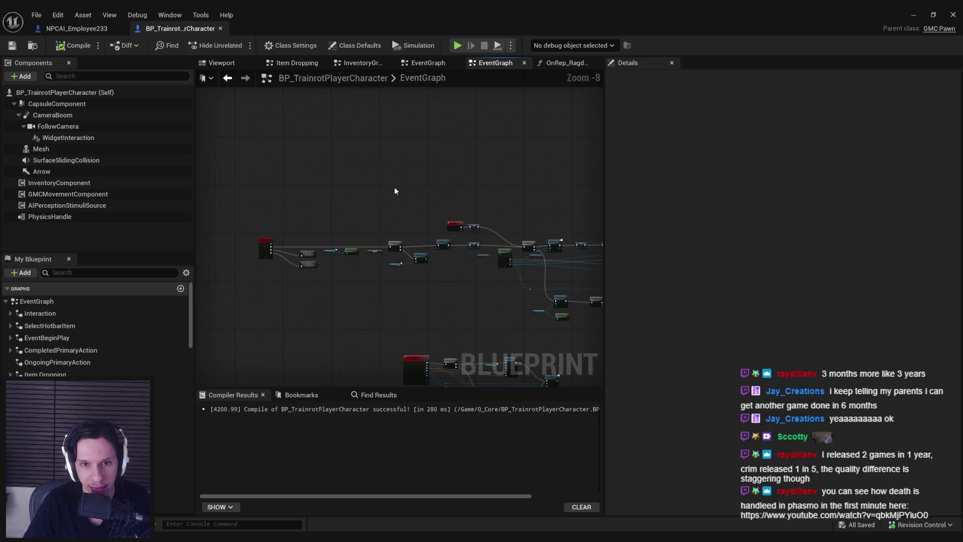
pyautogui.scroll(3, 274, 242)
pyautogui.scroll(1, 291, 282)
pyautogui.scroll(-6, 388, 228)
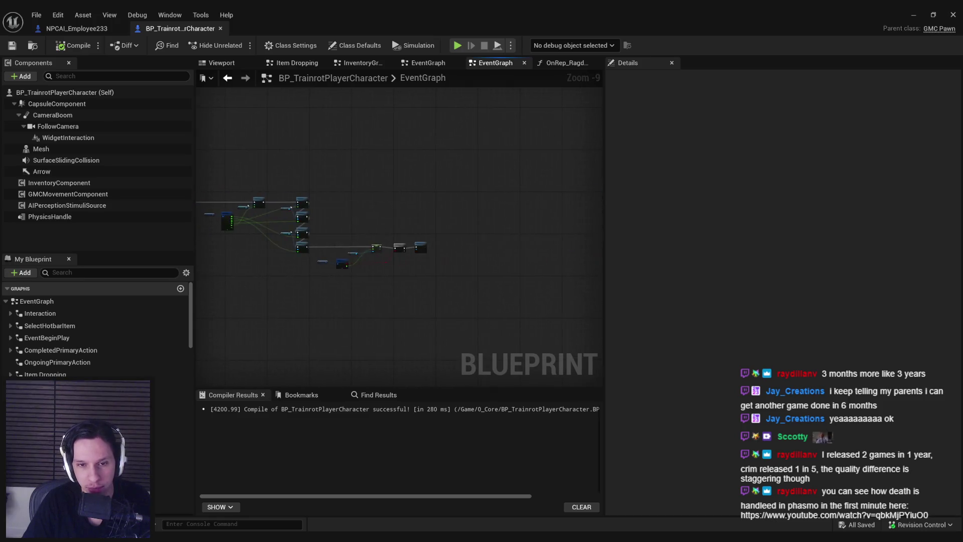
pyautogui.moveTo(349, 225)
pyautogui.mouseDown()
pyautogui.moveTo(417, 221)
pyautogui.moveTo(379, 272)
pyautogui.mouseUp()
# Marquee-select a group of EventGraph nodes and bring up their actions.
pyautogui.moveTo(560, 257)
pyautogui.mouseDown()
pyautogui.moveTo(578, 269)
pyautogui.moveTo(273, 143)
pyautogui.mouseUp()
pyautogui.moveTo(508, 209); pyautogui.dragTo(299, 198)
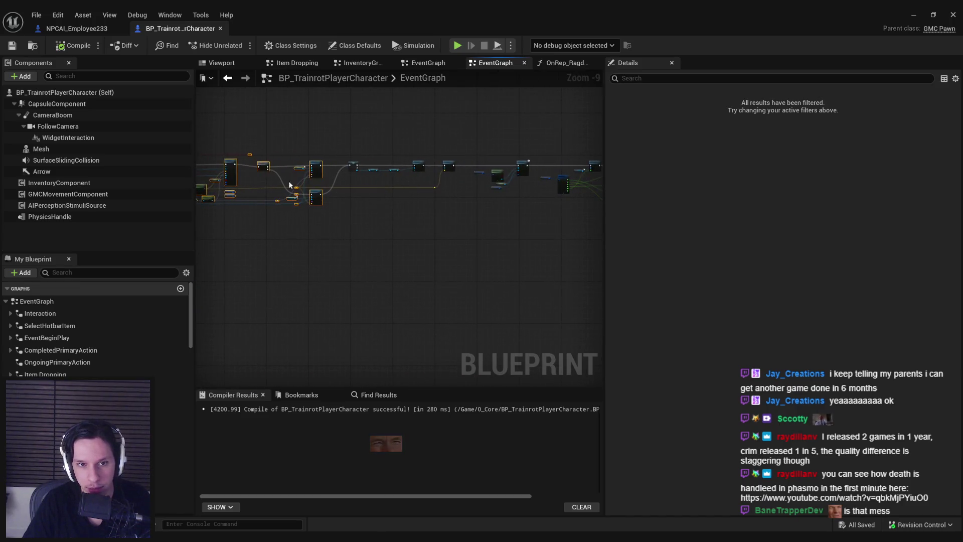
pyautogui.scroll(3, 600, 249)
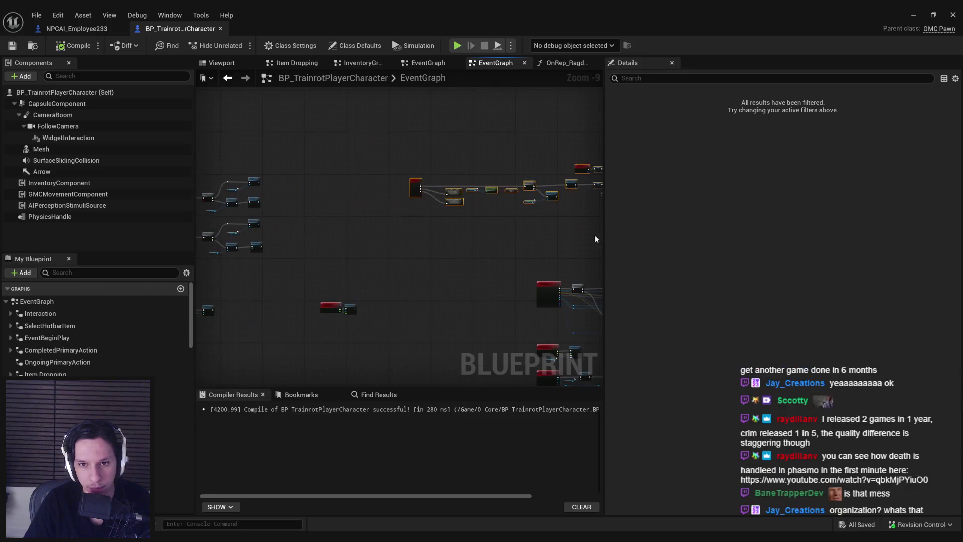
pyautogui.rightClick(403, 184)
# Collapse the selected nodes into a graph node named InputPrimaryAction.
pyautogui.click(452, 313)
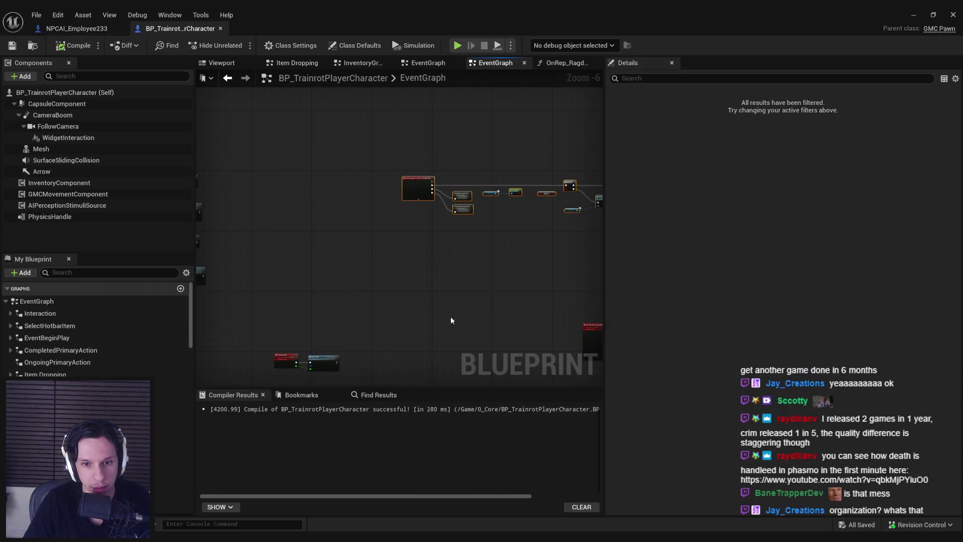
pyautogui.scroll(-2, 306, 227)
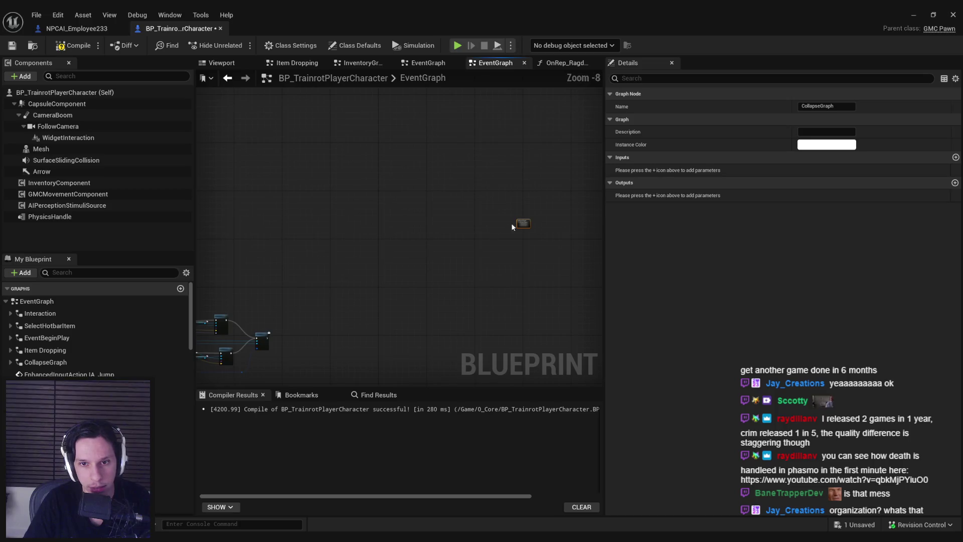
pyautogui.moveTo(277, 130); pyautogui.dragTo(419, 310)
pyautogui.scroll(5, 360, 243)
pyautogui.scroll(4, 359, 242)
pyautogui.press('F2')
pyautogui.write('PrimaryA')
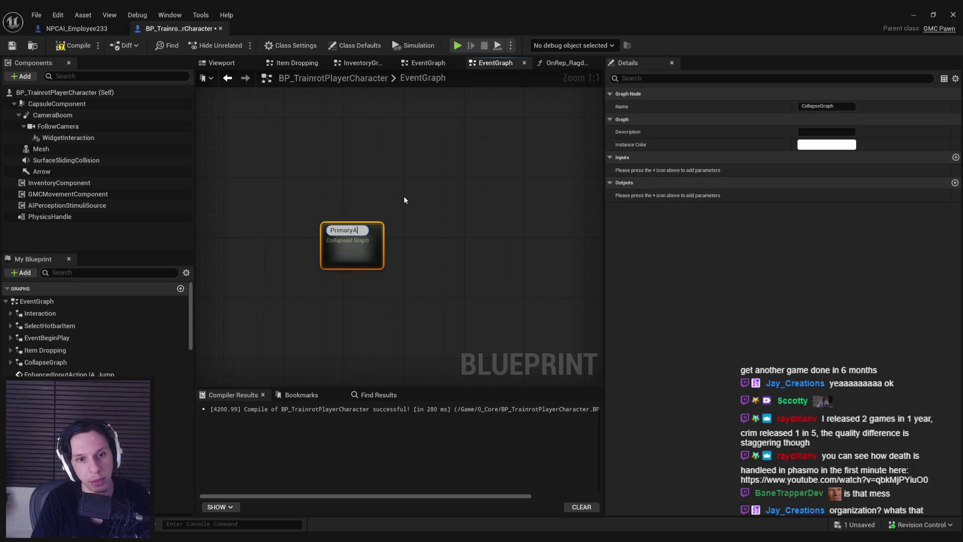
pyautogui.write('ction')
pyautogui.press('Home')
pyautogui.write('Input')
pyautogui.press('Return')
pyautogui.scroll(-2, 404, 196)
pyautogui.scroll(-4, 389, 209)
# Pan across the other node clusters to the Event Tick group.
pyautogui.moveTo(234, 159)
pyautogui.mouseDown()
pyautogui.moveTo(232, 344)
pyautogui.moveTo(392, 366)
pyautogui.mouseUp()
pyautogui.click(421, 229)
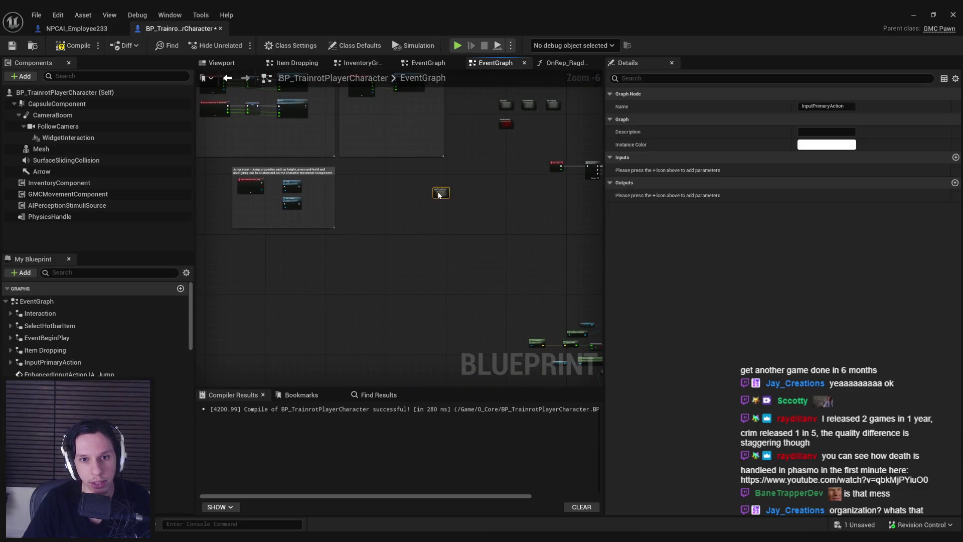
pyautogui.scroll(-2, 429, 224)
pyautogui.moveTo(427, 223)
pyautogui.mouseDown()
pyautogui.moveTo(258, 129)
pyautogui.moveTo(490, 315)
pyautogui.mouseUp()
pyautogui.scroll(2, 257, 120)
pyautogui.moveTo(446, 212)
pyautogui.mouseDown()
pyautogui.moveTo(417, 112)
pyautogui.moveTo(440, 179)
pyautogui.mouseUp()
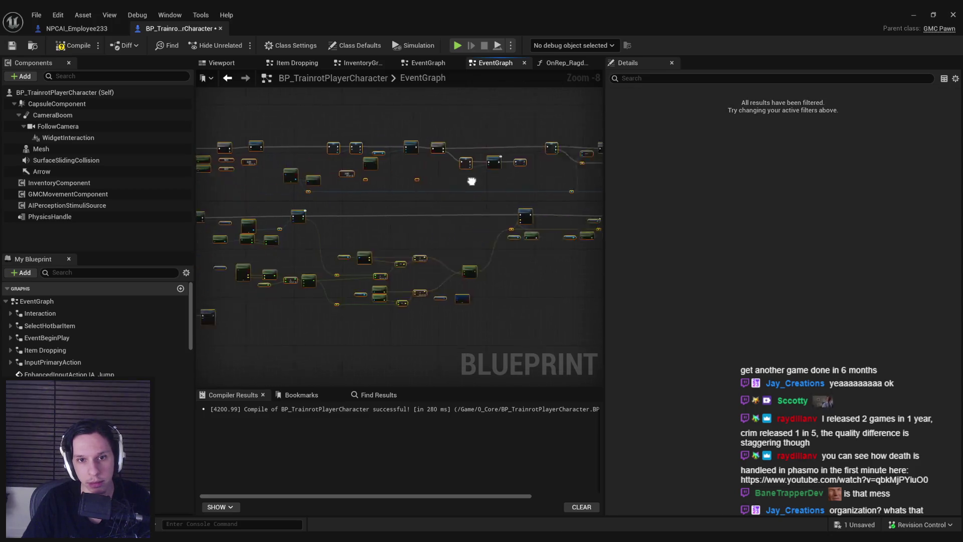
pyautogui.scroll(-2, 597, 196)
pyautogui.moveTo(551, 292); pyautogui.dragTo(422, 301)
pyautogui.scroll(8, 401, 180)
# Collapse the Event Tick nodes into a graph named EventTick with a red instance colour.
pyautogui.rightClick(371, 181)
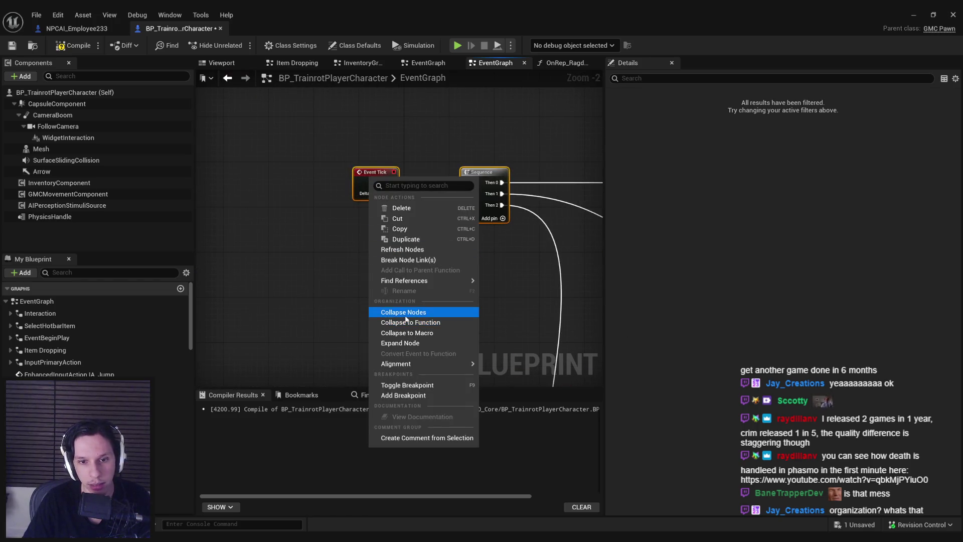
pyautogui.click(405, 312)
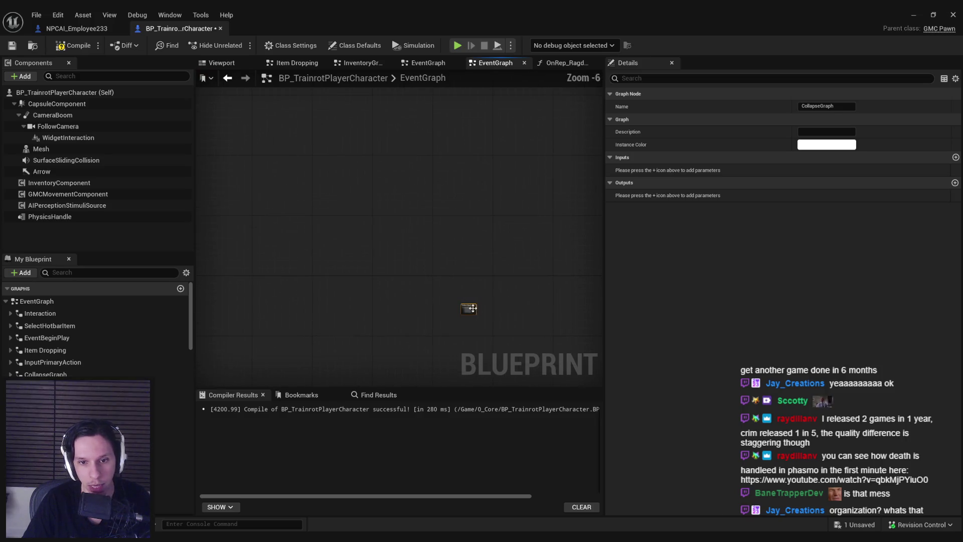
pyautogui.moveTo(255, 234); pyautogui.dragTo(331, 188)
pyautogui.scroll(6, 362, 184)
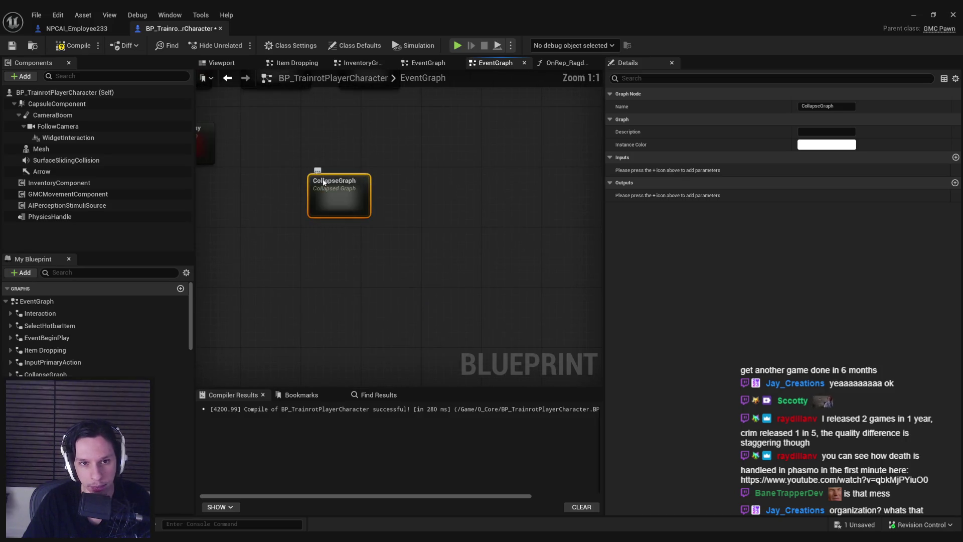
pyautogui.write('EventTick')
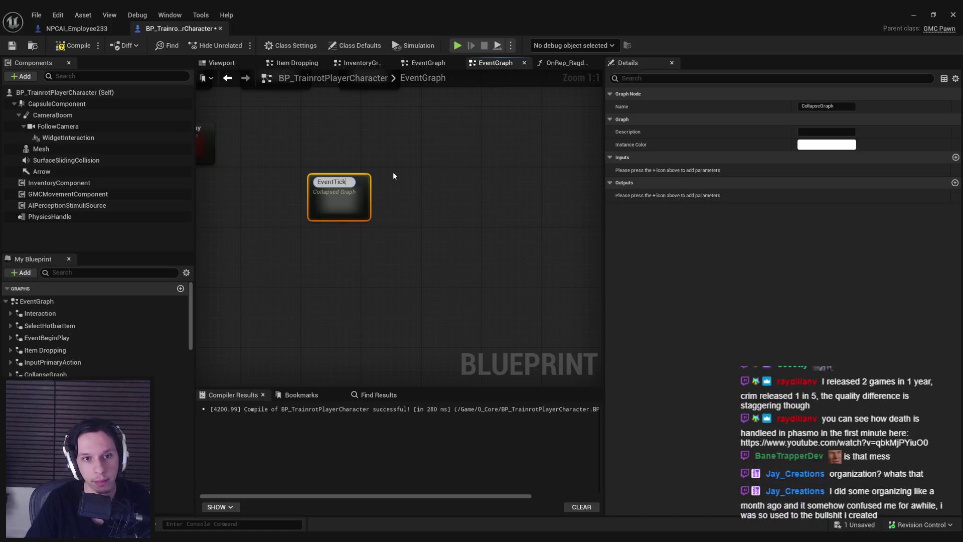
pyautogui.press('Return')
pyautogui.click(806, 144)
pyautogui.click(721, 195)
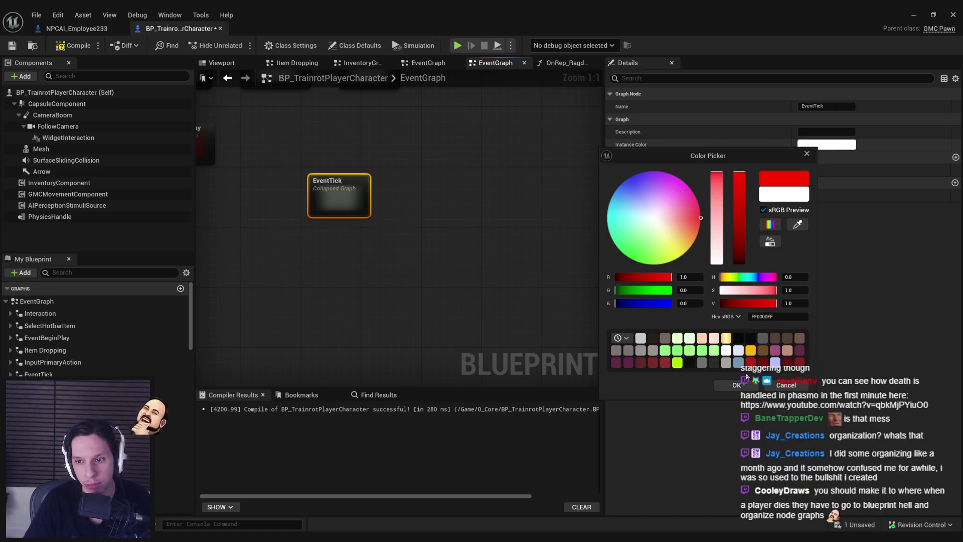
pyautogui.click(363, 217)
pyautogui.scroll(-2, 364, 218)
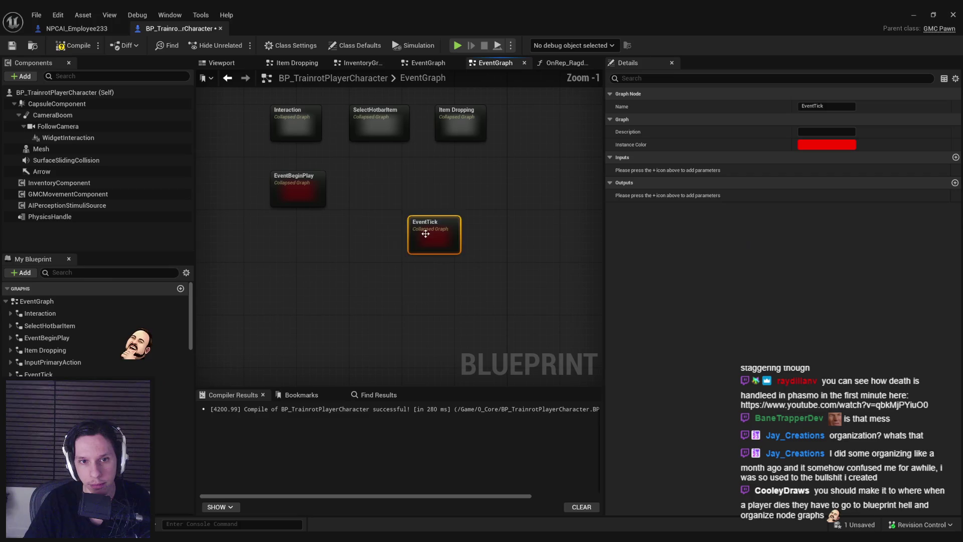
# Move the InputPrimaryAction collapsed node beside the other collapsed graphs.
pyautogui.click(359, 252)
pyautogui.scroll(-2, 344, 282)
pyautogui.scroll(-2, 449, 244)
pyautogui.moveTo(353, 288); pyautogui.dragTo(519, 241)
pyautogui.click(467, 285)
pyautogui.scroll(-1, 445, 202)
pyautogui.scroll(-1, 539, 285)
pyautogui.scroll(-3, 462, 226)
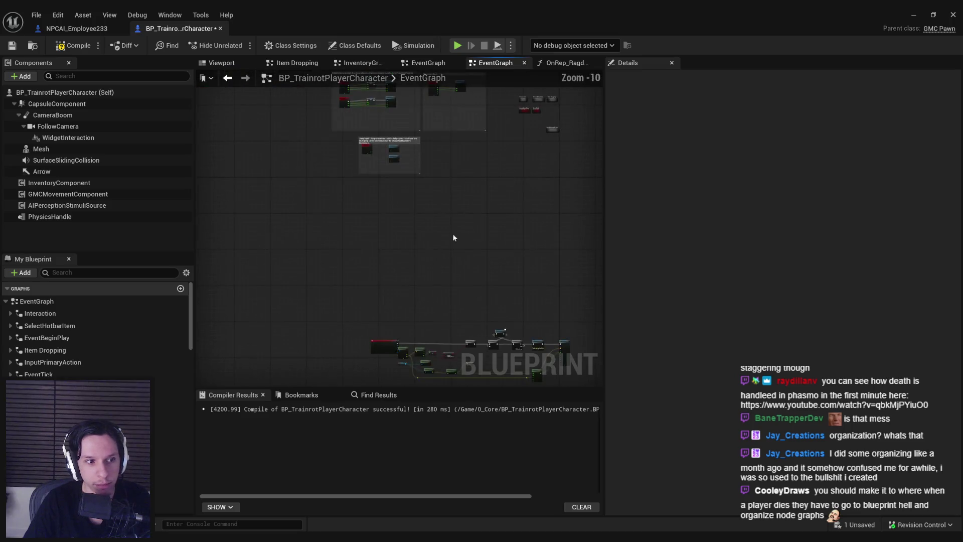
pyautogui.scroll(-1, 429, 269)
pyautogui.scroll(-1, 380, 231)
# Review the remaining node columns and frame the WIP brushing-sound comment group.
pyautogui.moveTo(415, 261)
pyautogui.mouseDown()
pyautogui.moveTo(303, 158)
pyautogui.moveTo(257, 335)
pyautogui.mouseUp()
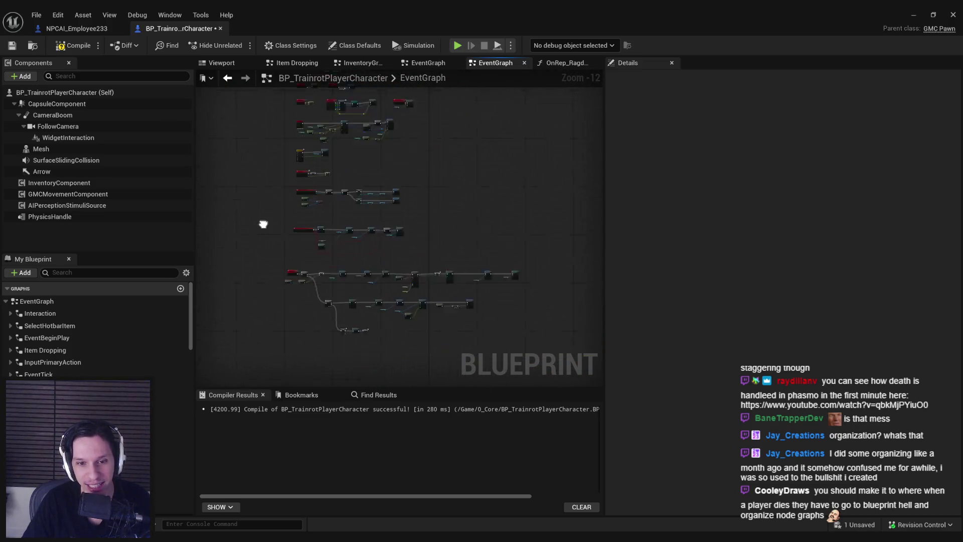
pyautogui.moveTo(491, 171); pyautogui.dragTo(523, 138)
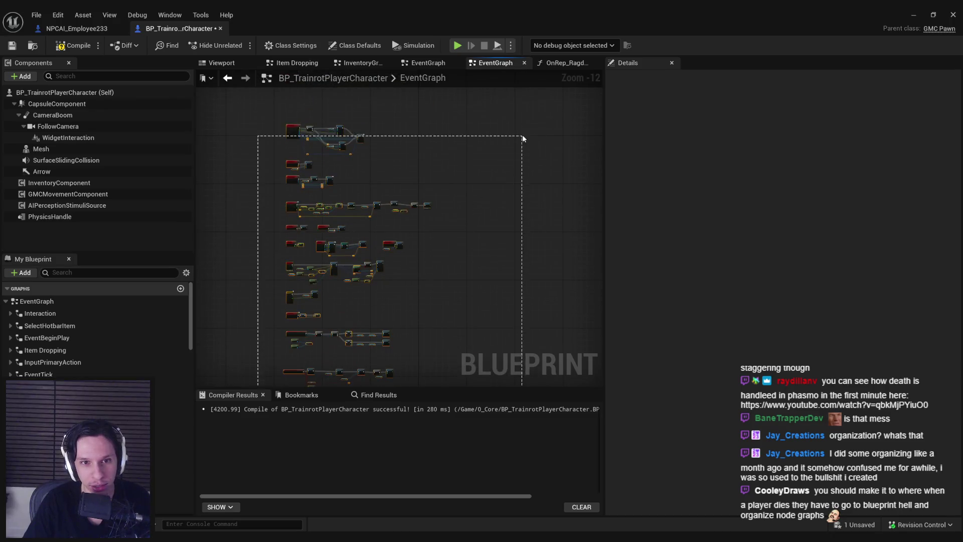
pyautogui.moveTo(532, 102); pyautogui.dragTo(510, 196)
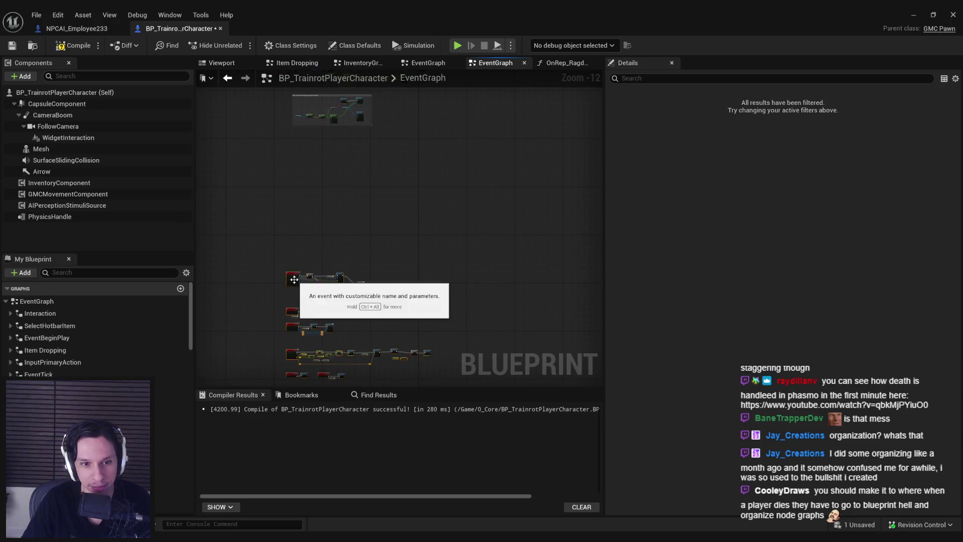
pyautogui.scroll(2, 308, 154)
pyautogui.scroll(2, 282, 259)
pyautogui.scroll(2, 299, 213)
pyautogui.scroll(2, 300, 205)
pyautogui.moveTo(300, 204); pyautogui.dragTo(354, 206)
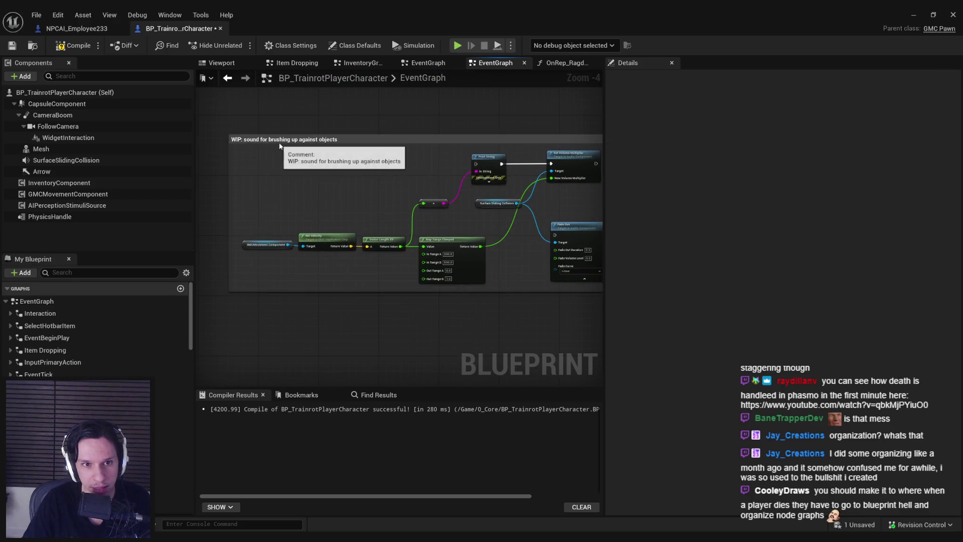
pyautogui.scroll(-1, 331, 169)
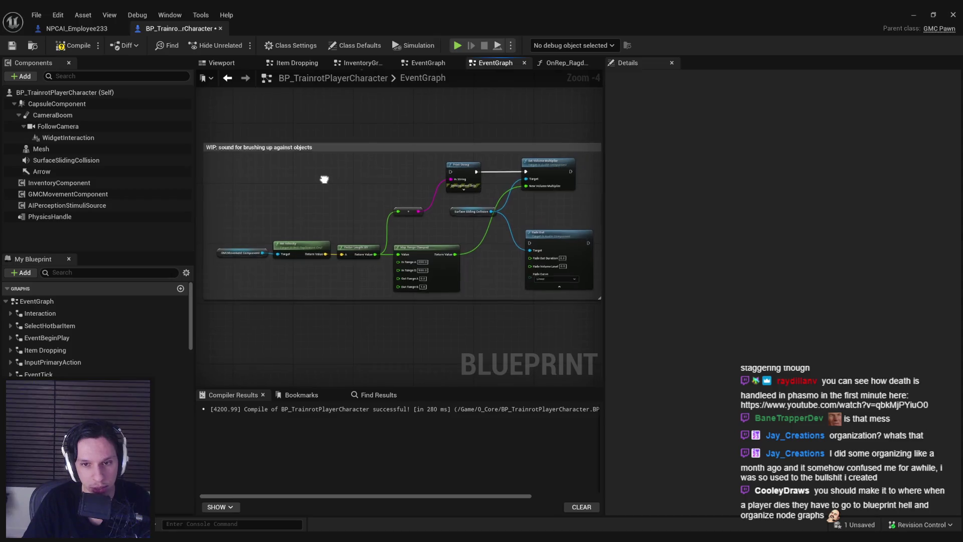
pyautogui.scroll(-1, 359, 203)
pyautogui.moveTo(487, 269); pyautogui.dragTo(528, 288)
pyautogui.press('f')
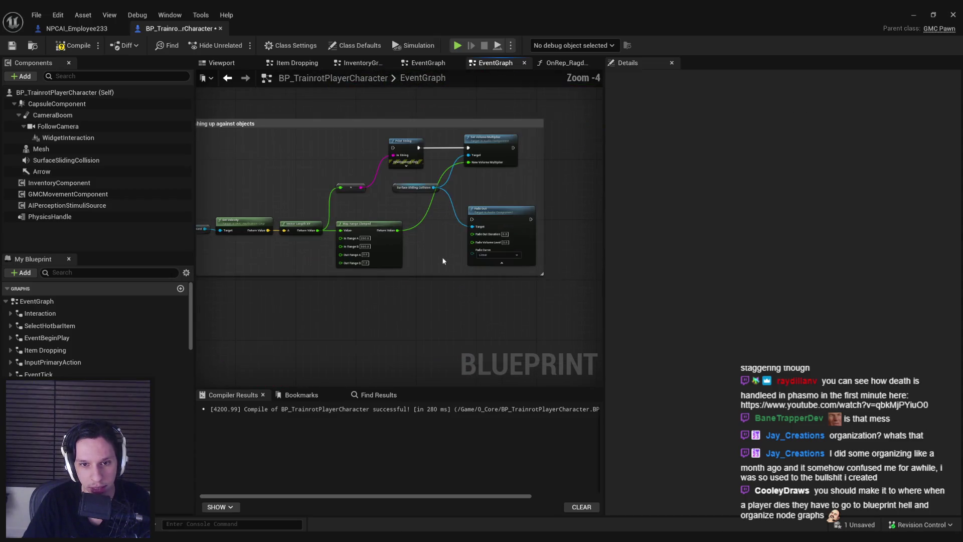
pyautogui.scroll(1, 351, 208)
pyautogui.scroll(-1, 361, 157)
pyautogui.moveTo(327, 159); pyautogui.dragTo(316, 331)
pyautogui.scroll(-1, 320, 185)
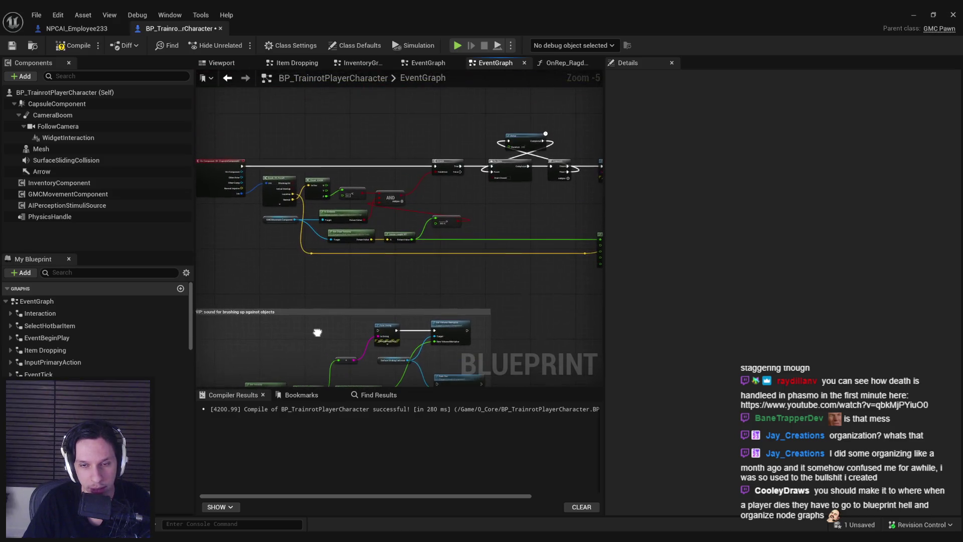
pyautogui.scroll(-1, 387, 266)
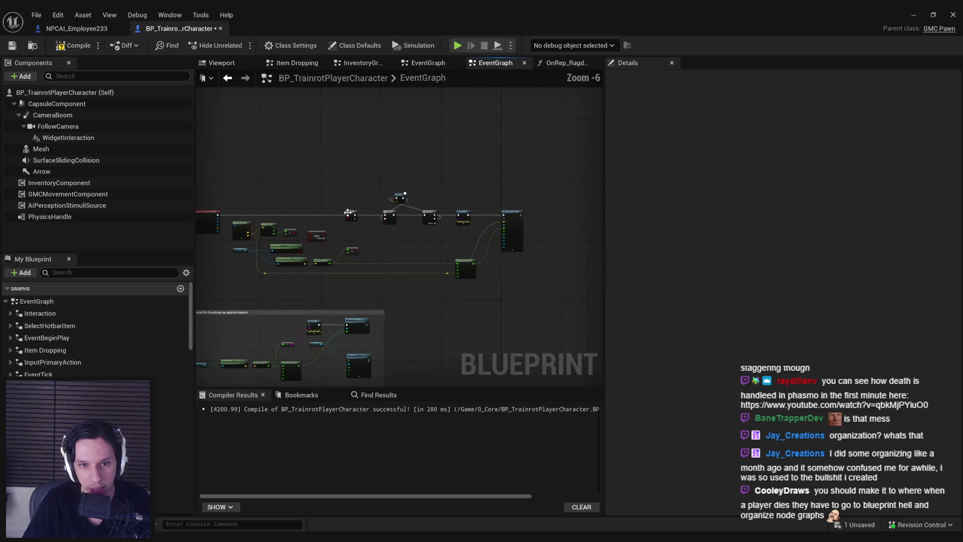
# Save the Blueprint and pan to the ClientHealSelf and Add Health nodes.
pyautogui.click(13, 47)
pyautogui.scroll(-3, 318, 163)
pyautogui.moveTo(318, 164); pyautogui.dragTo(482, 129)
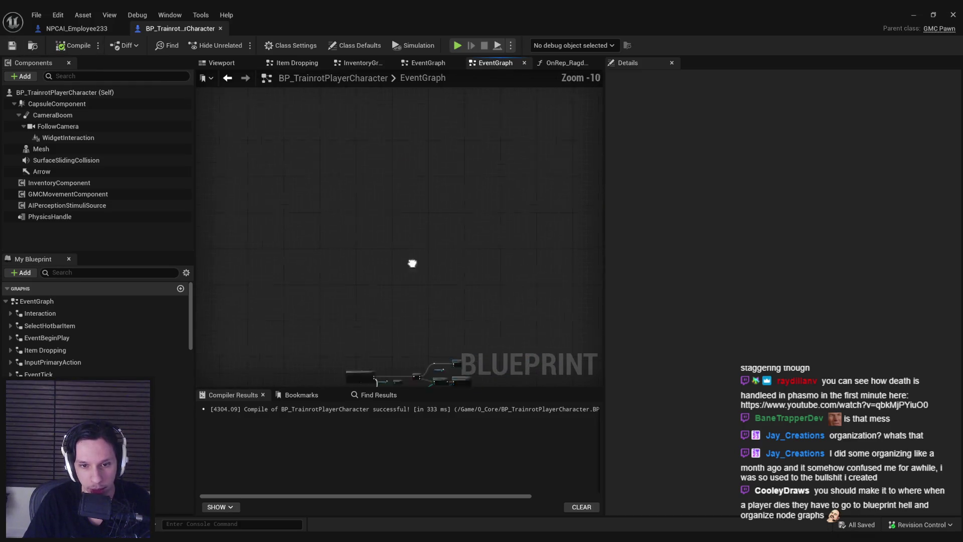
pyautogui.scroll(4, 361, 218)
pyautogui.moveTo(205, 148); pyautogui.dragTo(374, 260)
pyautogui.scroll(2, 375, 259)
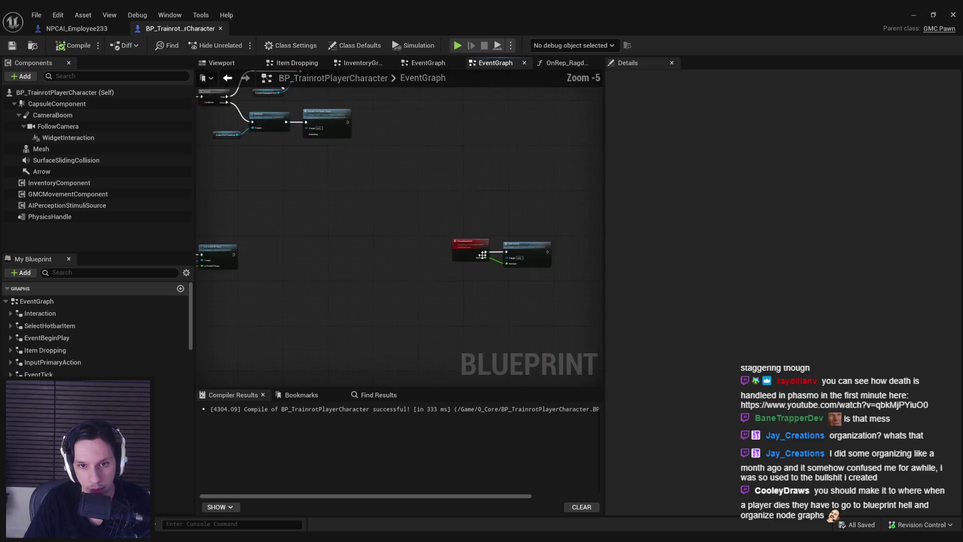
pyautogui.scroll(3, 385, 220)
# Move the ClientHealSelf and Add Health nodes to a new spot in the event graph.
pyautogui.moveTo(437, 245)
pyautogui.mouseDown()
pyautogui.moveTo(230, 268)
pyautogui.moveTo(347, 199)
pyautogui.mouseUp()
pyautogui.scroll(-4, 376, 244)
pyautogui.scroll(2, 353, 198)
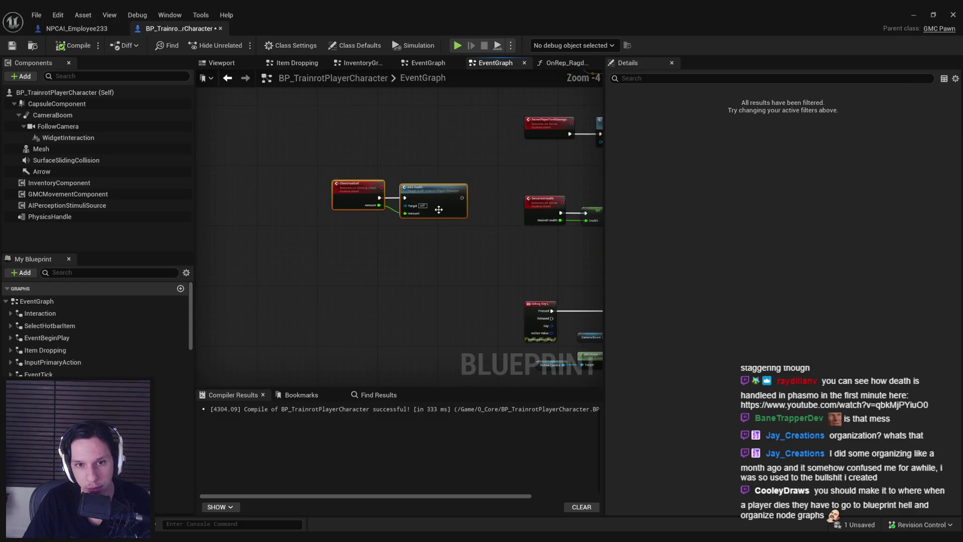
pyautogui.click(447, 243)
pyautogui.scroll(2, 337, 238)
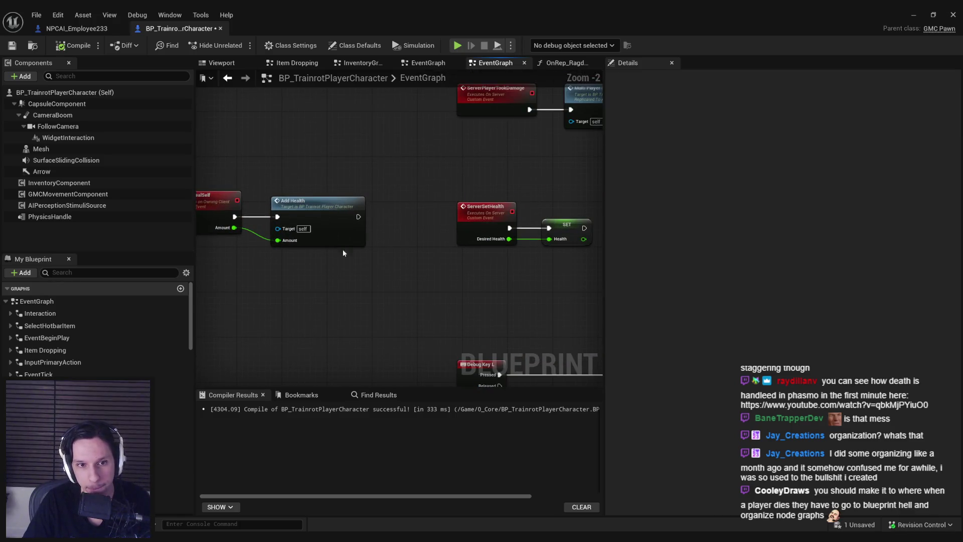
pyautogui.scroll(-2, 348, 242)
pyautogui.moveTo(344, 273); pyautogui.dragTo(271, 249)
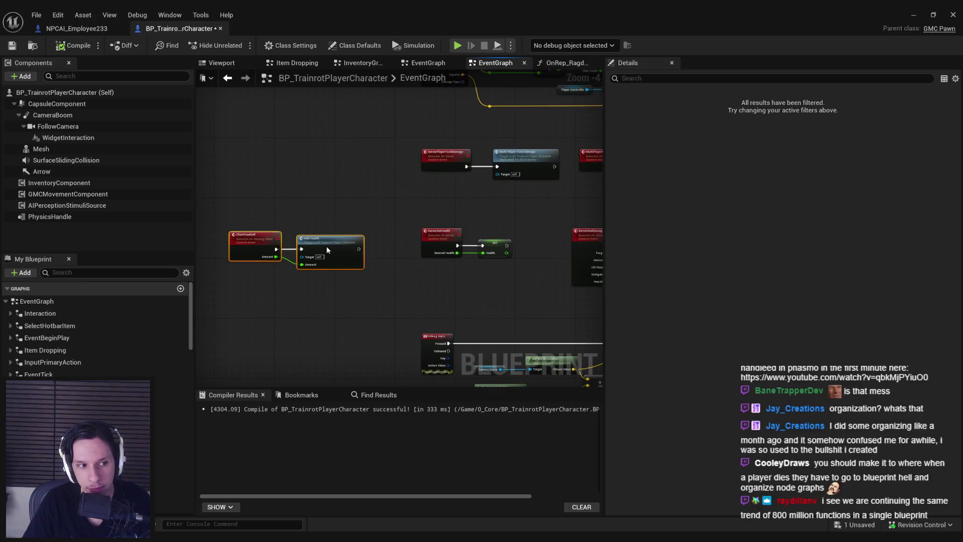
pyautogui.click(354, 295)
pyautogui.scroll(-1, 364, 290)
pyautogui.scroll(-5, 394, 292)
pyautogui.scroll(-1, 377, 208)
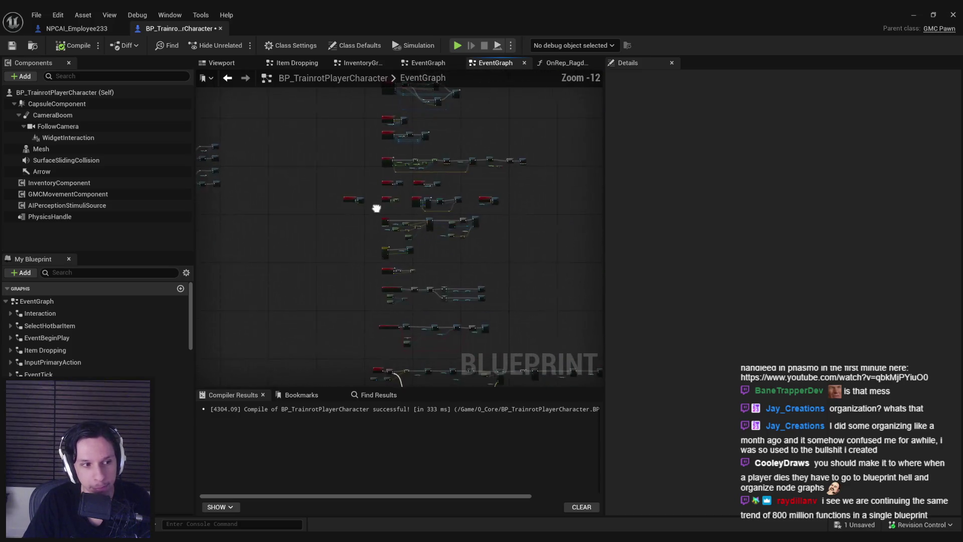
pyautogui.scroll(-1, 349, 204)
# Select the physics-handle grab and release server event nodes.
pyautogui.moveTo(348, 204)
pyautogui.mouseDown()
pyautogui.moveTo(490, 126)
pyautogui.moveTo(329, 183)
pyautogui.mouseUp()
pyautogui.scroll(5, 329, 183)
pyautogui.scroll(2, 294, 240)
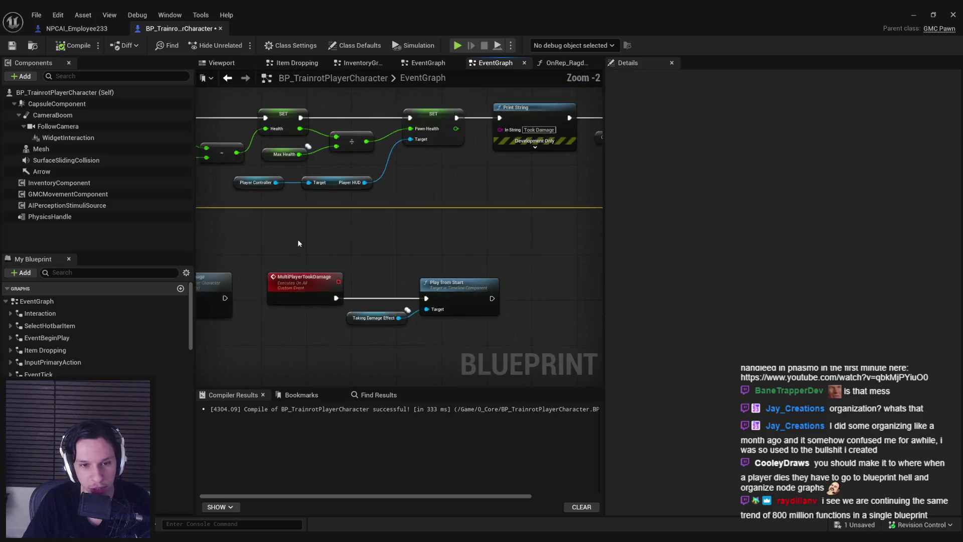
pyautogui.scroll(-2, 294, 240)
pyautogui.moveTo(363, 237); pyautogui.dragTo(549, 245)
pyautogui.scroll(2, 393, 294)
pyautogui.scroll(1, 350, 246)
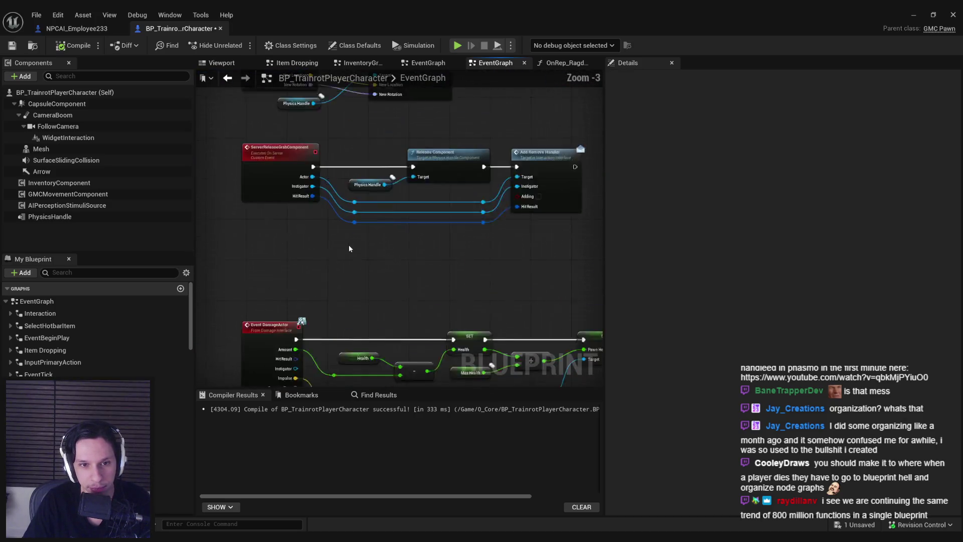
pyautogui.scroll(1, 290, 238)
pyautogui.scroll(-2, 289, 236)
pyautogui.scroll(2, 294, 248)
pyautogui.scroll(-2, 278, 241)
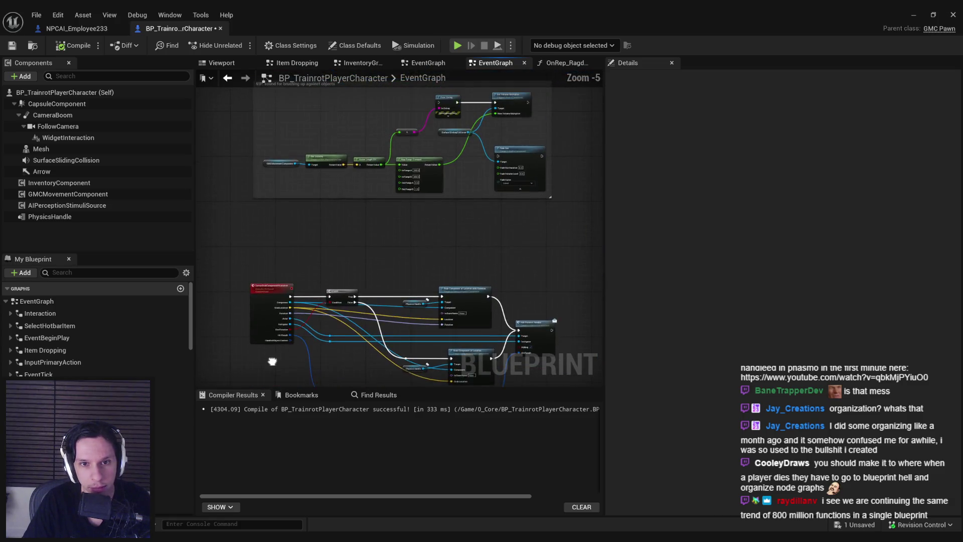
pyautogui.scroll(-1, 263, 189)
pyautogui.scroll(-1, 262, 189)
pyautogui.scroll(-1, 252, 184)
pyautogui.moveTo(459, 286); pyautogui.dragTo(467, 290)
pyautogui.scroll(1, 389, 260)
pyautogui.scroll(1, 389, 260)
pyautogui.scroll(1, 390, 260)
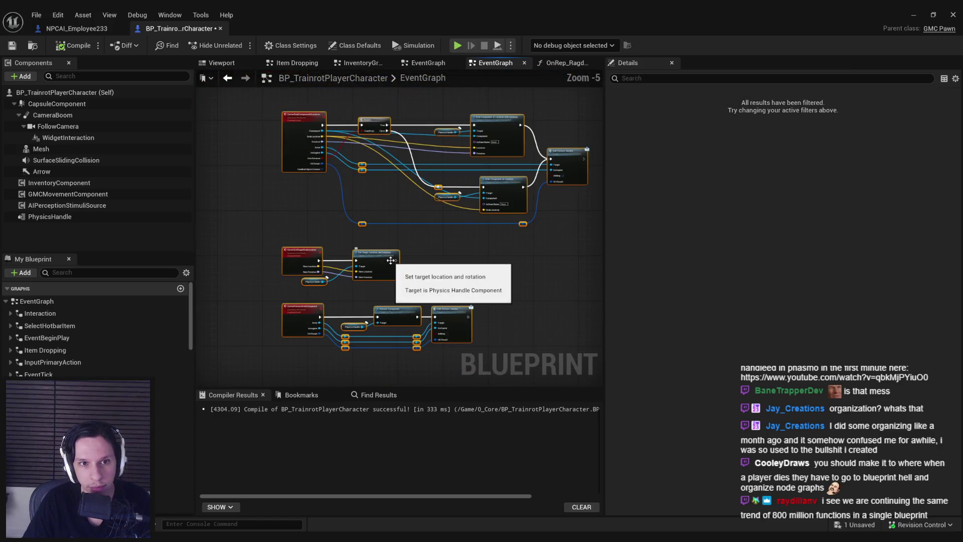
pyautogui.scroll(1, 389, 261)
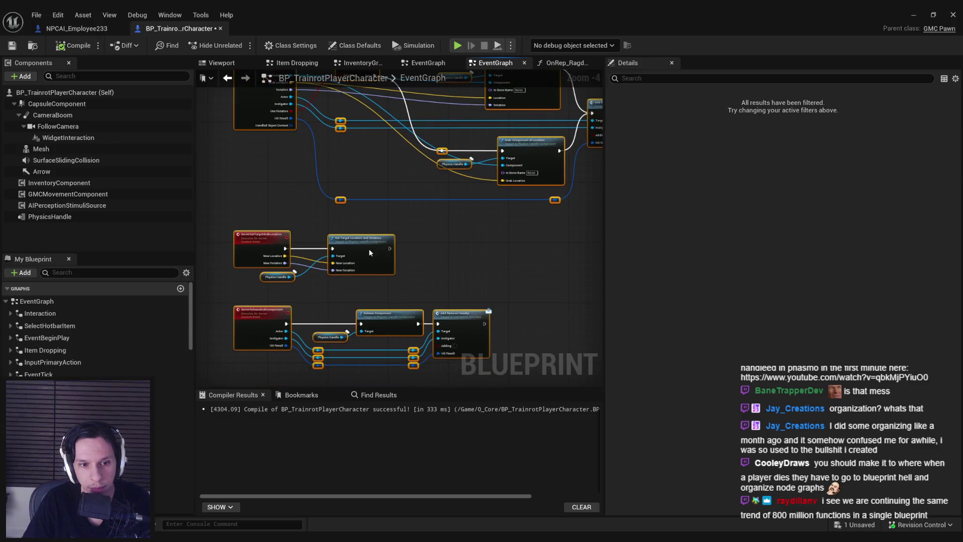
# Collapse the grab and release nodes into a Grabbing graph placed beside InputPrimaryAction.
pyautogui.rightClick(369, 249)
pyautogui.click(407, 385)
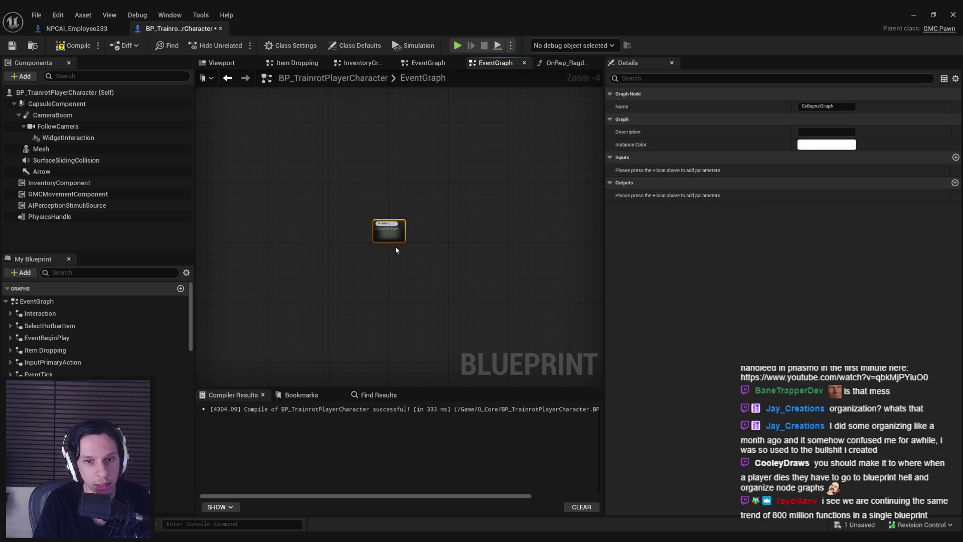
pyautogui.scroll(-4, 353, 317)
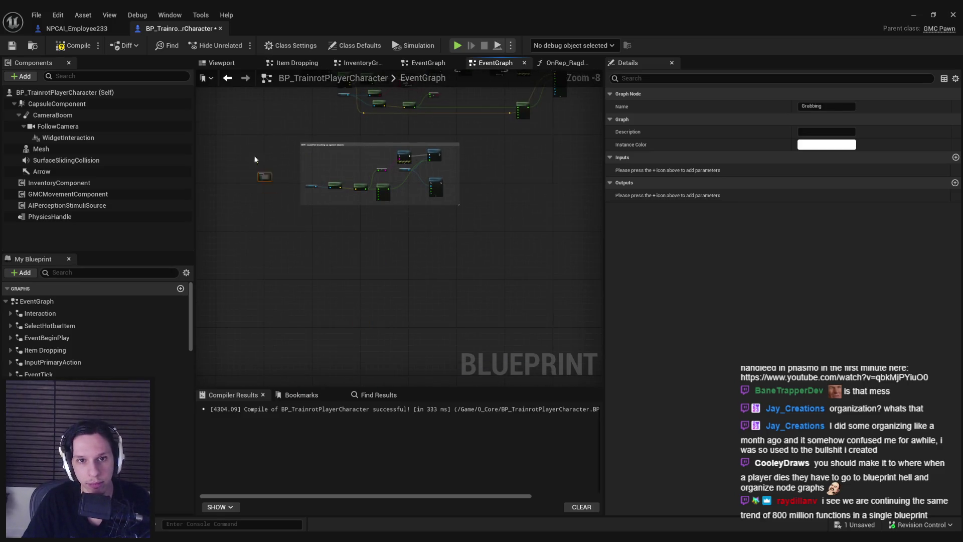
pyautogui.moveTo(269, 187); pyautogui.dragTo(278, 341)
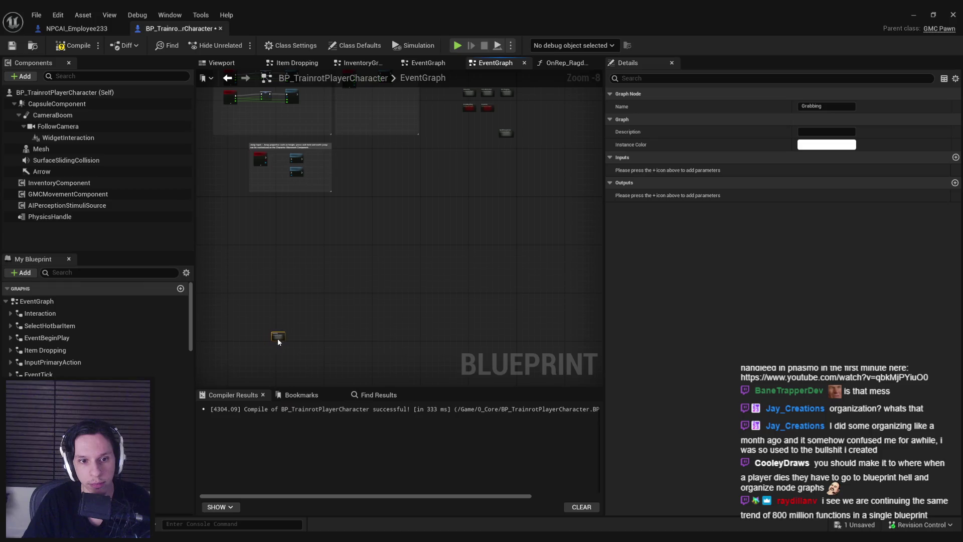
pyautogui.scroll(3, 463, 155)
pyautogui.scroll(3, 462, 193)
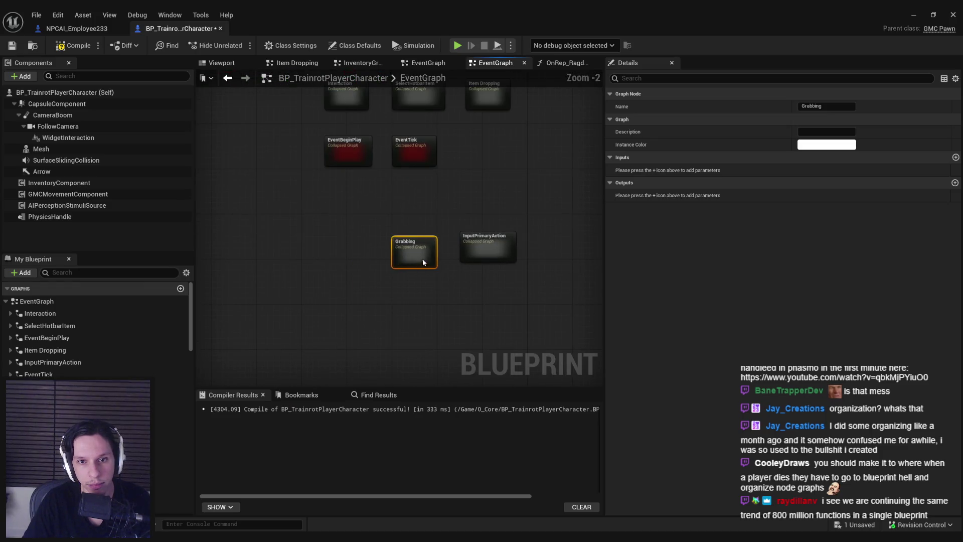
# Select the next node group ready for collapsing.
pyautogui.click(420, 285)
pyautogui.scroll(-5, 395, 330)
pyautogui.scroll(-5, 395, 329)
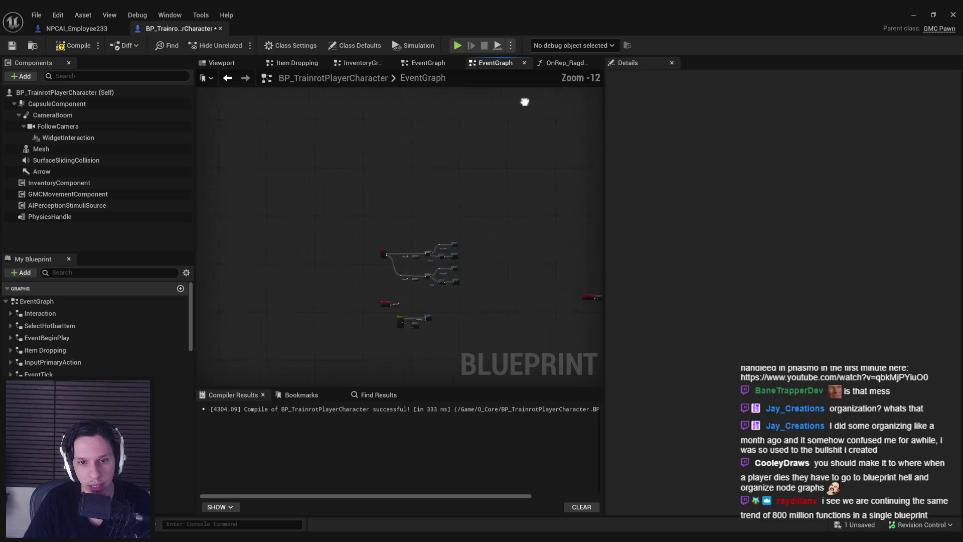
pyautogui.scroll(4, 484, 218)
pyautogui.scroll(-3, 316, 128)
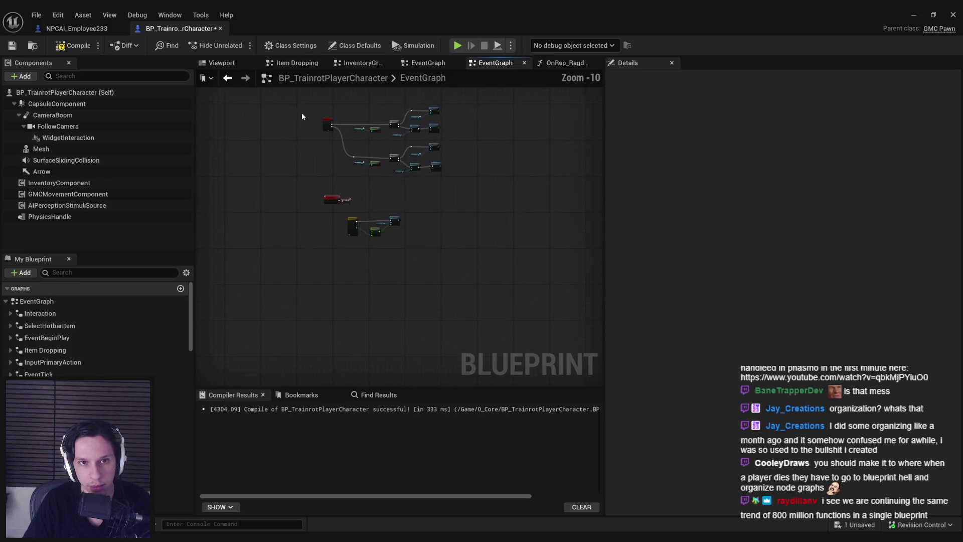
pyautogui.scroll(3, 380, 166)
pyautogui.scroll(3, 380, 166)
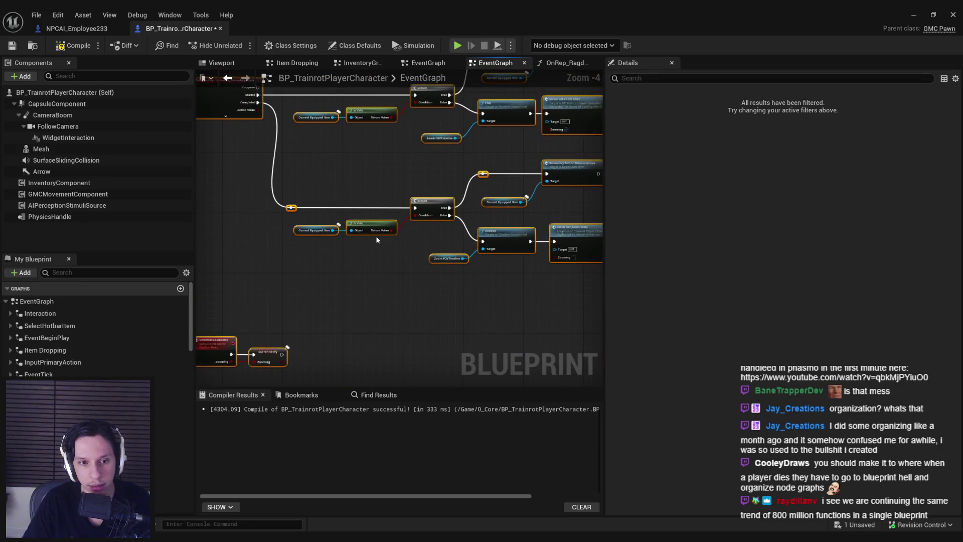
pyautogui.scroll(-1, 370, 211)
pyautogui.rightClick(371, 272)
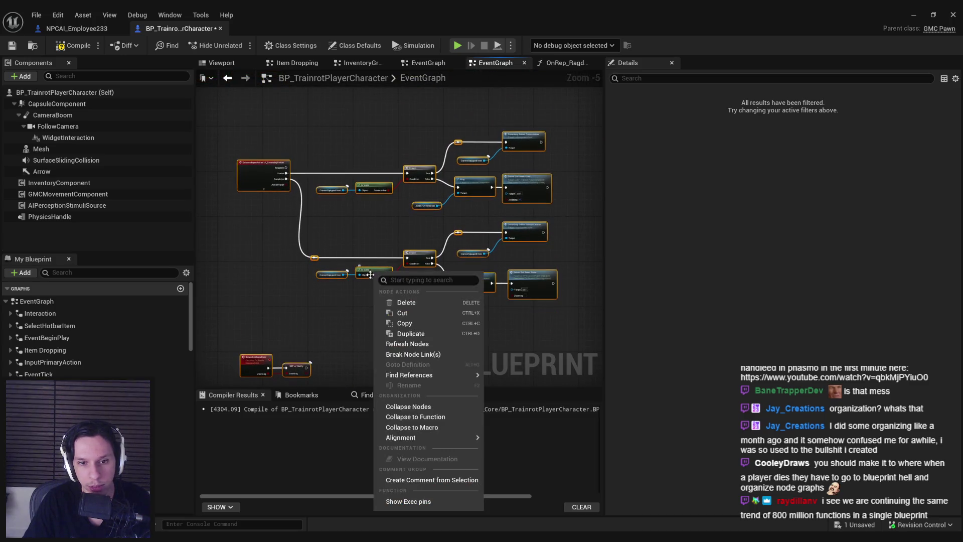
# Collapse the selected nodes into a graph named InputSecondaryAction beside Grabbing and InputPrimaryAction.
pyautogui.click(409, 407)
pyautogui.write('InecondaryAction')
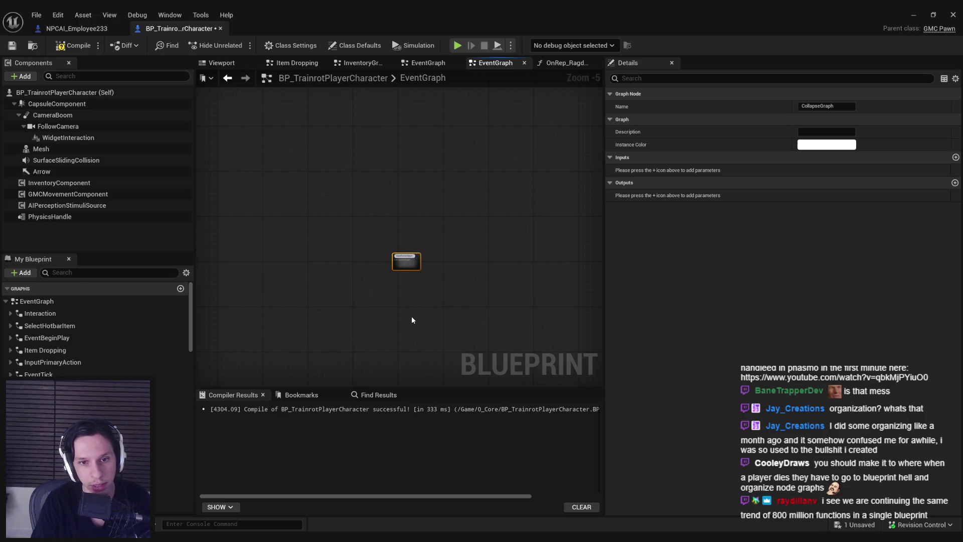
pyautogui.press('Return')
pyautogui.scroll(-3, 224, 256)
pyautogui.moveTo(327, 232)
pyautogui.mouseDown()
pyautogui.moveTo(391, 137)
pyautogui.moveTo(307, 368)
pyautogui.mouseUp()
pyautogui.scroll(7, 391, 165)
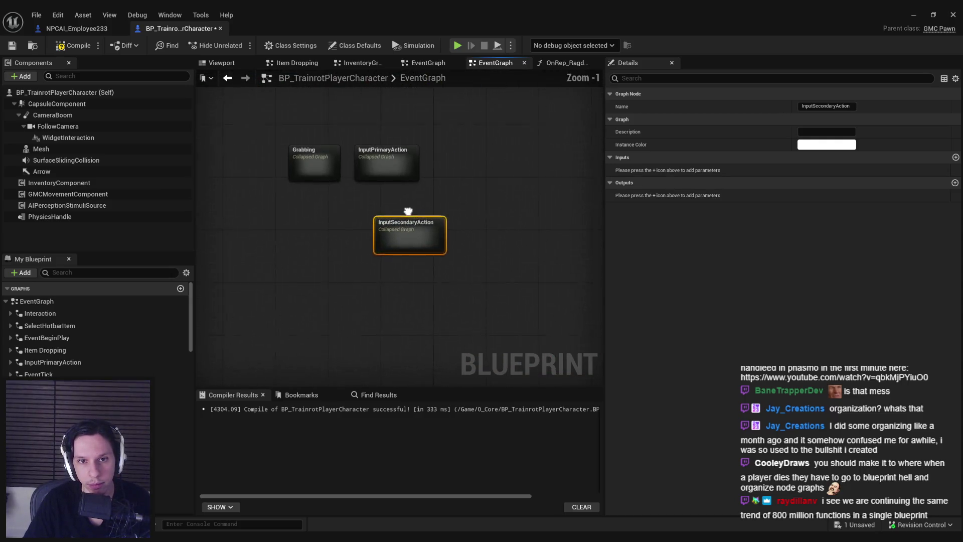
# Select the Grabbing collapsed graph for inspection.
pyautogui.click(312, 169)
pyautogui.click(301, 282)
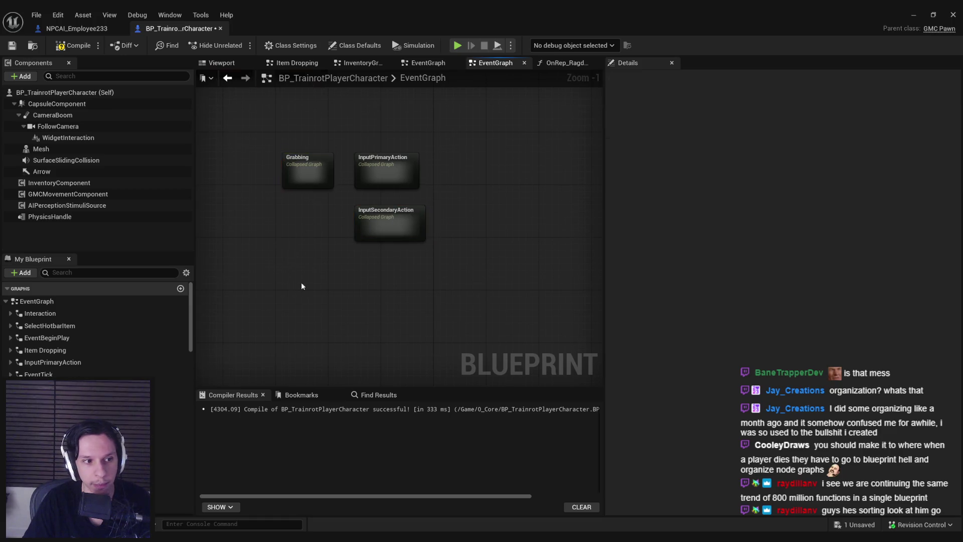
pyautogui.scroll(-4, 446, 279)
pyautogui.click(448, 235)
# Inspect the contents of the Grabbing graph and return to the main EventGraph.
pyautogui.doubleClick(447, 234)
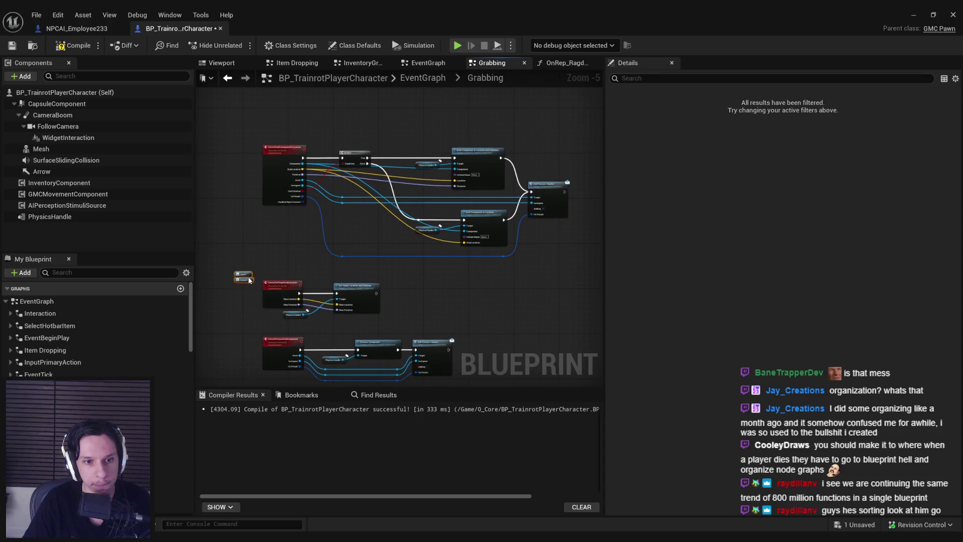
pyautogui.moveTo(243, 272); pyautogui.dragTo(292, 327)
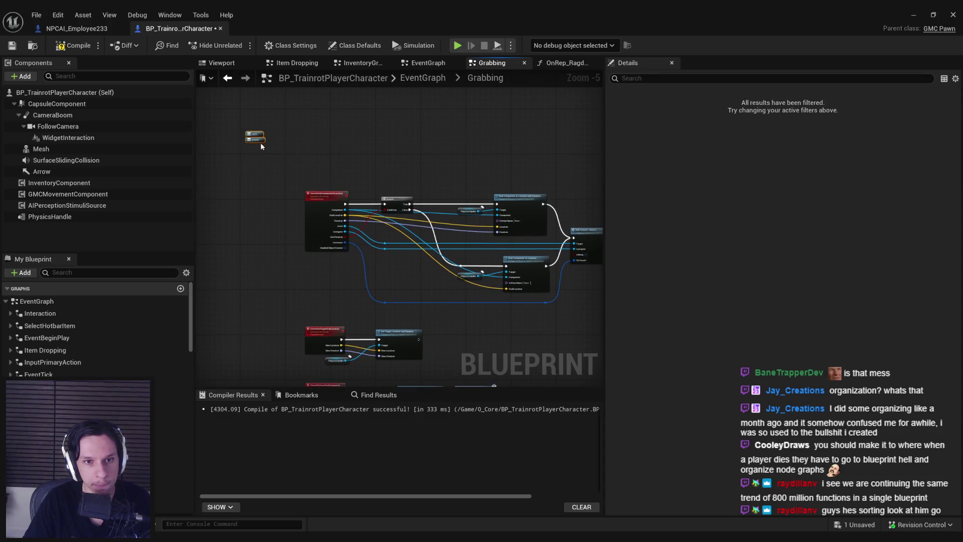
pyautogui.moveTo(261, 146); pyautogui.dragTo(237, 160)
pyautogui.hotkey('alt', 'Left')
# Select all the remaining loose item-dropping nodes in the EventGraph.
pyautogui.moveTo(254, 268); pyautogui.dragTo(524, 286)
pyautogui.scroll(-3, 524, 286)
pyautogui.scroll(-1, 433, 299)
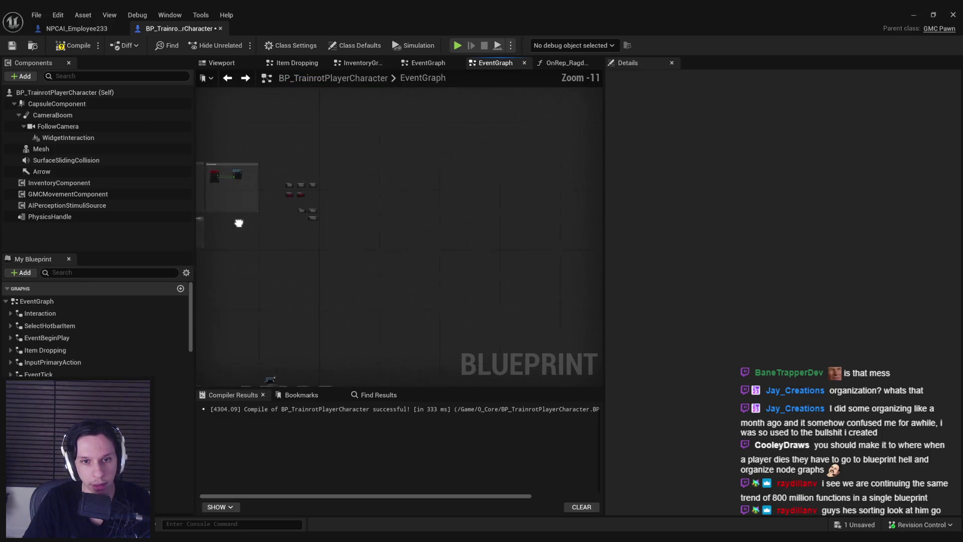
pyautogui.moveTo(258, 97)
pyautogui.mouseDown()
pyautogui.moveTo(413, 139)
pyautogui.moveTo(572, 346)
pyautogui.moveTo(482, 301)
pyautogui.mouseUp()
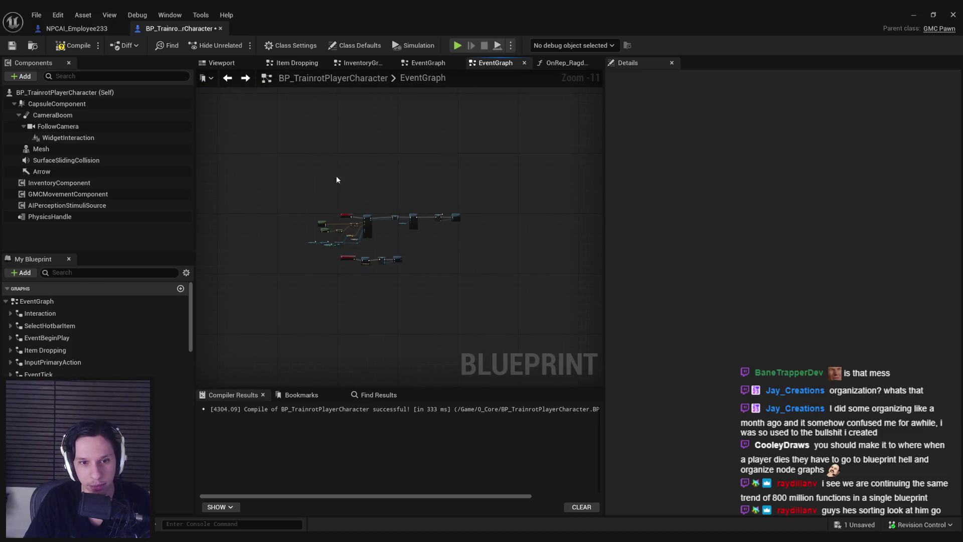
pyautogui.scroll(5, 343, 204)
pyautogui.scroll(2, 358, 256)
pyautogui.scroll(-1, 365, 269)
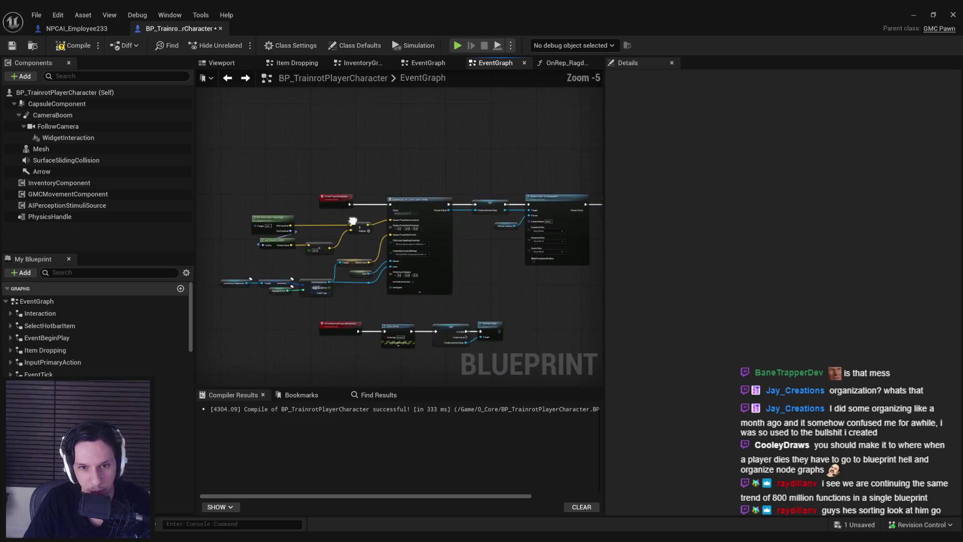
pyautogui.scroll(3, 350, 323)
pyautogui.scroll(-3, 398, 309)
pyautogui.scroll(-2, 396, 304)
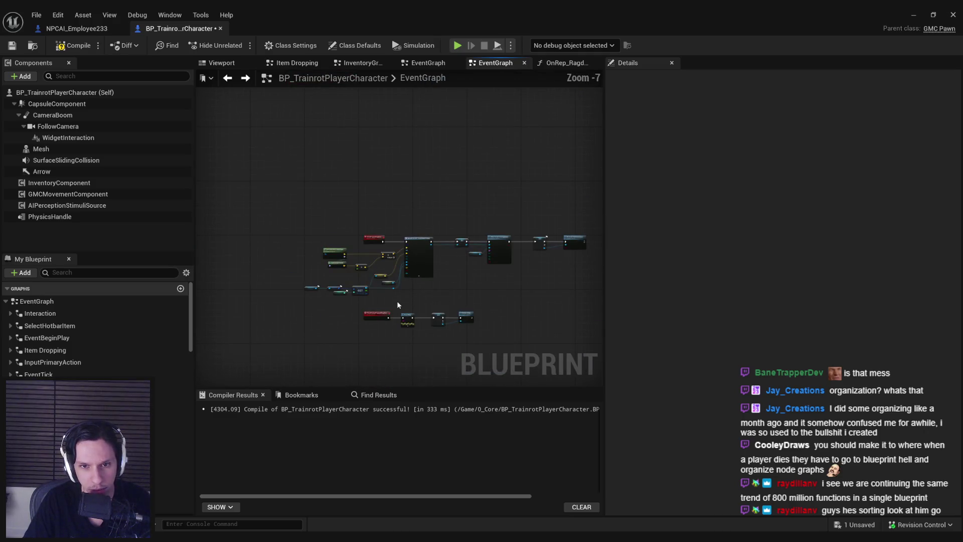
pyautogui.hotkey('ctrl', 'a')
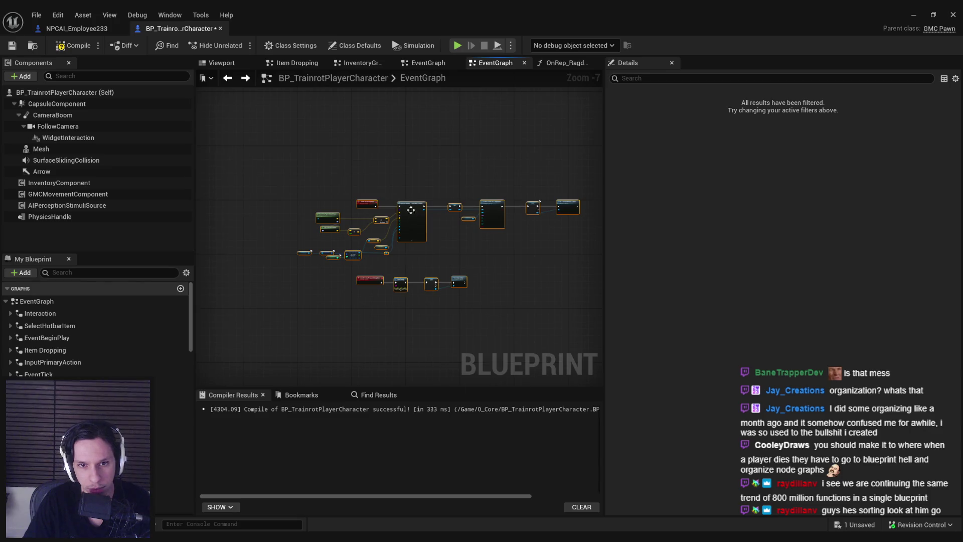
# Collapse the selected nodes into a graph named Dropping Items.
pyautogui.rightClick(412, 208)
pyautogui.click(446, 336)
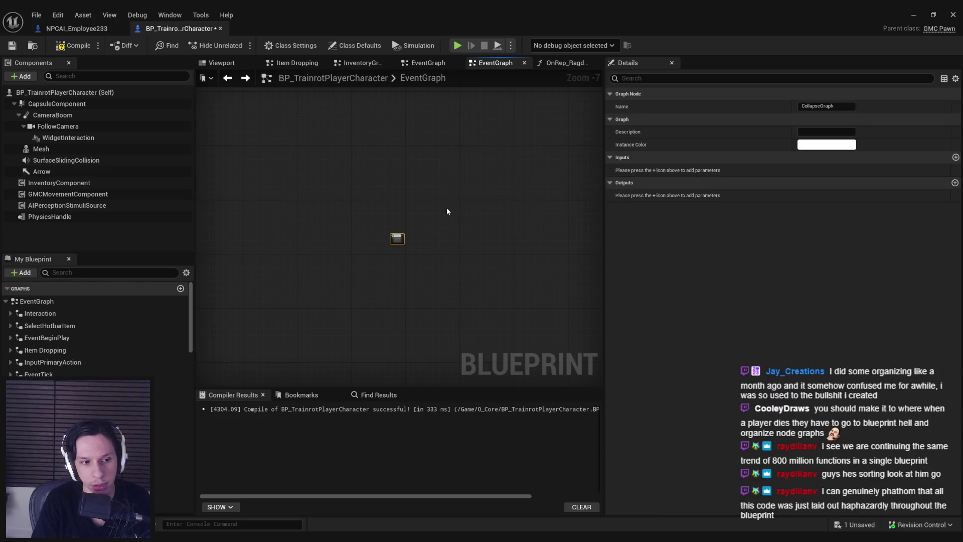
pyautogui.write('Dropping Items')
pyautogui.press('Return')
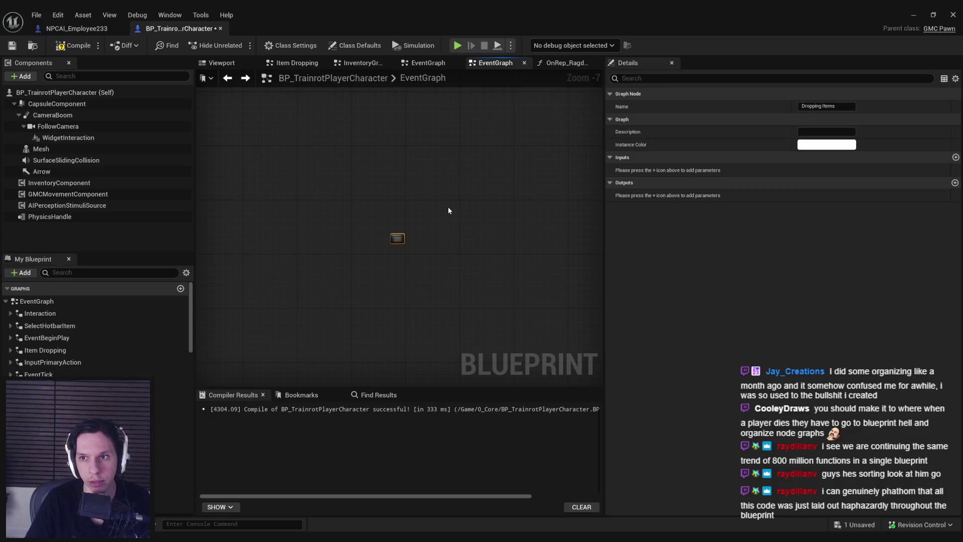
pyautogui.scroll(-5, 566, 263)
pyautogui.moveTo(264, 176); pyautogui.dragTo(449, 224)
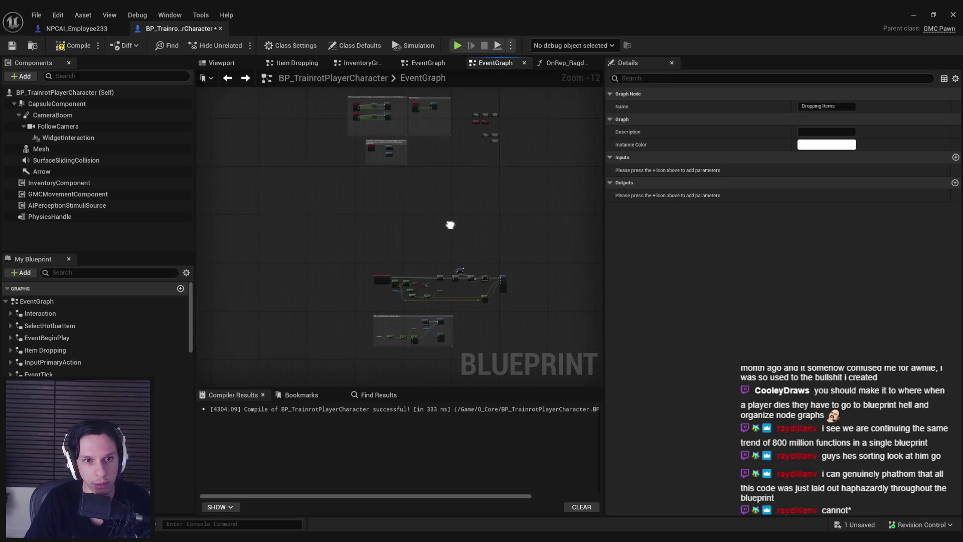
pyautogui.scroll(7, 473, 167)
pyautogui.moveTo(472, 167); pyautogui.dragTo(368, 237)
pyautogui.click(371, 240)
pyautogui.scroll(3, 376, 257)
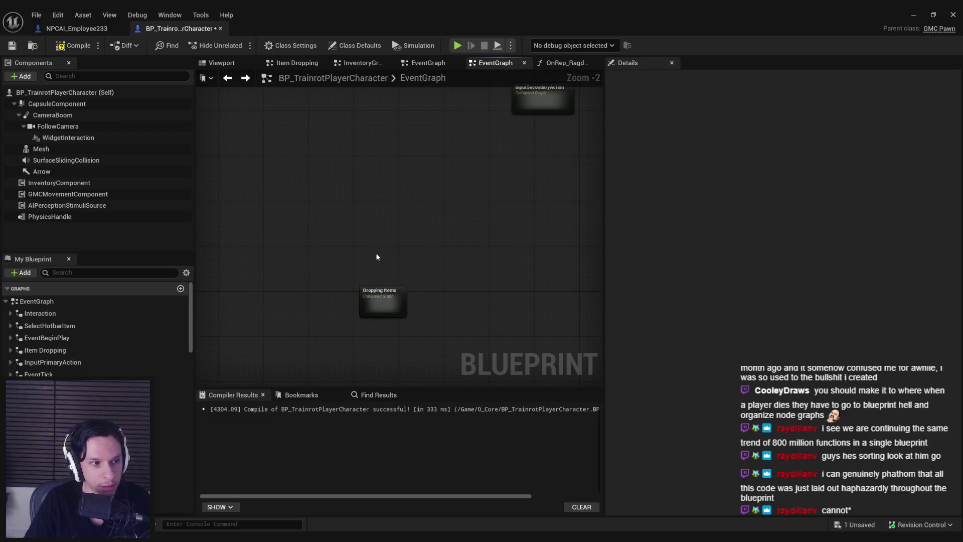
pyautogui.scroll(-1, 377, 257)
pyautogui.scroll(-1, 378, 259)
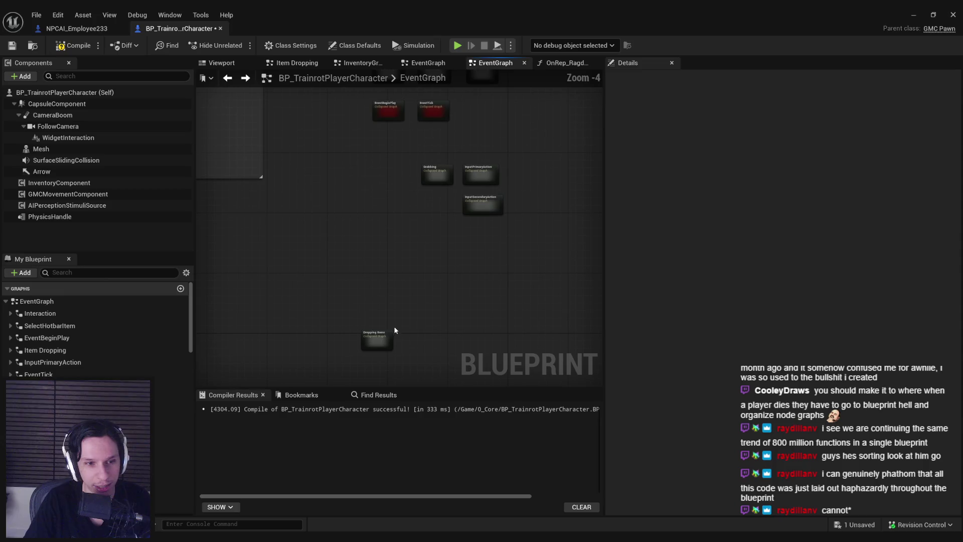
# Place Dropping Items beneath Grabbing and align the two collapsed graphs.
pyautogui.click(379, 298)
pyautogui.scroll(1, 378, 176)
pyautogui.click(357, 195)
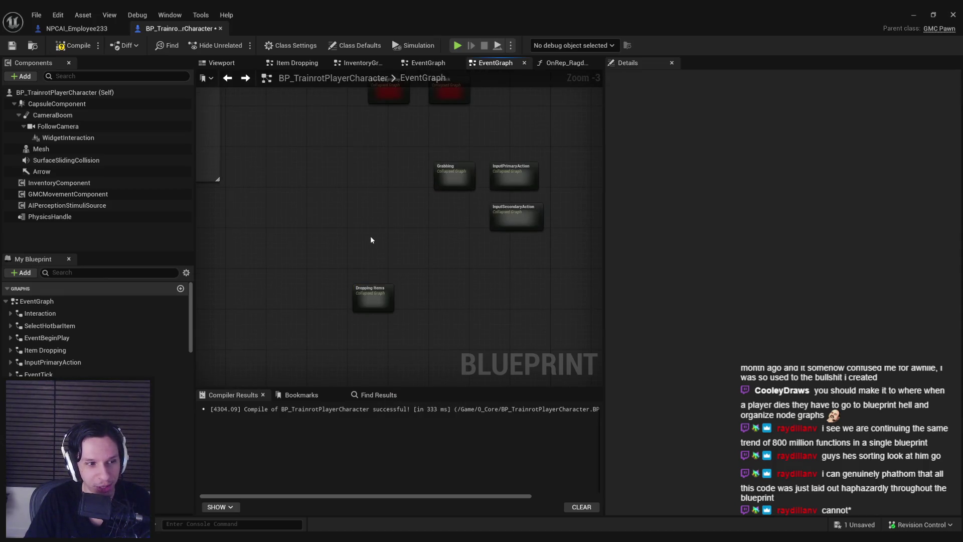
pyautogui.scroll(1, 370, 240)
pyautogui.moveTo(387, 311)
pyautogui.mouseDown()
pyautogui.moveTo(435, 252)
pyautogui.moveTo(422, 151)
pyautogui.mouseUp()
pyautogui.hotkey('shift', 'd')
pyautogui.click(416, 265)
pyautogui.scroll(-2, 357, 280)
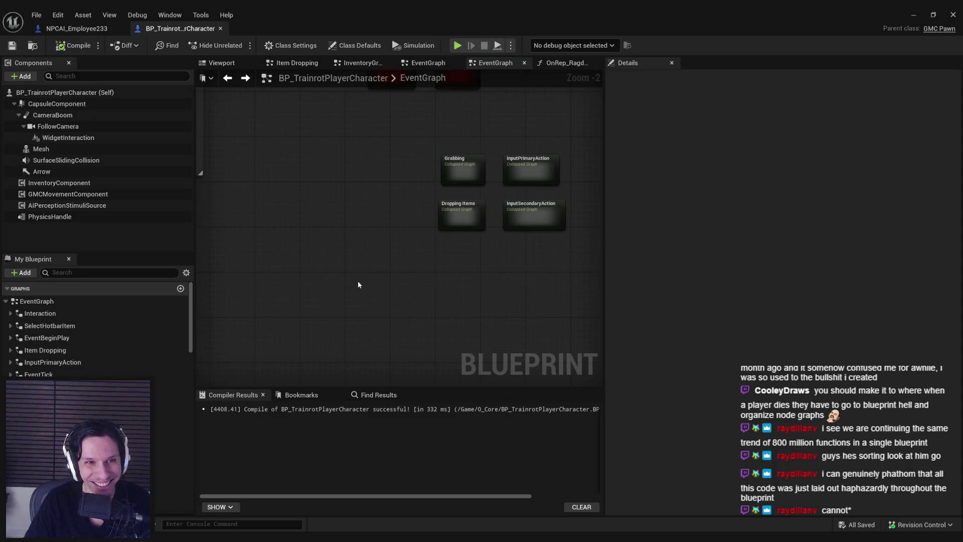
pyautogui.scroll(-5, 345, 291)
pyautogui.scroll(-3, 371, 202)
pyautogui.moveTo(373, 202)
pyautogui.mouseDown()
pyautogui.moveTo(323, 337)
pyautogui.moveTo(369, 134)
pyautogui.mouseUp()
pyautogui.scroll(1, 345, 98)
pyautogui.scroll(1, 318, 195)
pyautogui.moveTo(318, 194); pyautogui.dragTo(329, 154)
pyautogui.scroll(1, 296, 251)
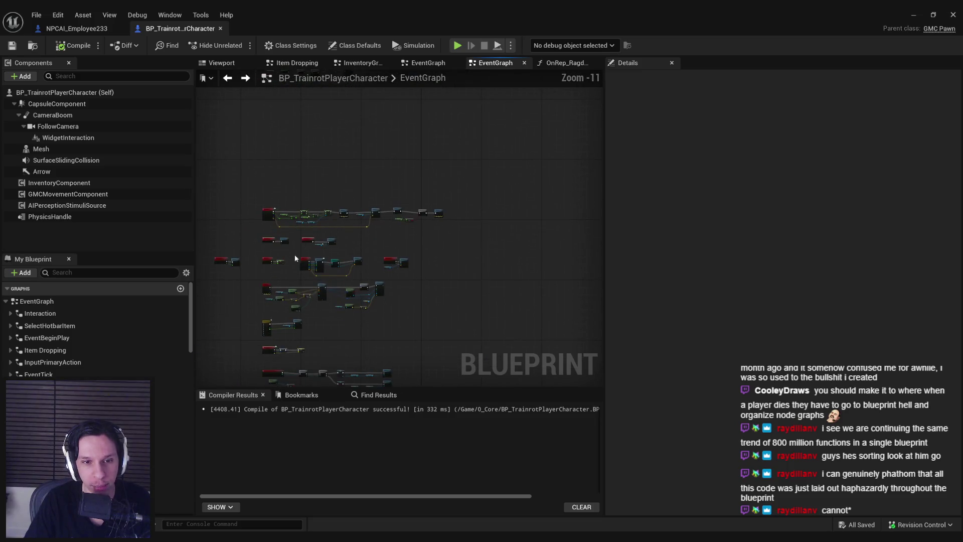
pyautogui.scroll(3, 288, 262)
pyautogui.scroll(2, 286, 261)
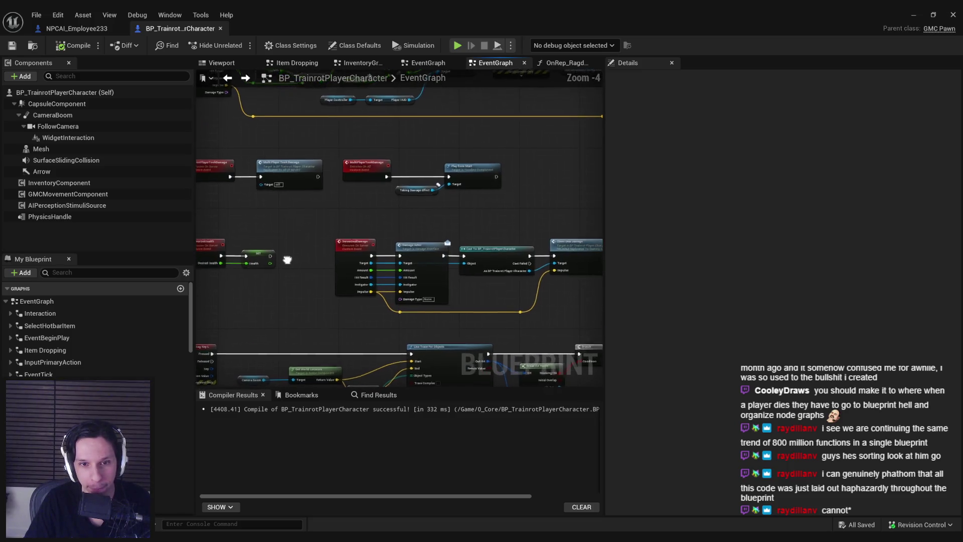
pyautogui.moveTo(284, 261)
pyautogui.mouseDown()
pyautogui.moveTo(399, 353)
pyautogui.moveTo(369, 138)
pyautogui.mouseUp()
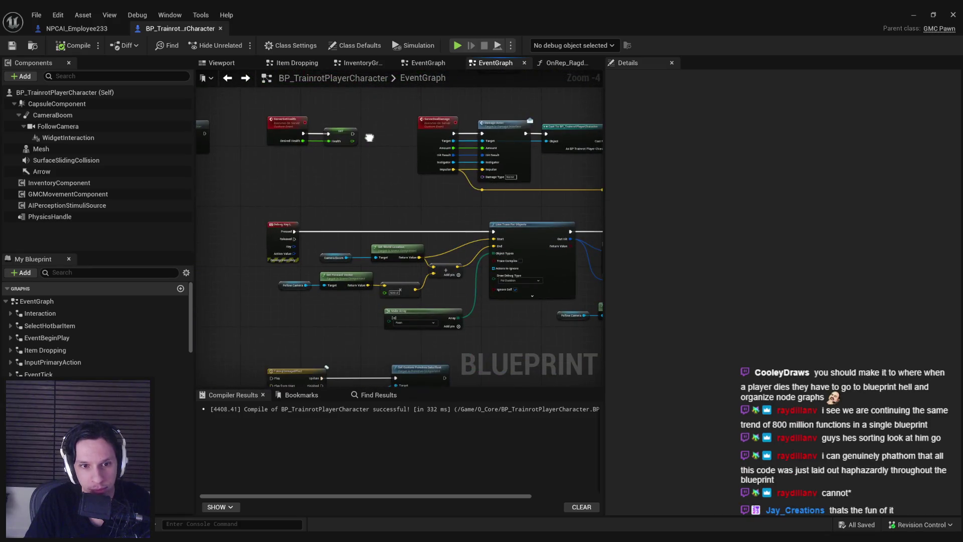
pyautogui.moveTo(374, 177); pyautogui.dragTo(110, 150)
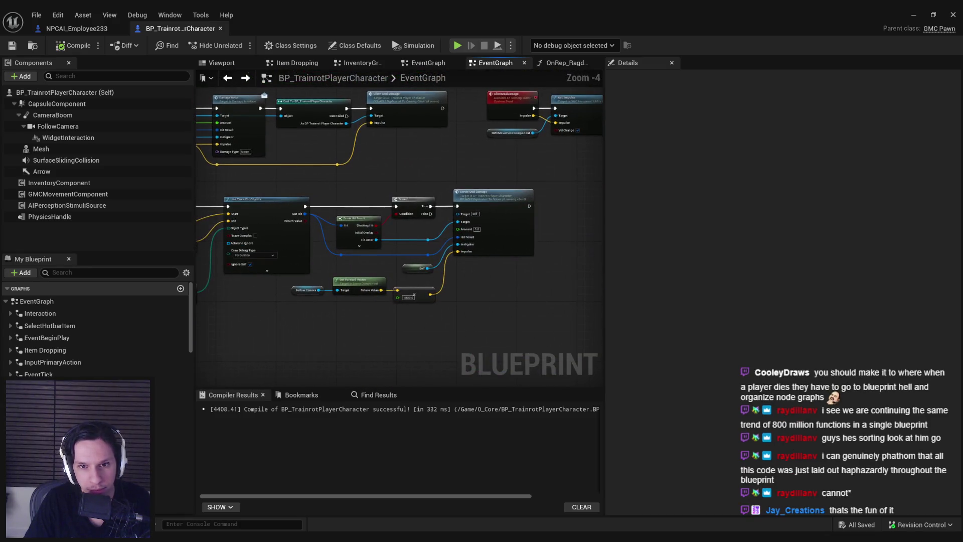
pyautogui.moveTo(445, 293)
pyautogui.mouseDown()
pyautogui.moveTo(445, 92)
pyautogui.moveTo(400, 262)
pyautogui.moveTo(447, 118)
pyautogui.mouseUp()
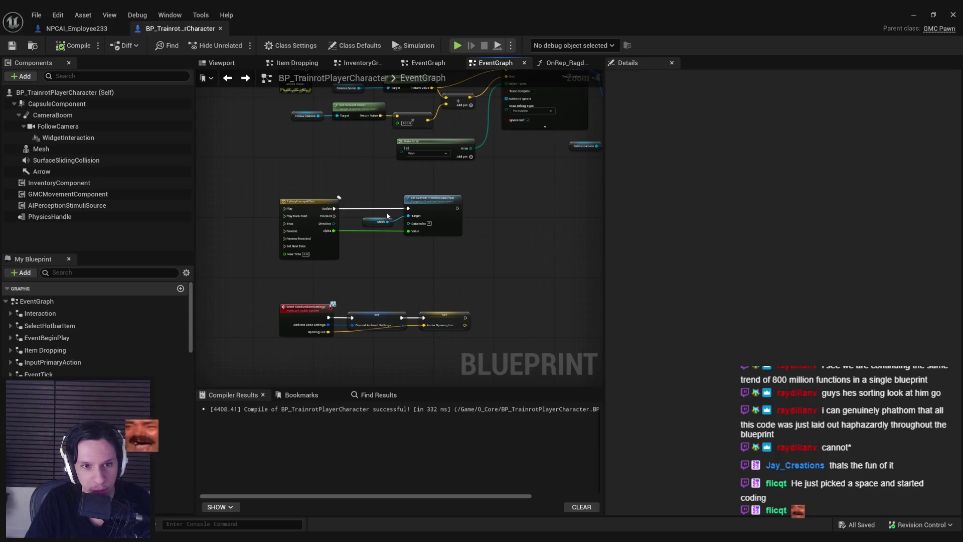
pyautogui.scroll(1, 386, 212)
pyautogui.scroll(3, 360, 257)
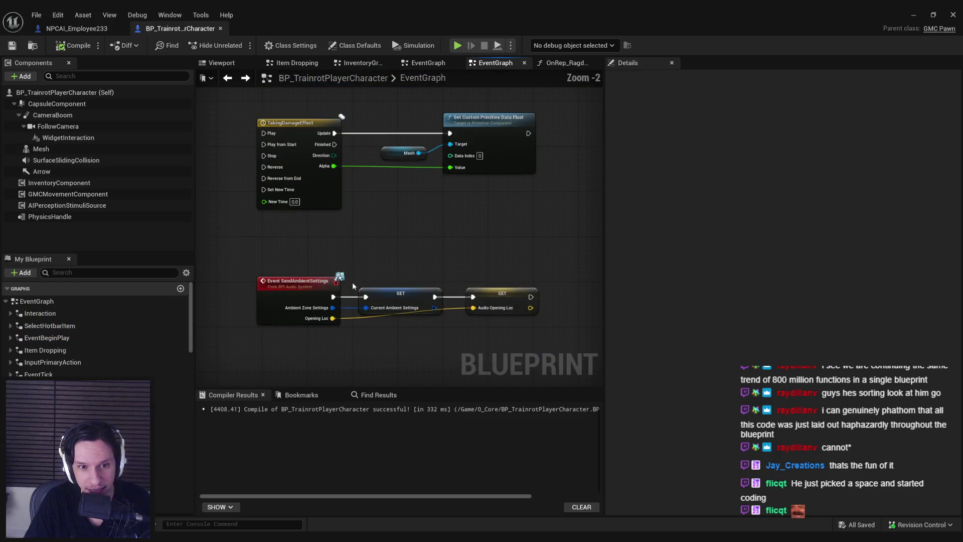
pyautogui.scroll(-2, 353, 273)
pyautogui.scroll(-2, 363, 214)
pyautogui.scroll(4, 355, 197)
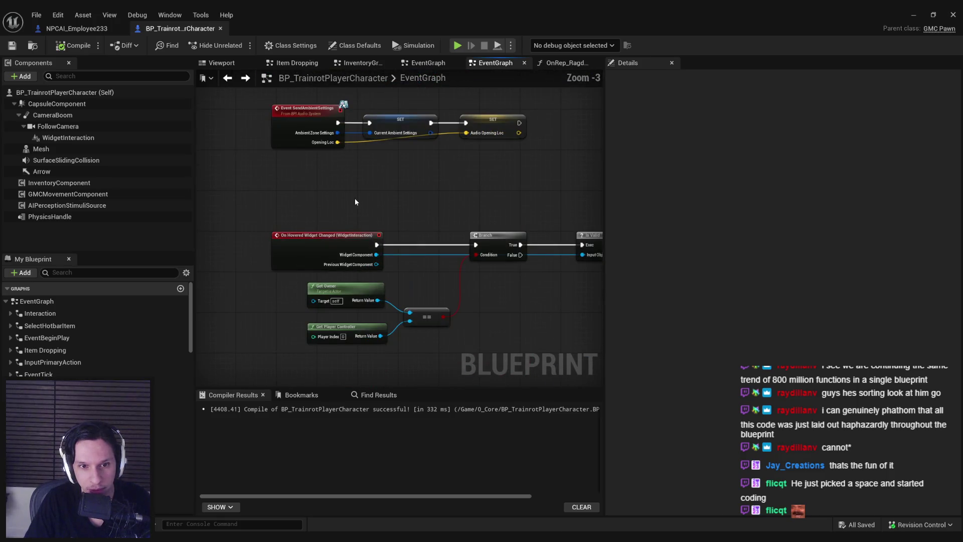
pyautogui.scroll(-5, 355, 197)
pyautogui.scroll(2, 431, 175)
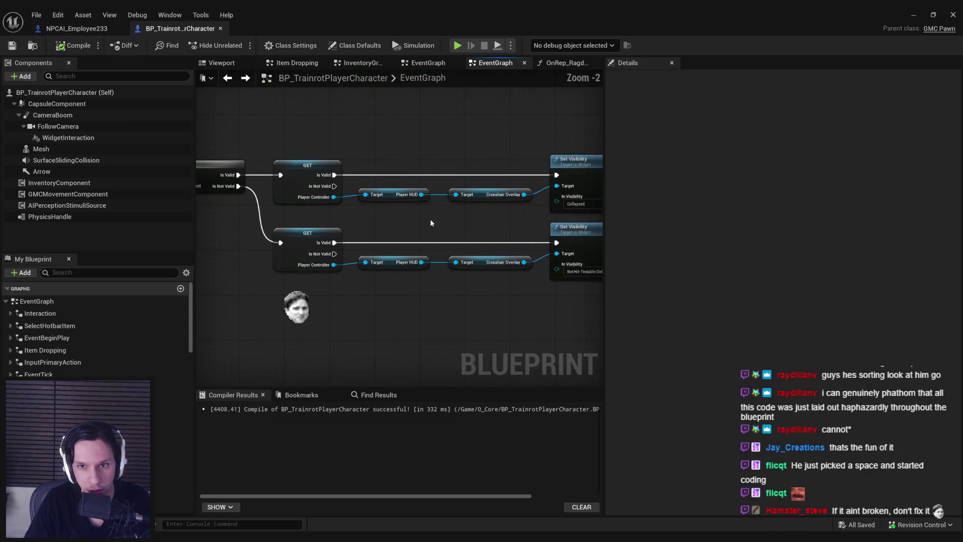
pyautogui.moveTo(430, 219); pyautogui.dragTo(403, 187)
pyautogui.scroll(5, 403, 188)
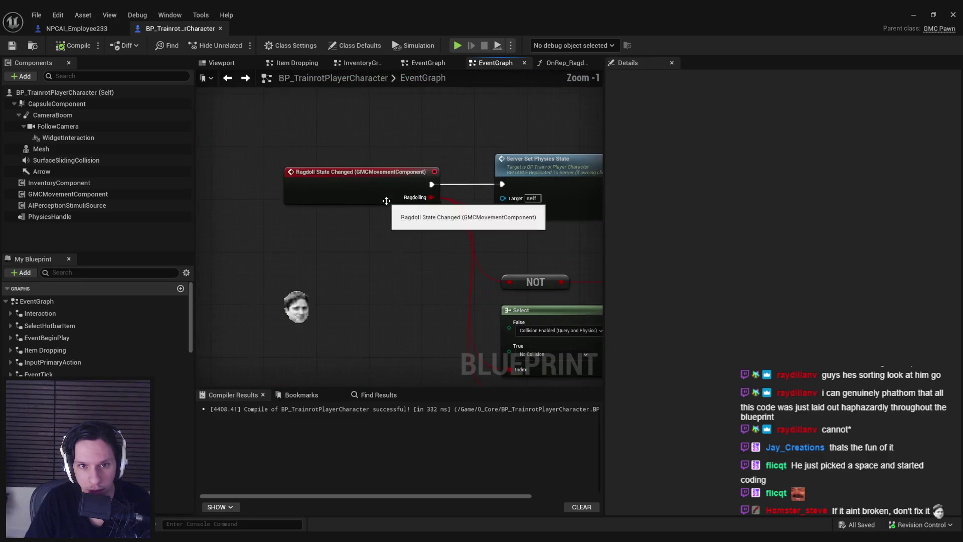
pyautogui.scroll(-3, 404, 254)
pyautogui.scroll(-1, 404, 258)
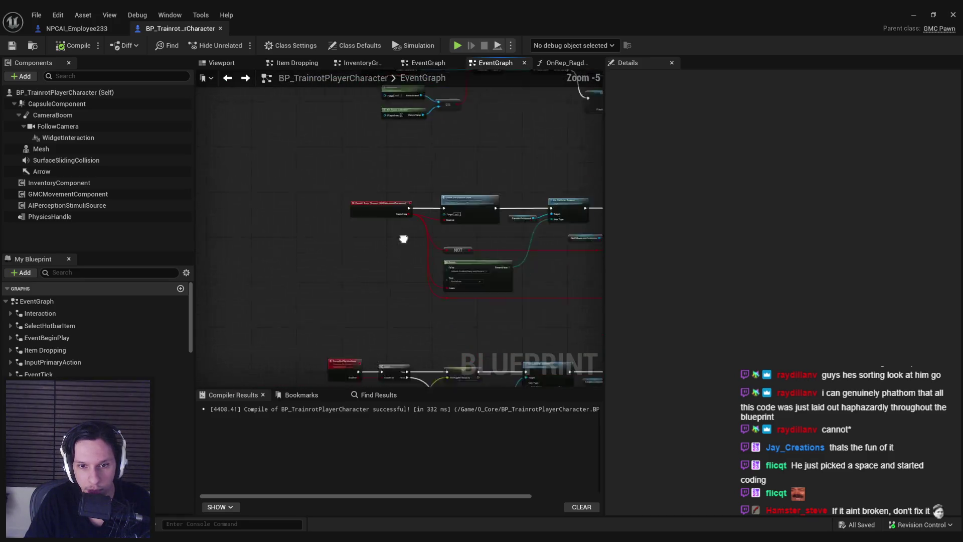
pyautogui.moveTo(404, 257); pyautogui.dragTo(307, 257)
pyautogui.scroll(-4, 307, 256)
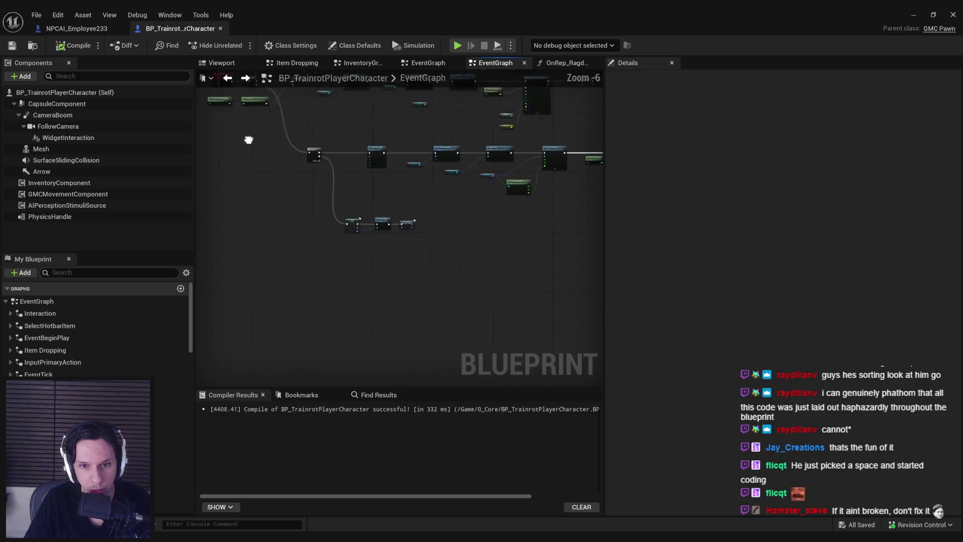
pyautogui.scroll(-4, 276, 295)
pyautogui.moveTo(326, 203); pyautogui.dragTo(302, 208)
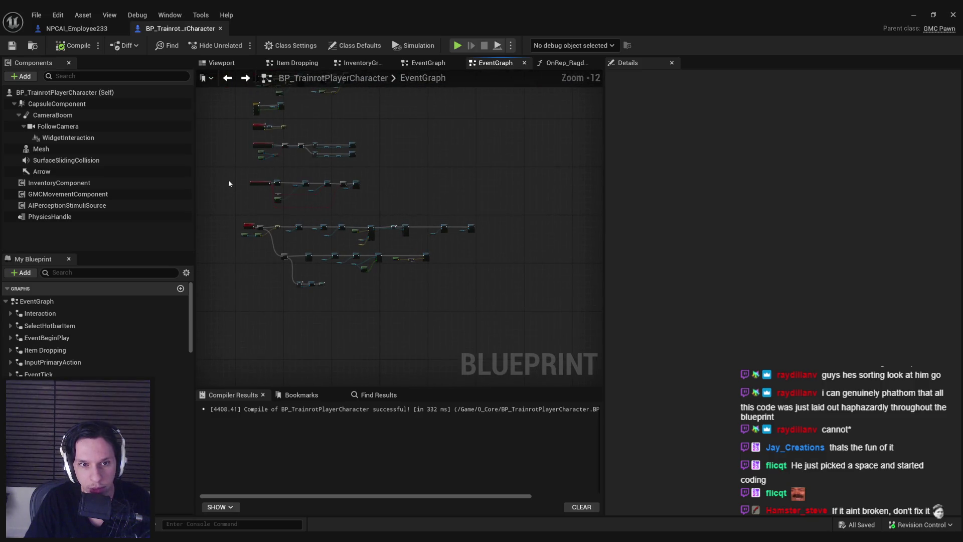
pyautogui.moveTo(555, 327); pyautogui.dragTo(555, 327)
pyautogui.scroll(2, 266, 195)
pyautogui.scroll(3, 265, 195)
pyautogui.scroll(3, 343, 328)
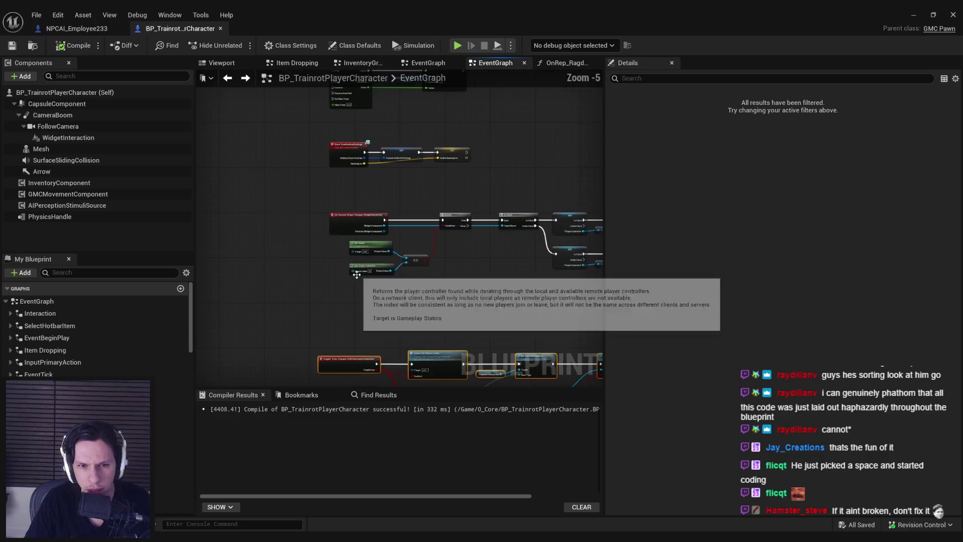
pyautogui.hotkey('ctrl', 'a')
pyautogui.scroll(-2, 324, 151)
# Collapse the ragdoll nodes into a graph named Ragdolling.
pyautogui.rightClick(332, 183)
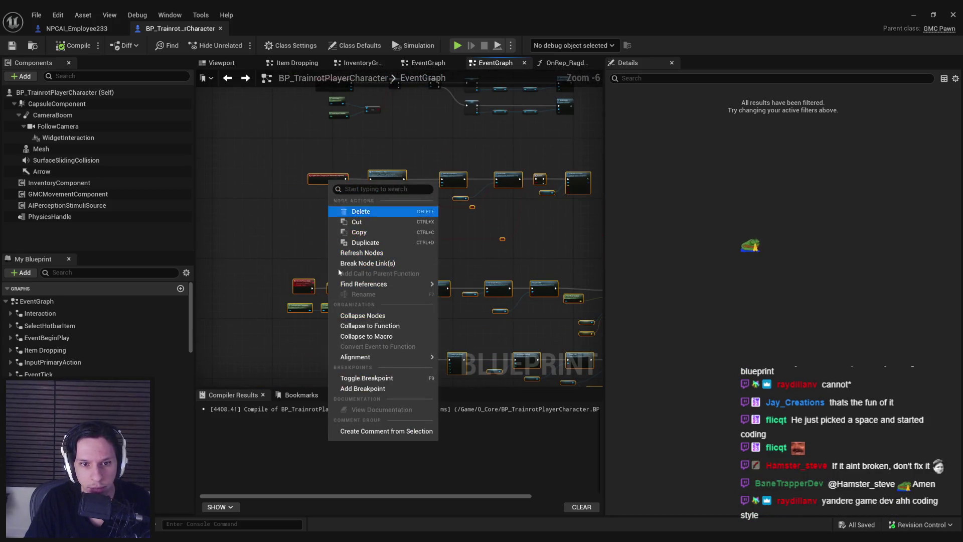
pyautogui.click(362, 316)
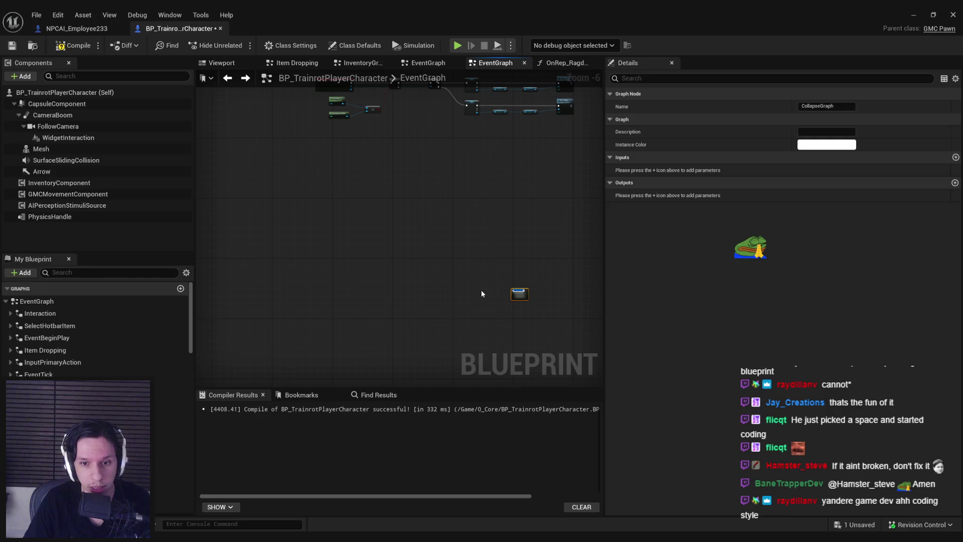
pyautogui.write('Ragdolling')
pyautogui.press('Return')
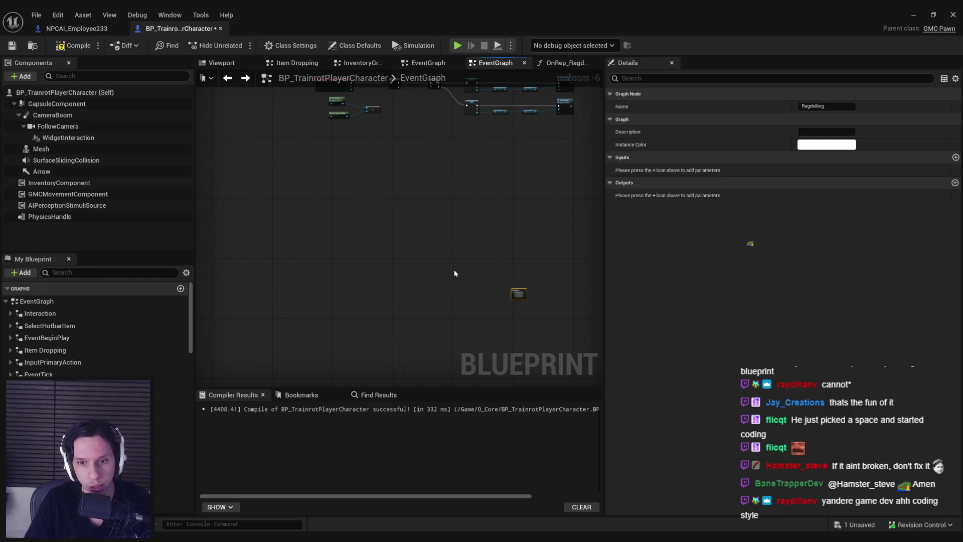
pyautogui.moveTo(518, 294)
pyautogui.mouseDown()
pyautogui.moveTo(454, 186)
pyautogui.moveTo(360, 342)
pyautogui.mouseUp()
# Carry the Ragdolling node across the graph and place it beside Dropping Items.
pyautogui.moveTo(399, 164)
pyautogui.mouseDown()
pyautogui.moveTo(372, 316)
pyautogui.moveTo(419, 145)
pyautogui.moveTo(418, 363)
pyautogui.mouseUp()
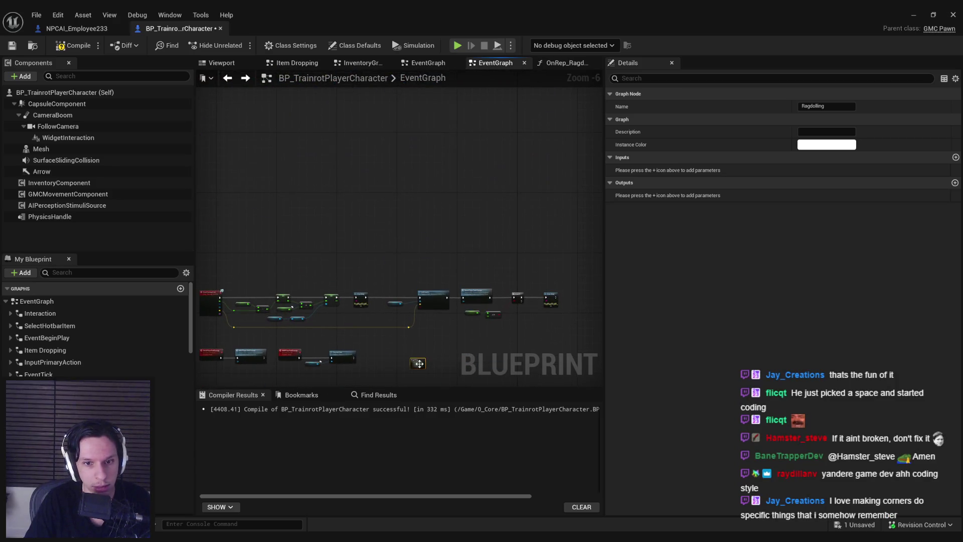
pyautogui.moveTo(411, 159); pyautogui.dragTo(393, 340)
pyautogui.moveTo(435, 178)
pyautogui.mouseDown()
pyautogui.moveTo(354, 215)
pyautogui.moveTo(361, 140)
pyautogui.moveTo(342, 330)
pyautogui.mouseUp()
pyautogui.moveTo(287, 249); pyautogui.dragTo(327, 322)
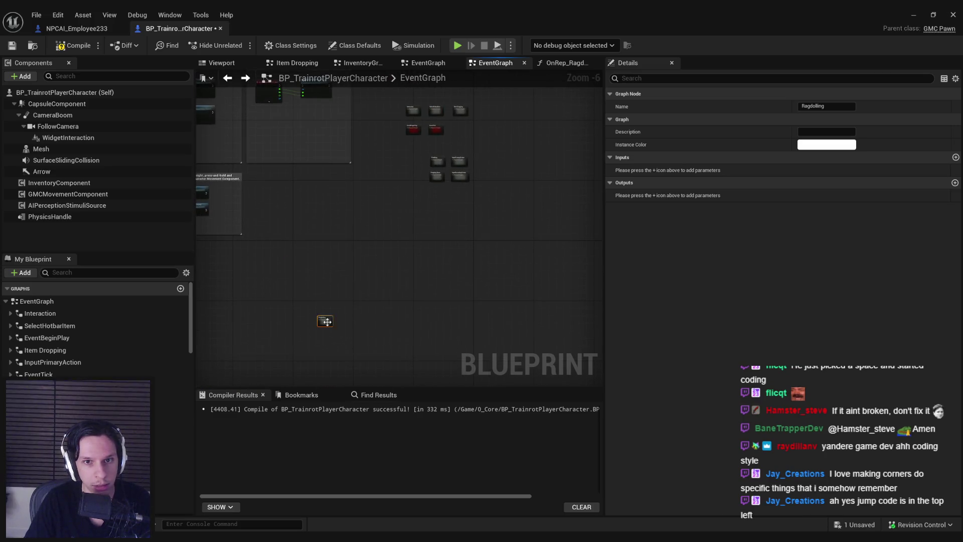
pyautogui.scroll(4, 407, 205)
pyautogui.moveTo(402, 200); pyautogui.dragTo(362, 306)
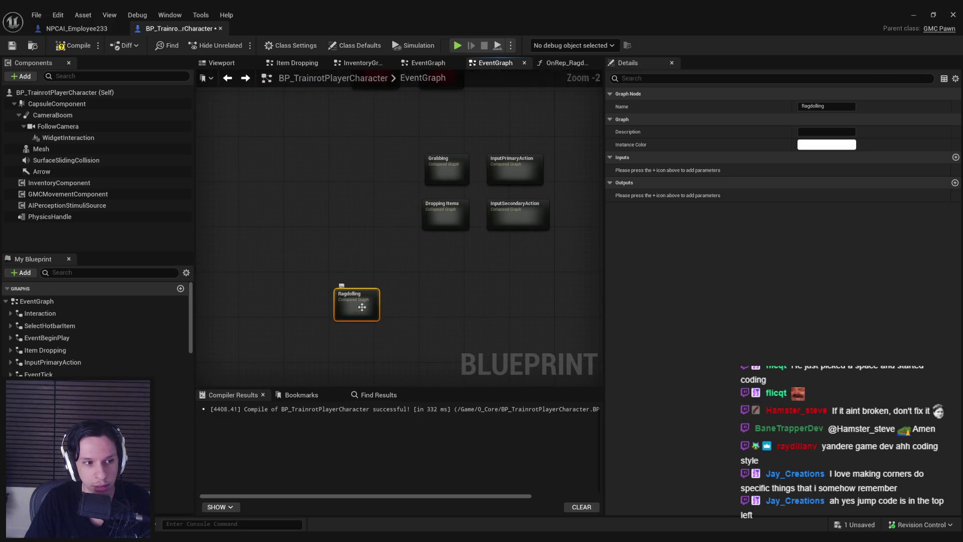
pyautogui.click(392, 259)
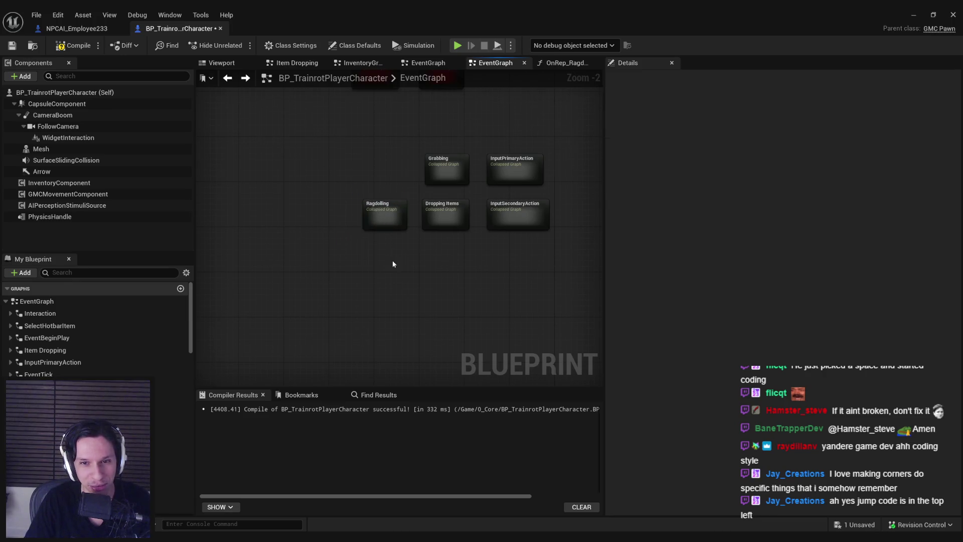
pyautogui.scroll(-4, 379, 290)
pyautogui.scroll(-3, 379, 289)
pyautogui.scroll(-3, 568, 301)
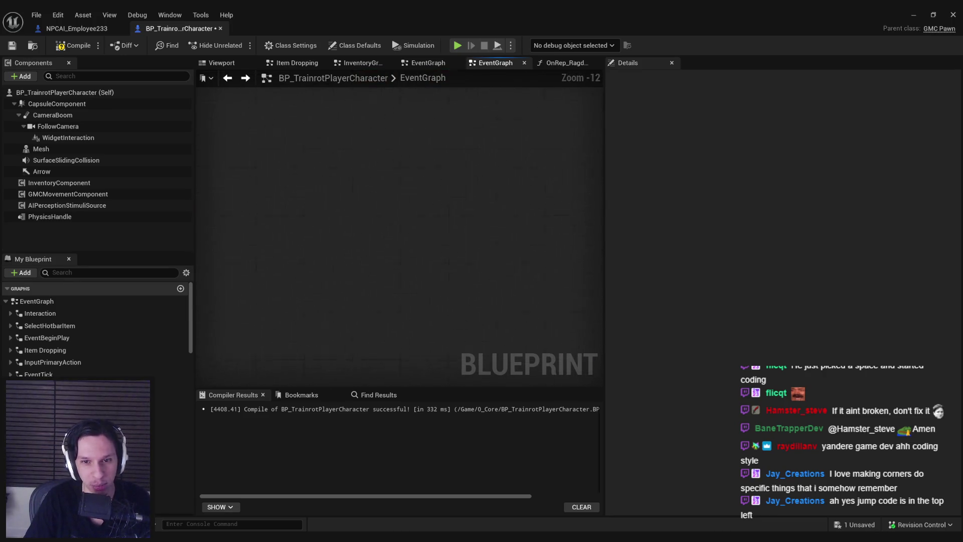
pyautogui.scroll(3, 569, 302)
pyautogui.scroll(-3, 569, 302)
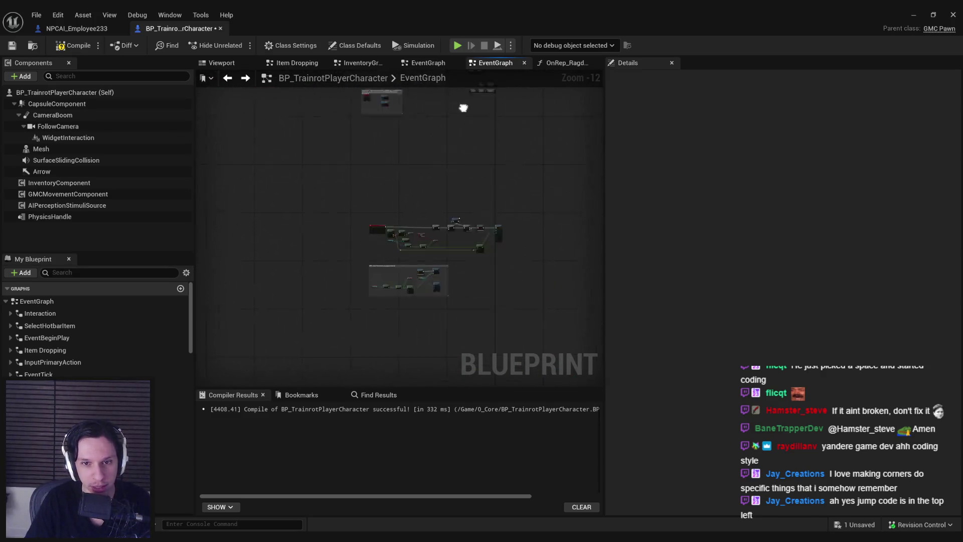
# Pan along the On Component Hit logic to review the Delay and Play Sound nodes.
pyautogui.moveTo(569, 302); pyautogui.dragTo(401, 242)
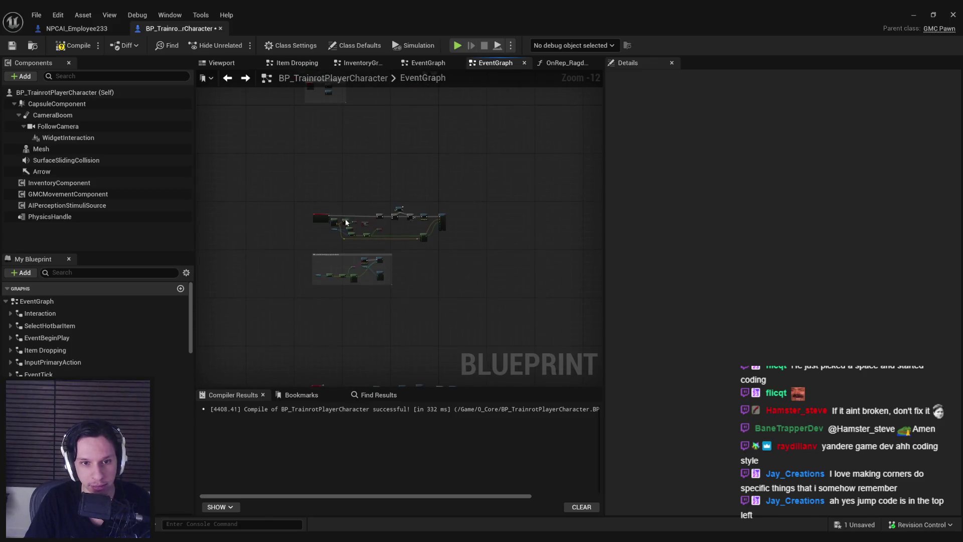
pyautogui.moveTo(445, 287); pyautogui.dragTo(395, 223)
pyautogui.scroll(4, 395, 223)
pyautogui.scroll(4, 407, 235)
pyautogui.scroll(4, 418, 247)
pyautogui.scroll(-1, 417, 247)
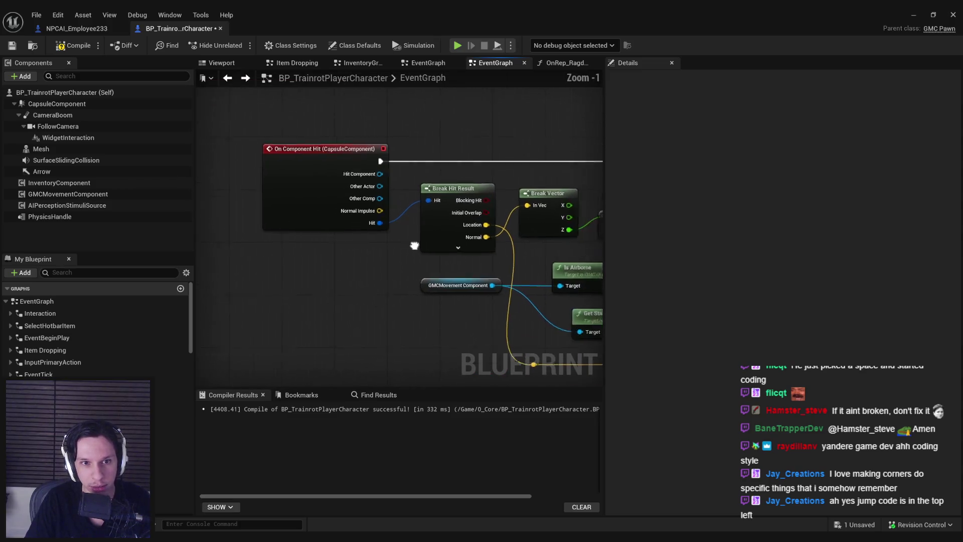
pyautogui.moveTo(414, 245); pyautogui.dragTo(203, 81)
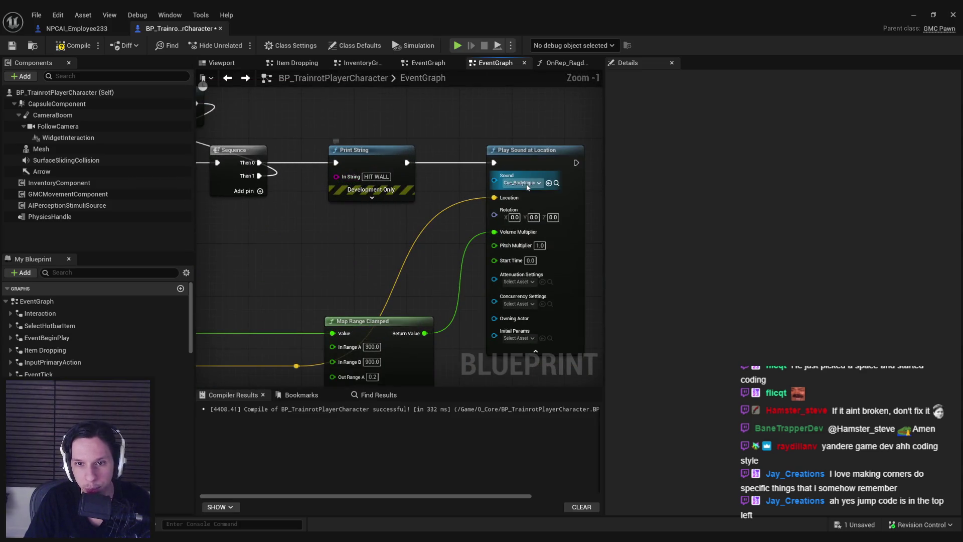
pyautogui.scroll(-2, 469, 204)
pyautogui.scroll(-1, 421, 228)
pyautogui.scroll(-1, 415, 234)
pyautogui.scroll(1, 416, 235)
pyautogui.moveTo(519, 247); pyautogui.dragTo(490, 282)
pyautogui.scroll(-1, 490, 281)
pyautogui.scroll(1, 407, 248)
pyautogui.moveTo(361, 253); pyautogui.dragTo(284, 234)
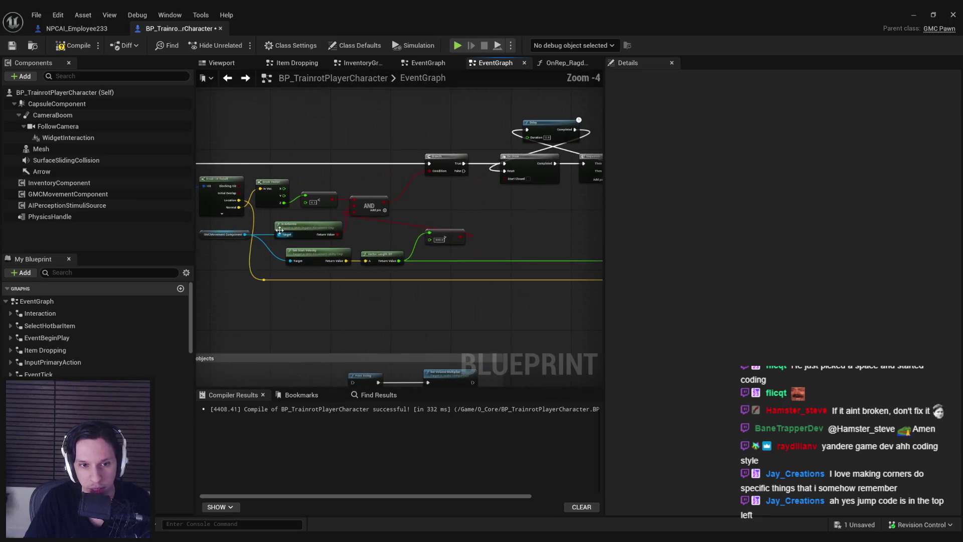
pyautogui.moveTo(562, 181); pyautogui.dragTo(417, 190)
pyautogui.scroll(1, 417, 190)
pyautogui.scroll(-1, 504, 190)
pyautogui.moveTo(504, 191)
pyautogui.mouseDown()
pyautogui.moveTo(348, 217)
pyautogui.moveTo(445, 244)
pyautogui.mouseUp()
pyautogui.scroll(-1, 265, 200)
pyautogui.scroll(1, 404, 233)
pyautogui.scroll(-3, 404, 238)
pyautogui.scroll(-3, 376, 168)
pyautogui.scroll(-1, 369, 255)
pyautogui.scroll(-1, 356, 182)
pyautogui.moveTo(343, 229); pyautogui.dragTo(285, 101)
# Move a cluster of event-graph nodes down to a new position.
pyautogui.moveTo(561, 310); pyautogui.dragTo(560, 310)
pyautogui.moveTo(341, 175); pyautogui.dragTo(393, 309)
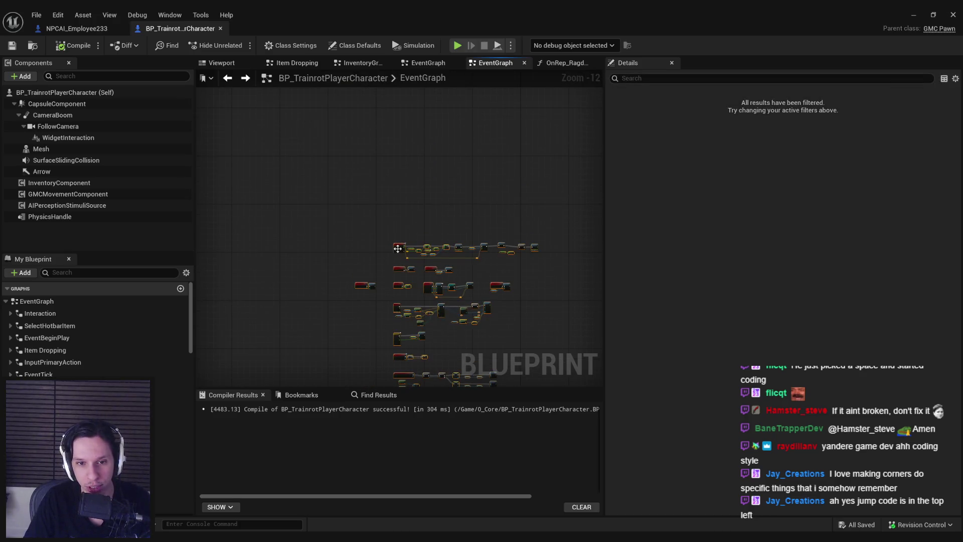
pyautogui.moveTo(397, 248); pyautogui.dragTo(359, 227)
pyautogui.scroll(4, 359, 225)
pyautogui.scroll(4, 343, 229)
pyautogui.scroll(3, 361, 284)
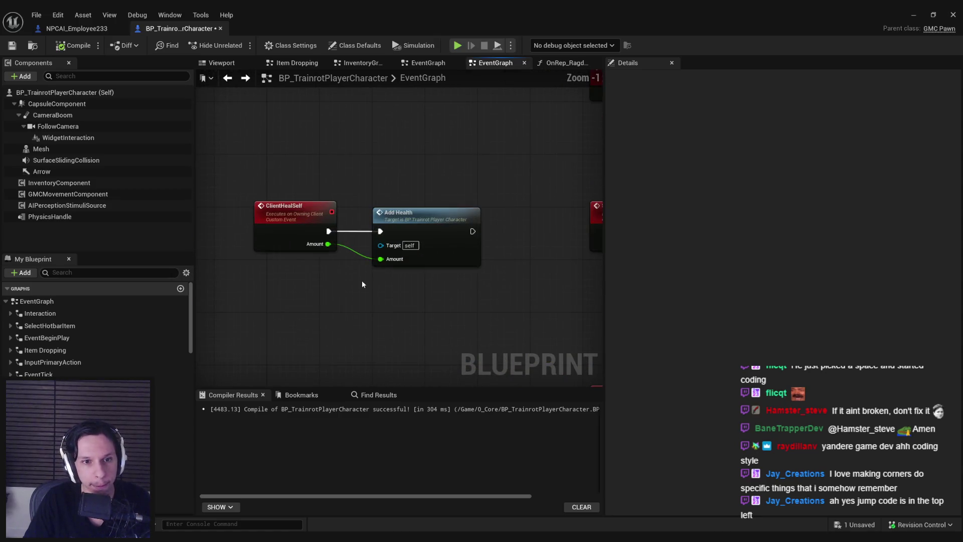
pyautogui.scroll(-3, 361, 280)
# Select the ClientHealSelf, Add Health, ServerSetHealth and damage handling nodes.
pyautogui.moveTo(274, 175); pyautogui.dragTo(524, 268)
pyautogui.scroll(-3, 291, 266)
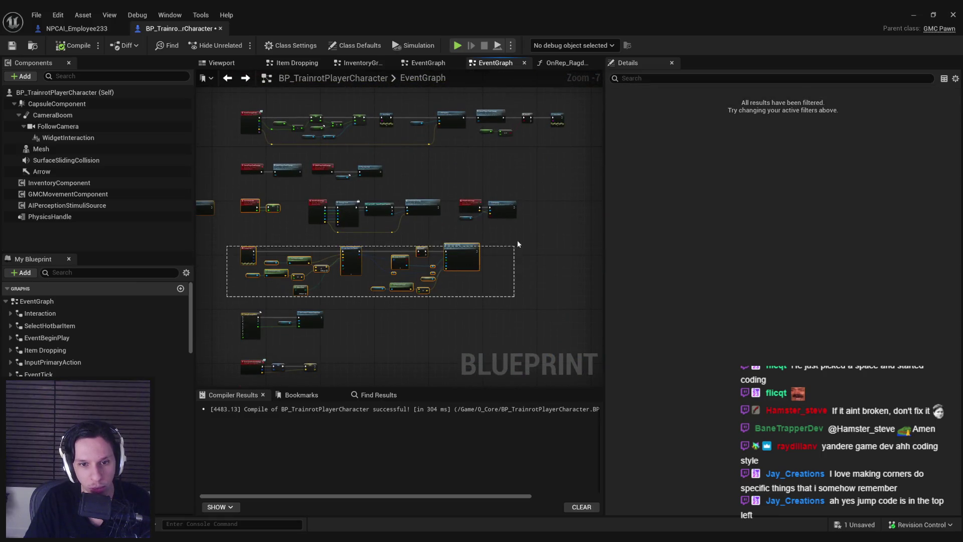
pyautogui.scroll(3, 359, 245)
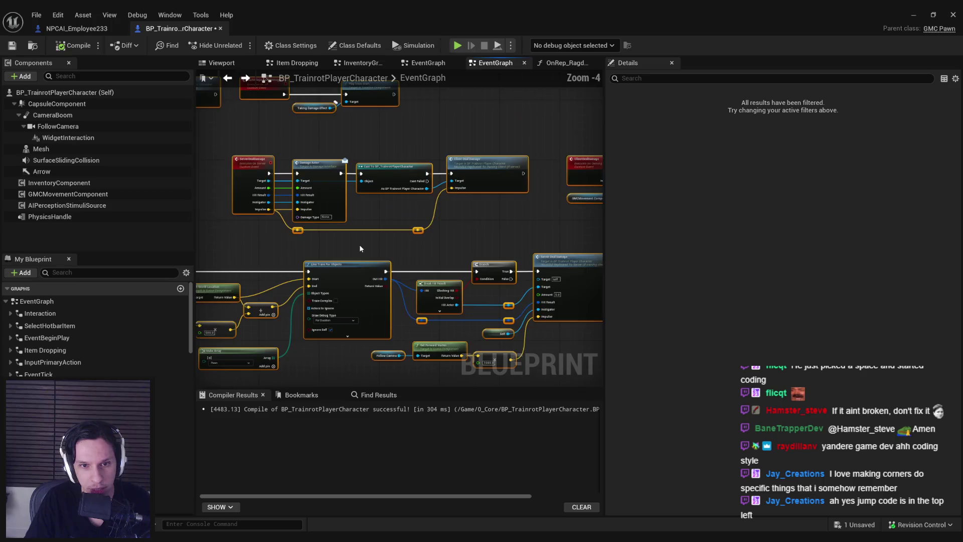
pyautogui.moveTo(359, 244); pyautogui.dragTo(415, 238)
pyautogui.moveTo(351, 269); pyautogui.dragTo(275, 155)
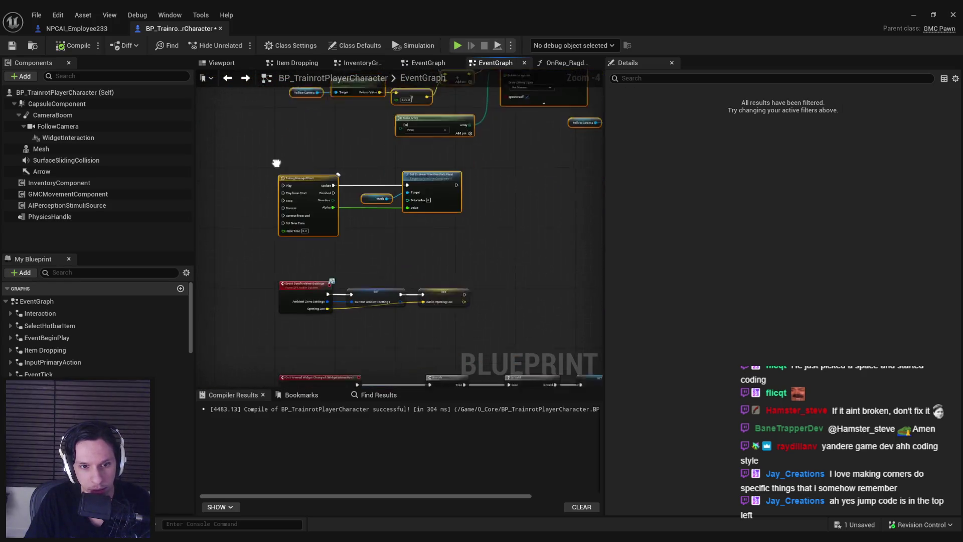
pyautogui.scroll(-2, 284, 145)
pyautogui.scroll(2, 284, 145)
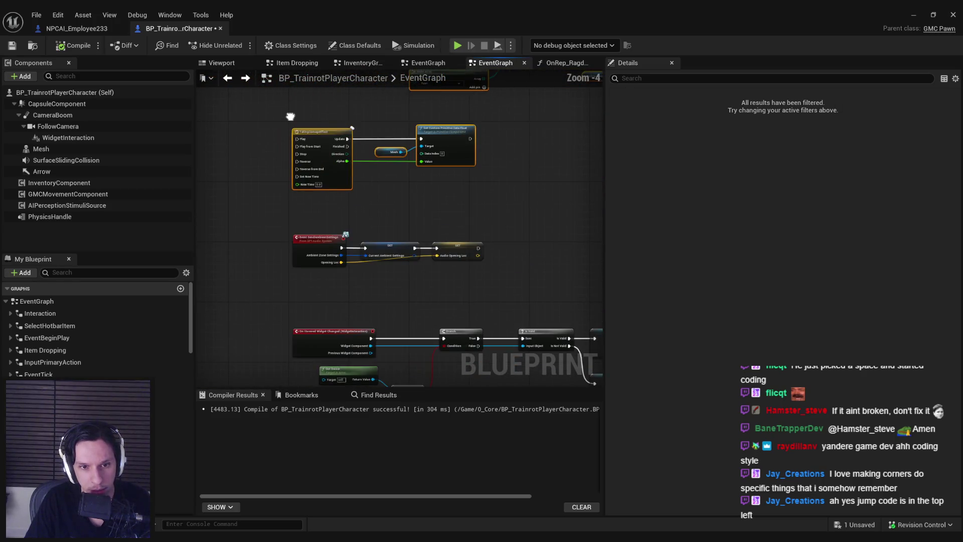
pyautogui.scroll(-3, 348, 279)
pyautogui.moveTo(348, 278); pyautogui.dragTo(374, 273)
# Collapse the health nodes into a Damage and Health graph and align all six collapsed graphs.
pyautogui.rightClick(366, 177)
pyautogui.click(417, 311)
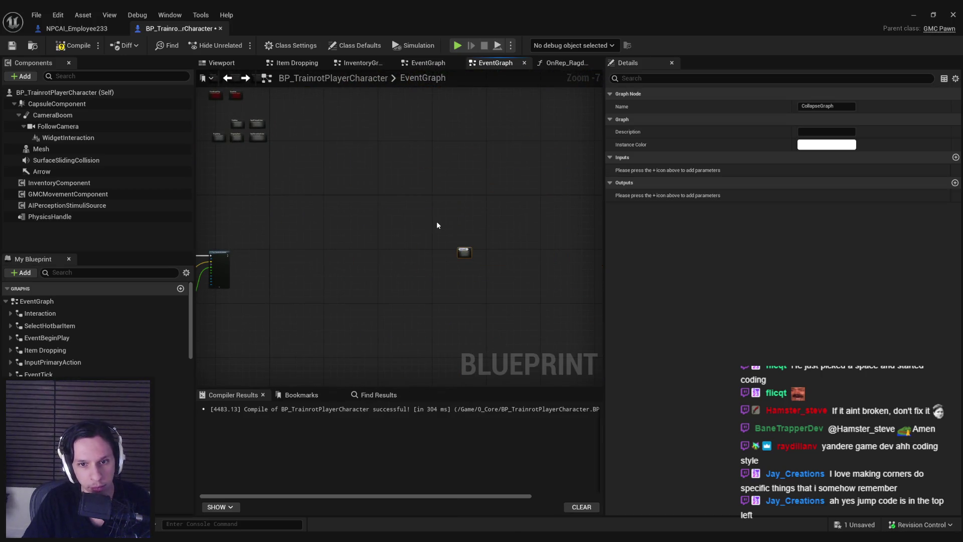
pyautogui.write('Damage and Health')
pyautogui.press('Return')
pyautogui.moveTo(437, 225)
pyautogui.mouseDown()
pyautogui.moveTo(517, 257)
pyautogui.moveTo(579, 302)
pyautogui.mouseUp()
pyautogui.scroll(5, 412, 179)
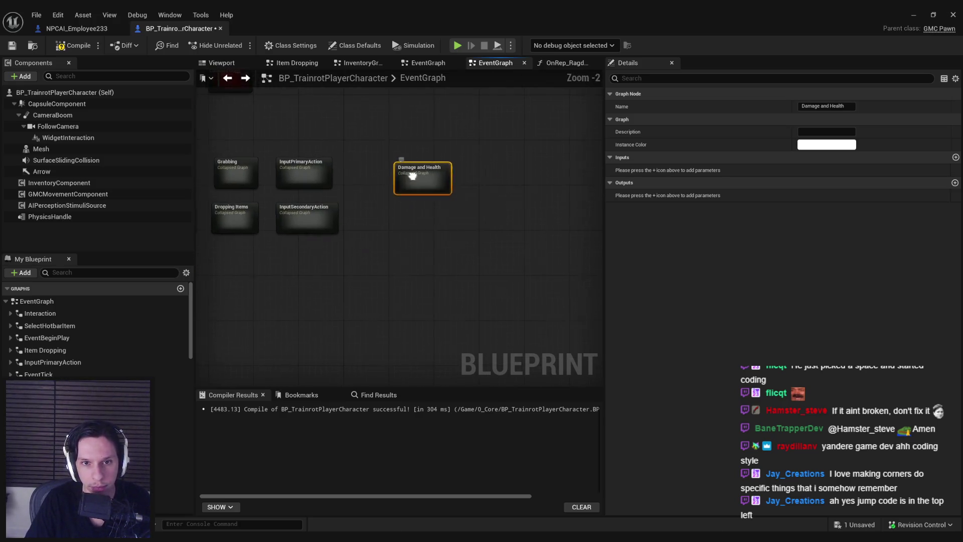
pyautogui.scroll(-1, 521, 202)
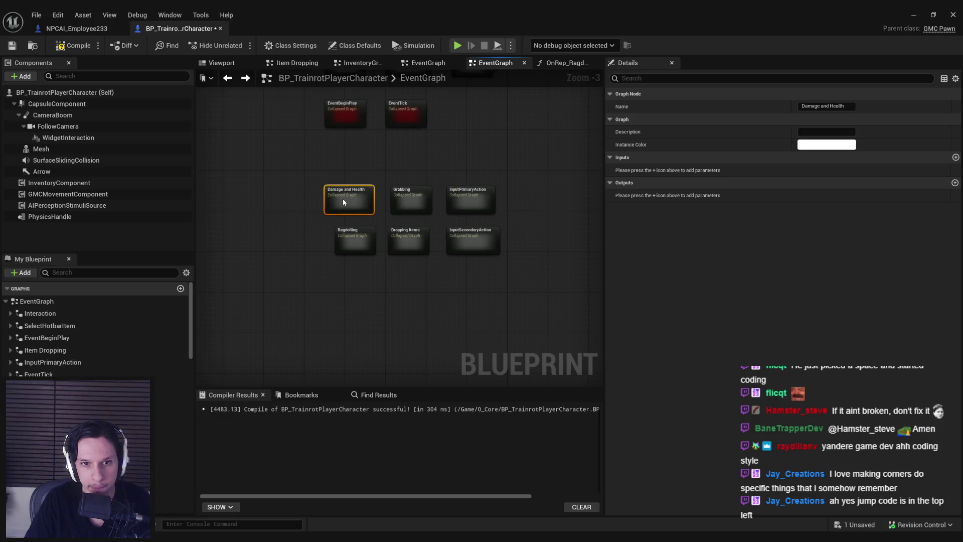
pyautogui.moveTo(277, 261); pyautogui.dragTo(476, 318)
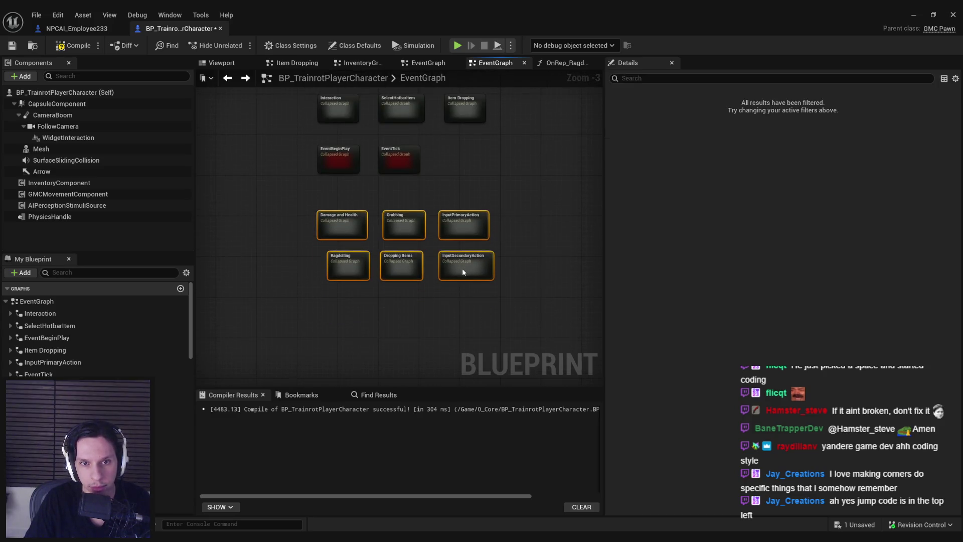
pyautogui.scroll(-2, 429, 301)
pyautogui.scroll(2, 443, 272)
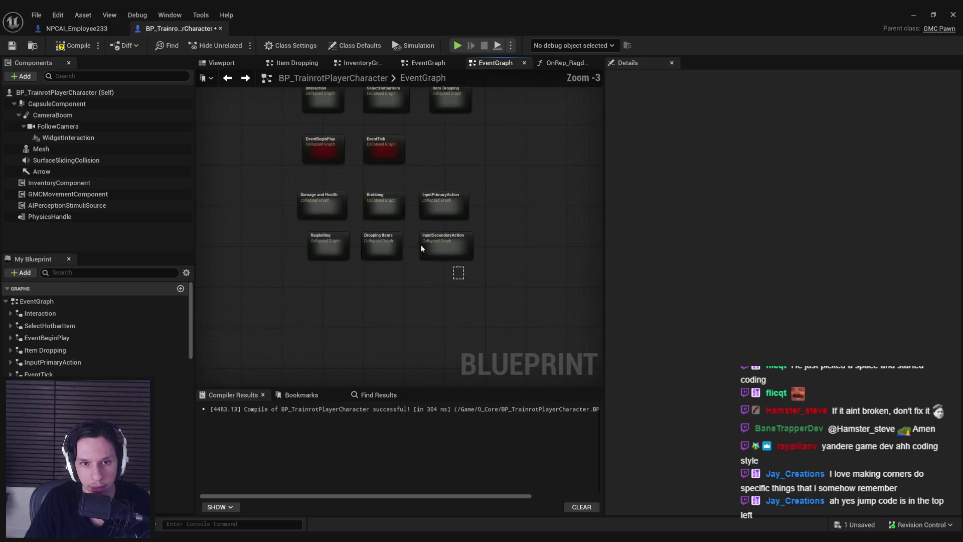
pyautogui.click(291, 254)
pyautogui.scroll(-4, 291, 254)
pyautogui.scroll(-3, 330, 311)
# Select the right-hand node group, save the blueprint and open InventoryGraph.
pyautogui.moveTo(315, 161); pyautogui.dragTo(542, 300)
pyautogui.moveTo(354, 377)
pyautogui.mouseDown()
pyautogui.moveTo(349, 247)
pyautogui.moveTo(542, 330)
pyautogui.mouseUp()
pyautogui.click(13, 46)
pyautogui.click(15, 300)
pyautogui.doubleClick(12, 316)
pyautogui.scroll(3, 384, 233)
pyautogui.scroll(3, 384, 233)
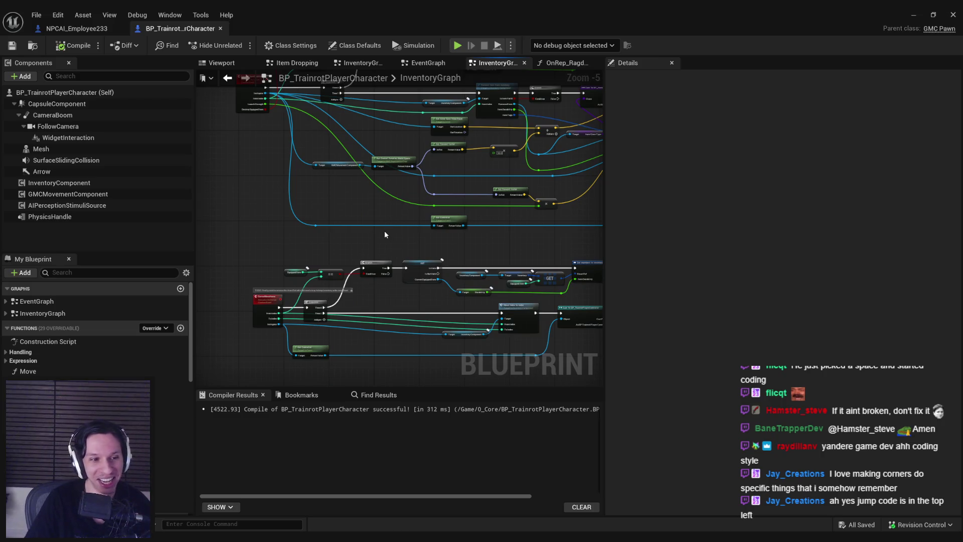
pyautogui.scroll(-3, 384, 235)
pyautogui.scroll(2, 385, 231)
pyautogui.scroll(2, 368, 248)
pyautogui.scroll(3, 320, 282)
pyautogui.scroll(-2, 320, 283)
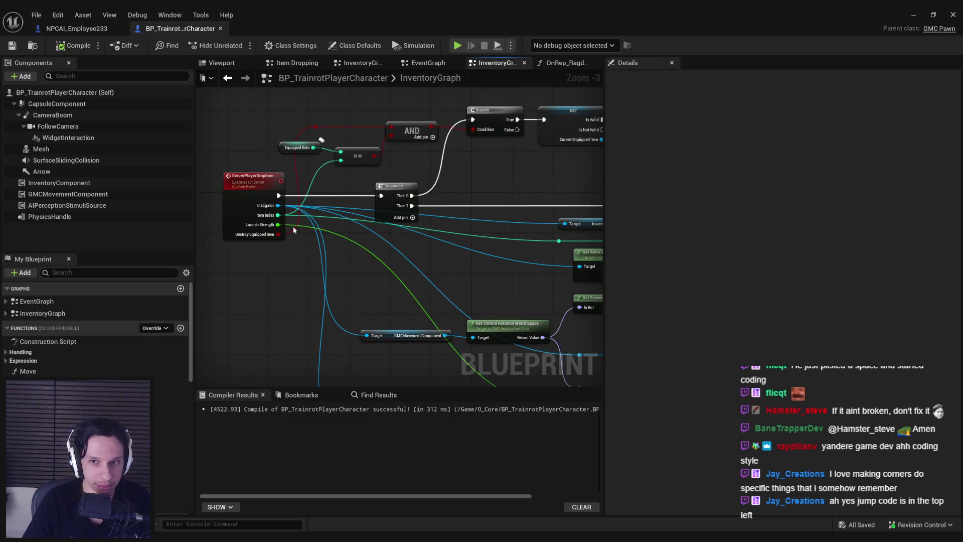
# Return to the event graph and open the Dropping Items collapsed graph.
pyautogui.doubleClick(30, 301)
pyautogui.scroll(5, 410, 157)
pyautogui.scroll(4, 387, 183)
pyautogui.doubleClick(369, 184)
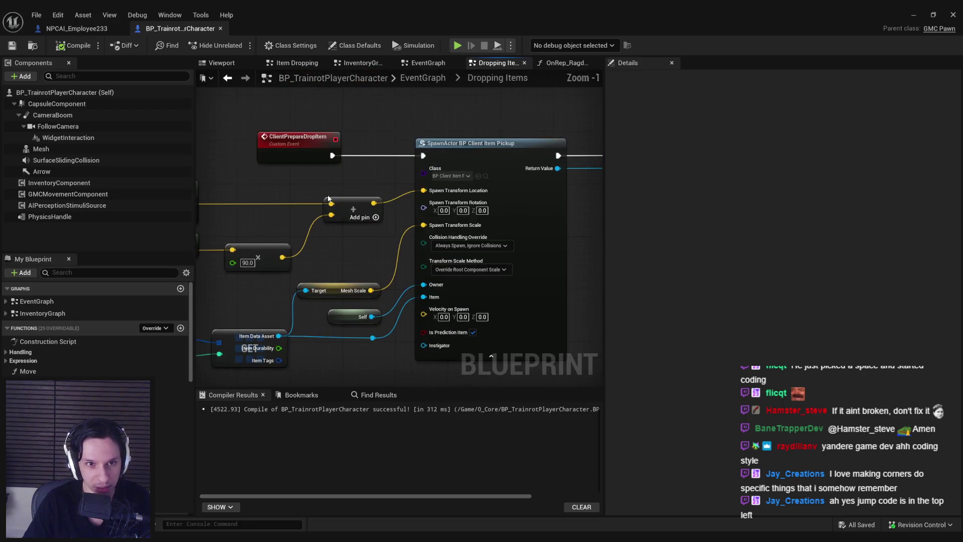
pyautogui.scroll(-6, 420, 212)
# Move the Outputs node beside Inputs in Dropping Items and return to the EventGraph.
pyautogui.moveTo(525, 215); pyautogui.dragTo(252, 218)
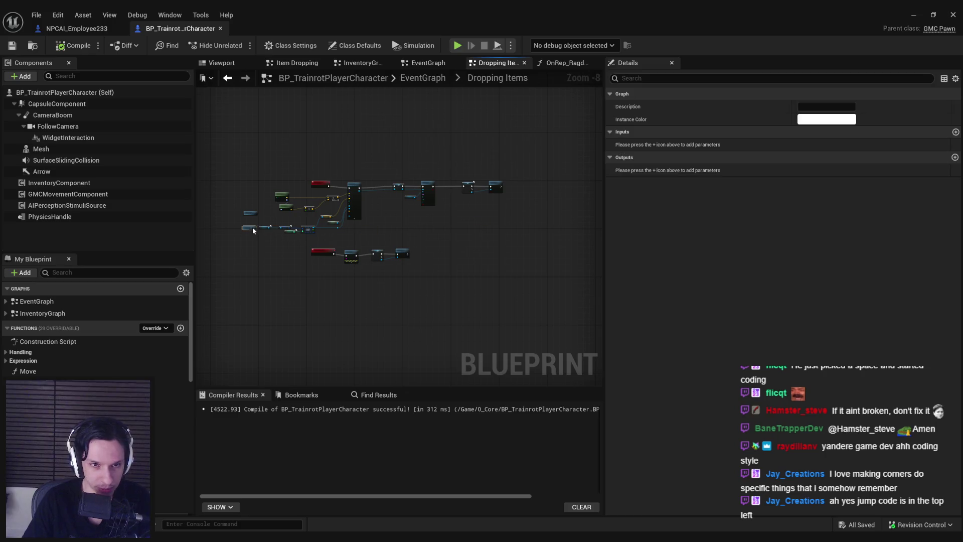
pyautogui.scroll(2, 251, 218)
pyautogui.scroll(5, 251, 218)
pyautogui.scroll(-1, 253, 221)
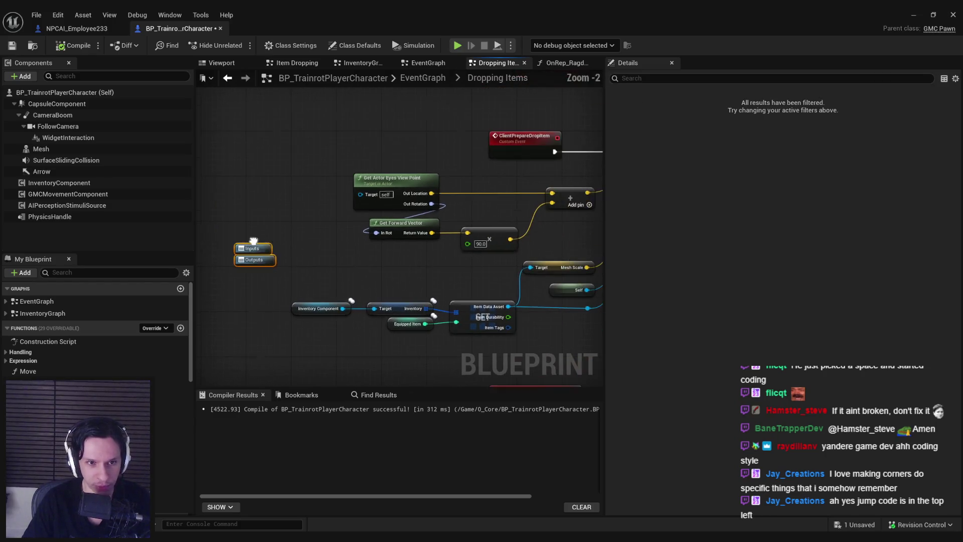
pyautogui.moveTo(297, 134); pyautogui.dragTo(252, 196)
pyautogui.scroll(-3, 348, 191)
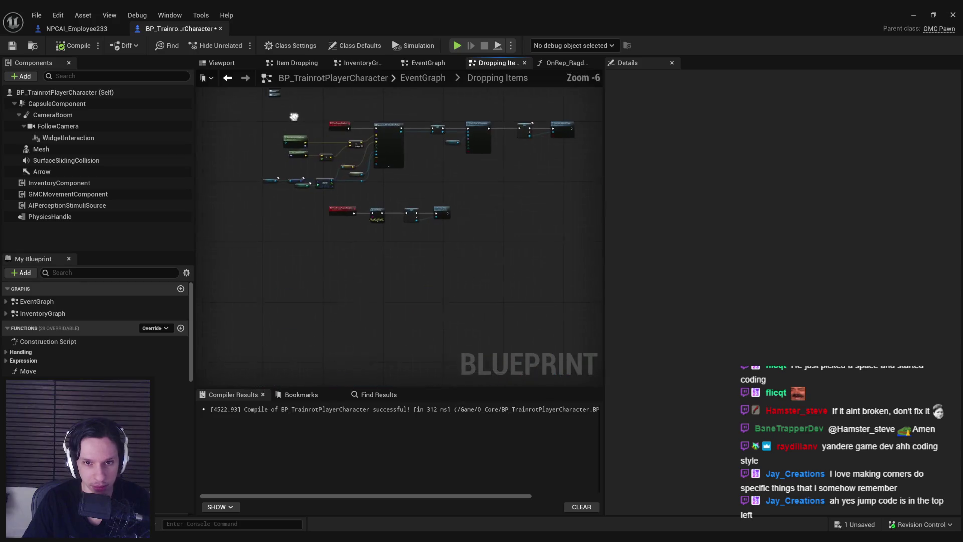
pyautogui.hotkey('alt', 'Left')
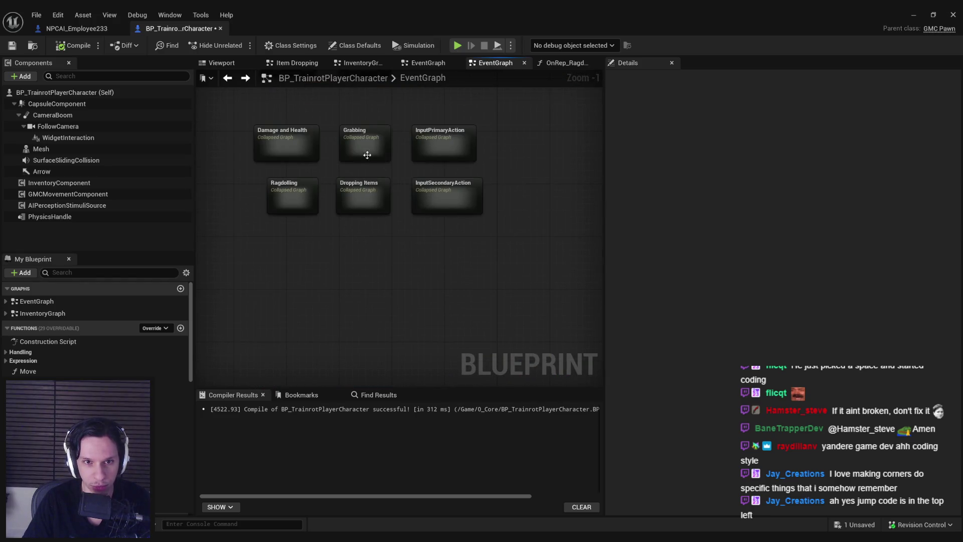
# Inspect the Dropping Items collapsed graph, finding its references and peeking inside it.
pyautogui.rightClick(366, 158)
pyautogui.rightClick(336, 217)
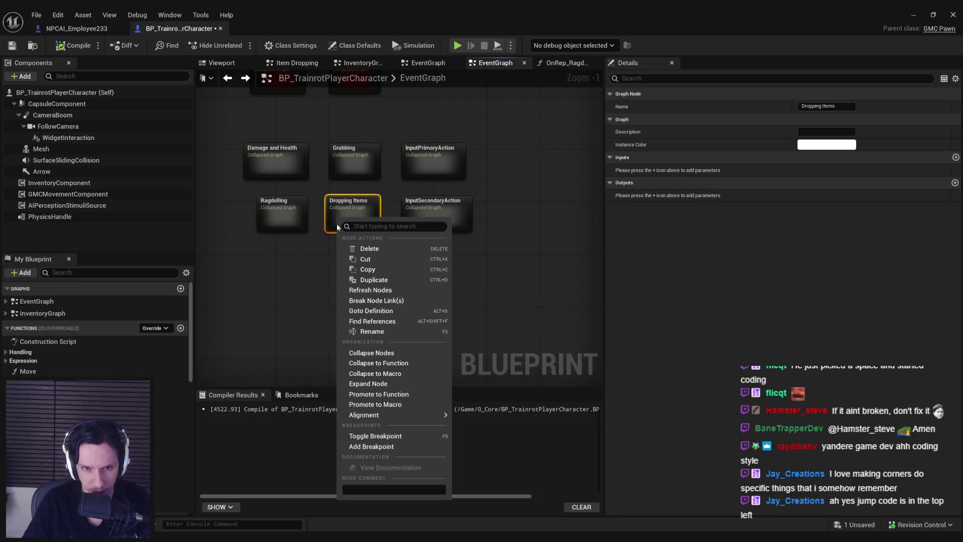
pyautogui.click(372, 320)
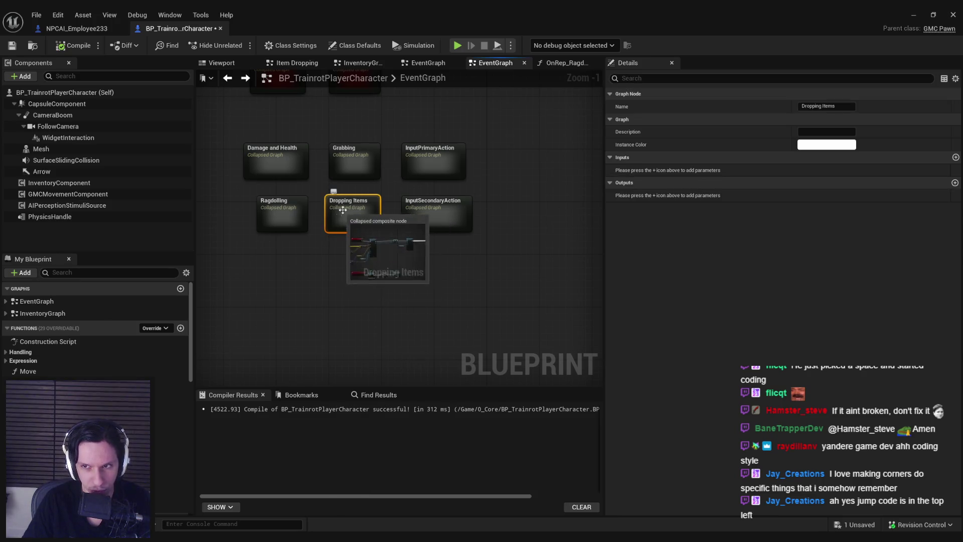
pyautogui.doubleClick(348, 229)
pyautogui.hotkey('alt', 'Left')
pyautogui.doubleClick(342, 218)
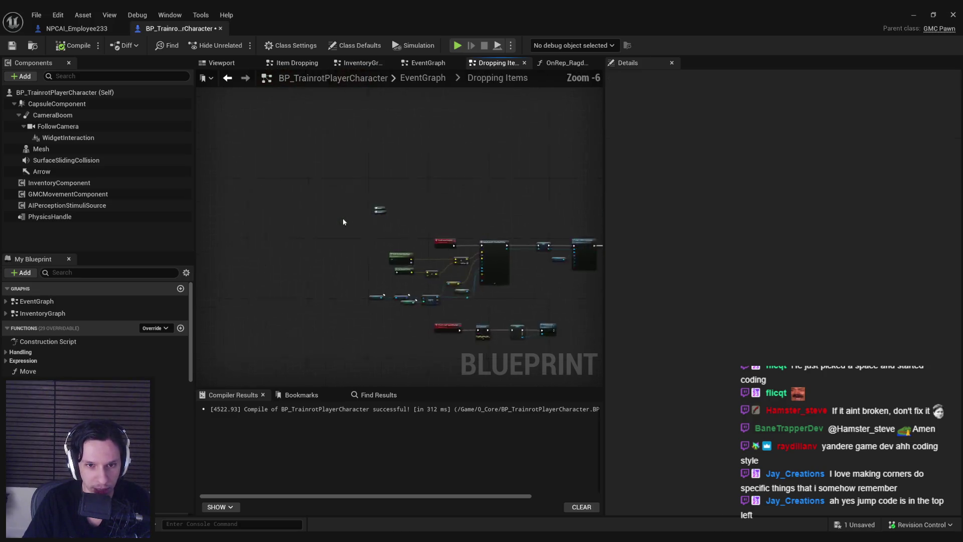
pyautogui.hotkey('alt', 'Left')
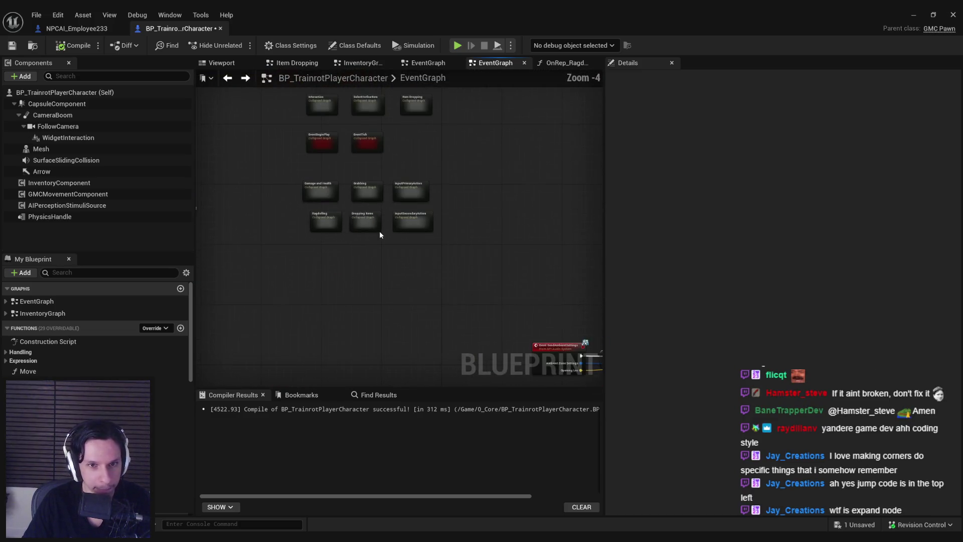
# Repeatedly step into the Dropping Items graph and back out to the main EventGraph.
pyautogui.rightClick(365, 221)
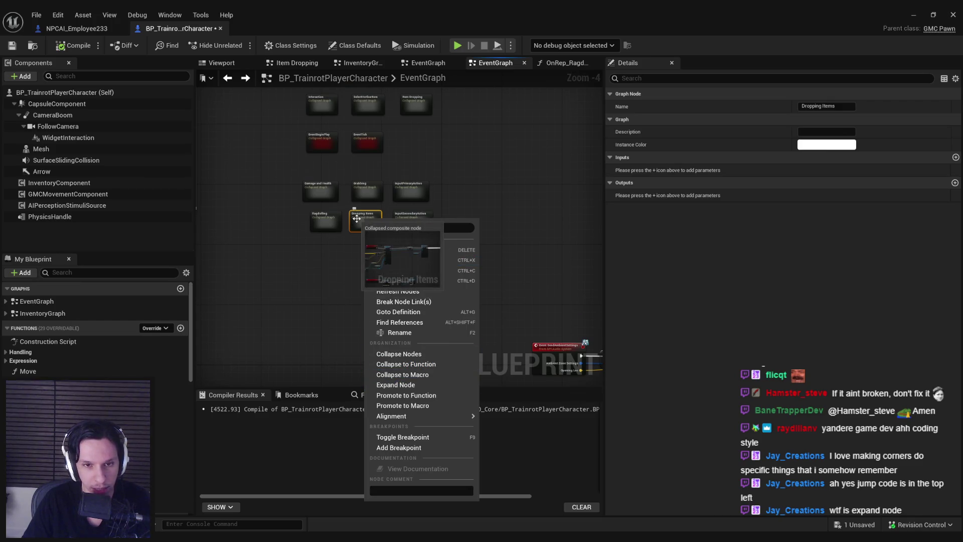
pyautogui.click(333, 251)
pyautogui.doubleClick(366, 219)
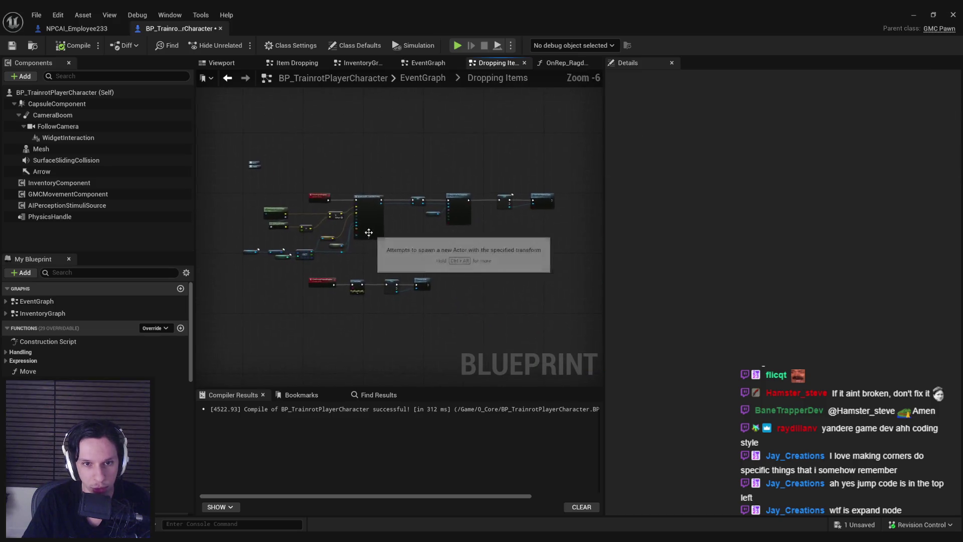
pyautogui.hotkey('alt', 'Left')
pyautogui.moveTo(339, 268); pyautogui.dragTo(447, 187)
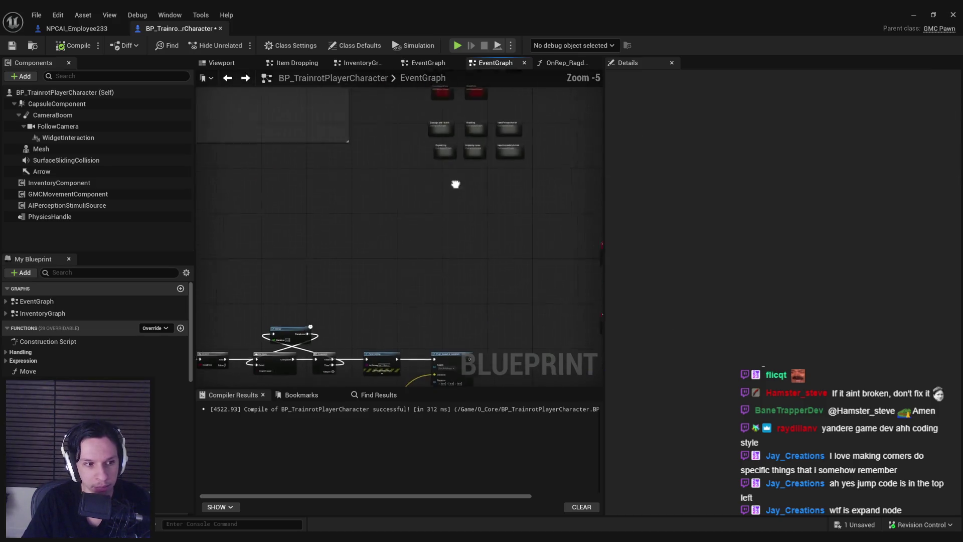
pyautogui.scroll(-1, 389, 268)
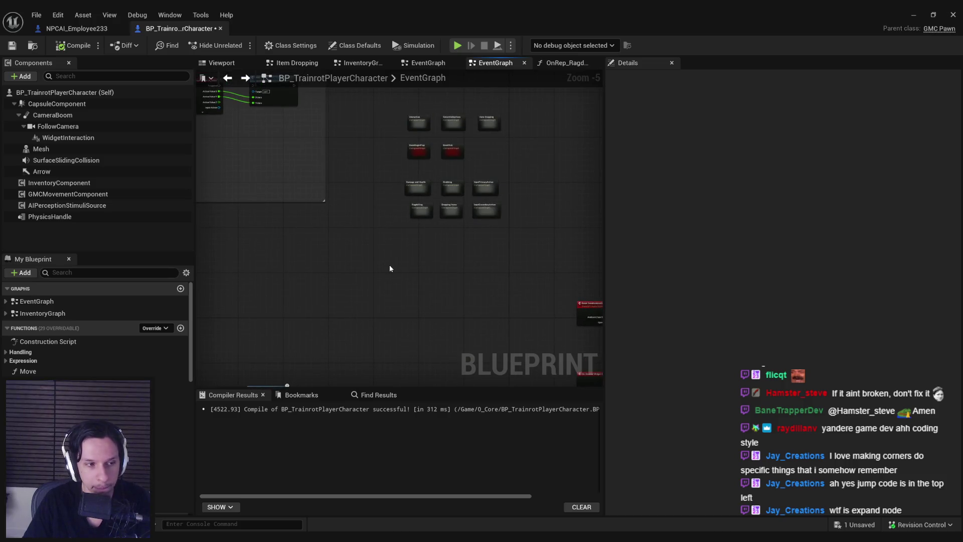
pyautogui.scroll(2, 366, 247)
pyautogui.scroll(2, 430, 184)
pyautogui.click(416, 182)
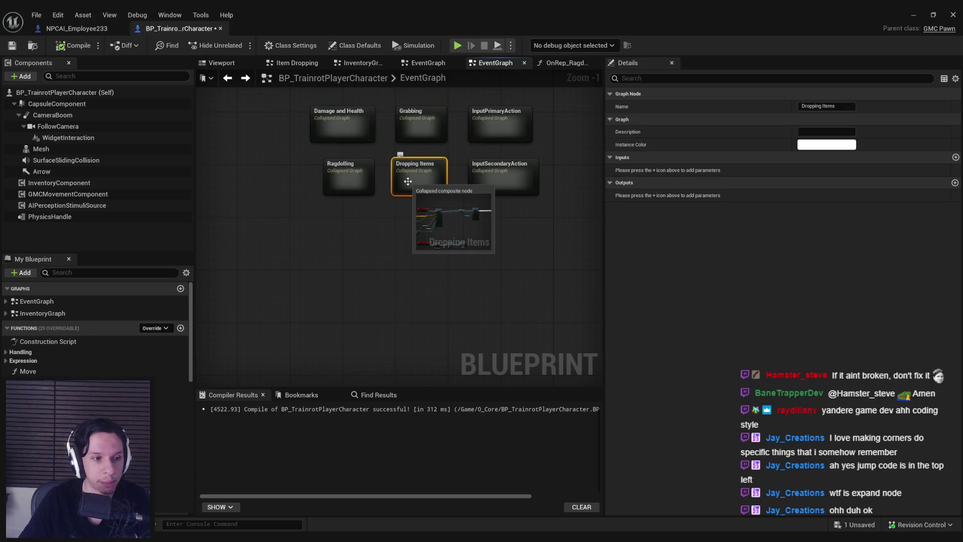
pyautogui.doubleClick(407, 181)
pyautogui.hotkey('alt', 'Left')
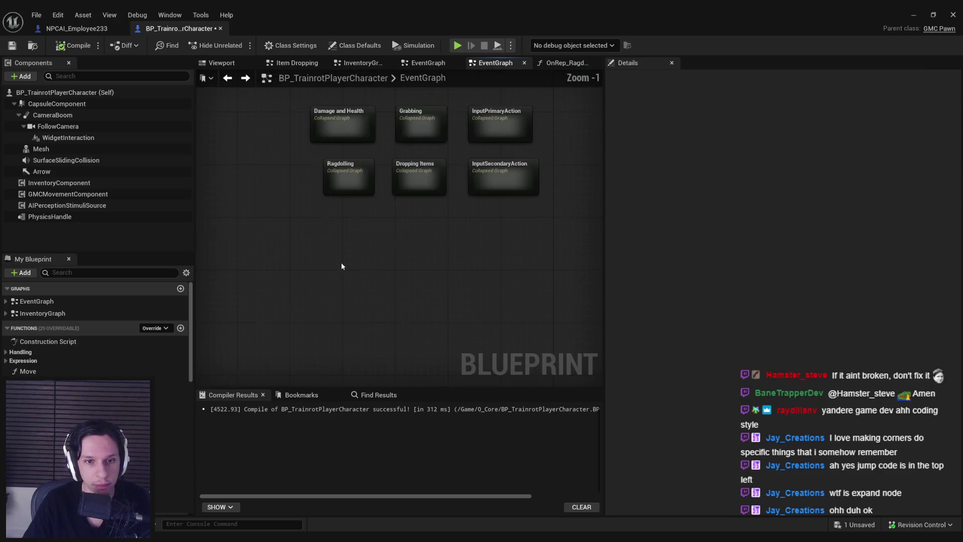
pyautogui.doubleClick(402, 176)
pyautogui.scroll(4, 339, 255)
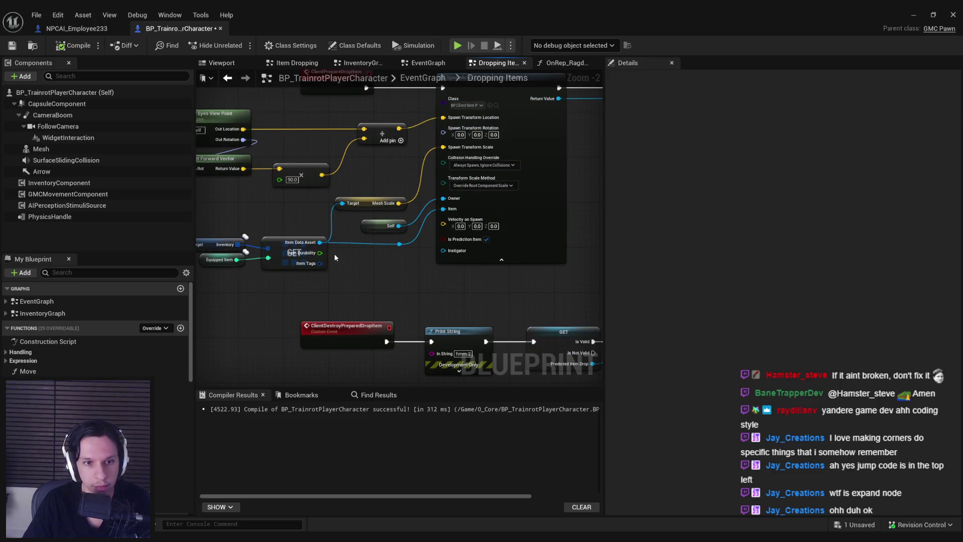
pyautogui.hotkey('alt', 'Left')
pyautogui.scroll(-4, 333, 254)
pyautogui.scroll(-2, 335, 263)
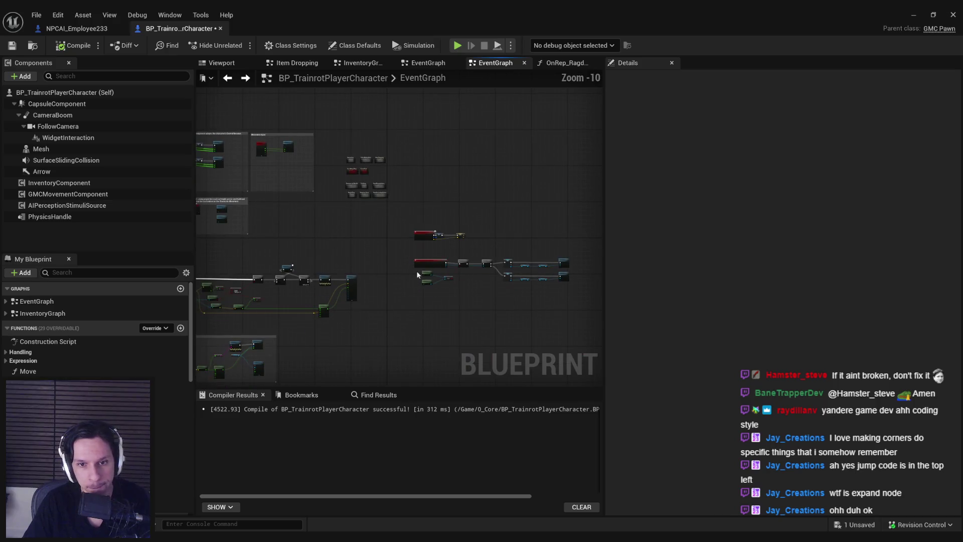
pyautogui.scroll(3, 511, 178)
# Enter the Damage and Health collapsed graph in its own tab.
pyautogui.moveTo(428, 307); pyautogui.dragTo(448, 261)
pyautogui.scroll(7, 449, 261)
pyautogui.doubleClick(383, 249)
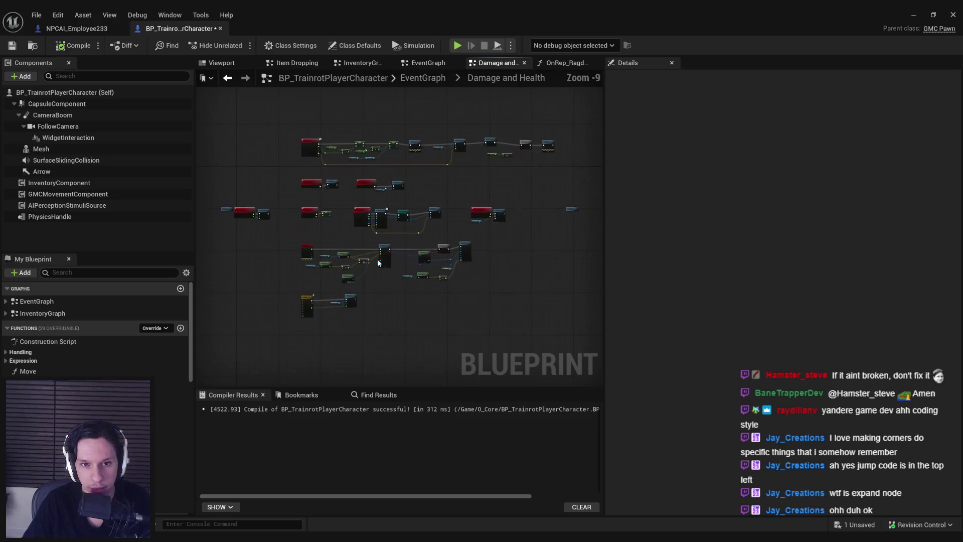
pyautogui.scroll(6, 392, 308)
# Shift the two heal nodes left and give the ClientHealSelf event a 'ClientHealSelf' node comment.
pyautogui.click(397, 311)
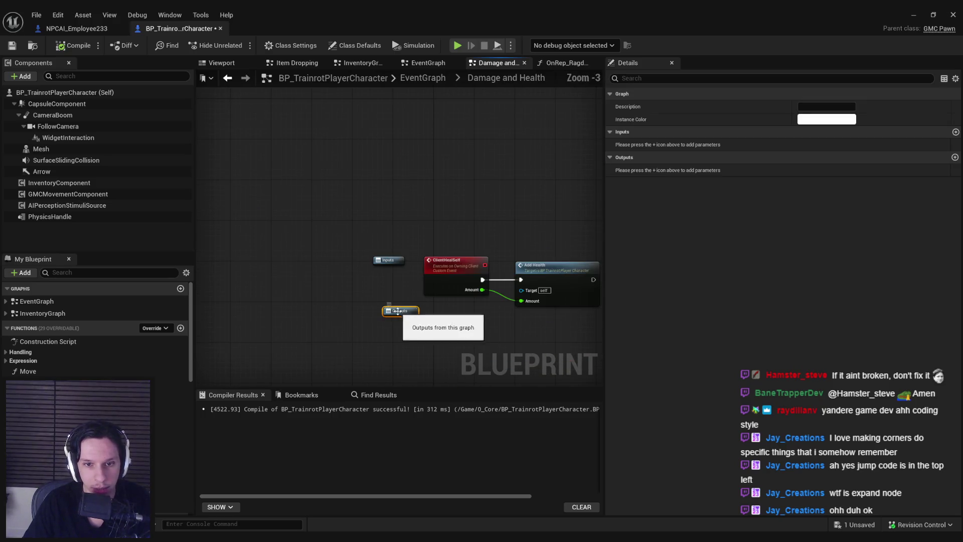
pyautogui.click(387, 278)
pyautogui.scroll(-4, 319, 316)
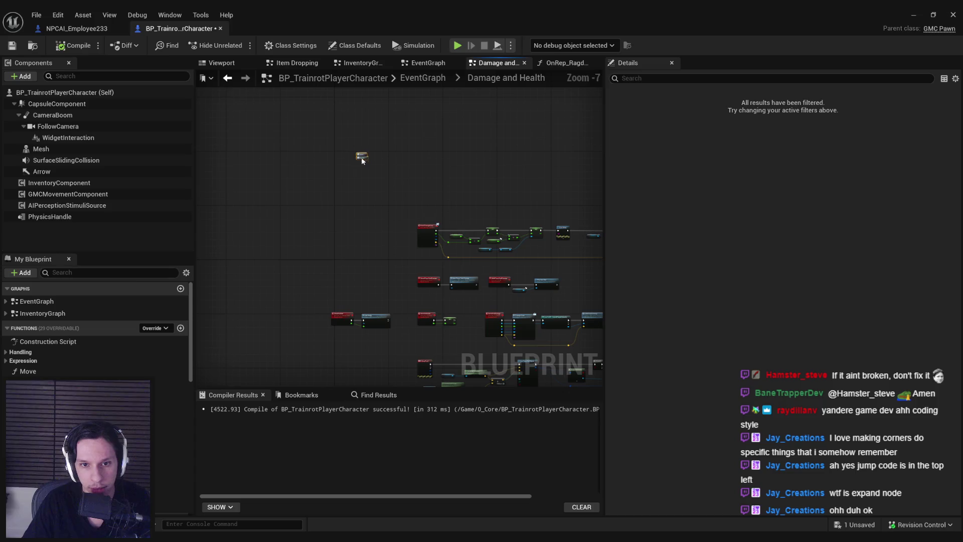
pyautogui.scroll(3, 347, 226)
pyautogui.moveTo(351, 187); pyautogui.dragTo(289, 193)
pyautogui.click(288, 189)
pyautogui.rightClick(284, 179)
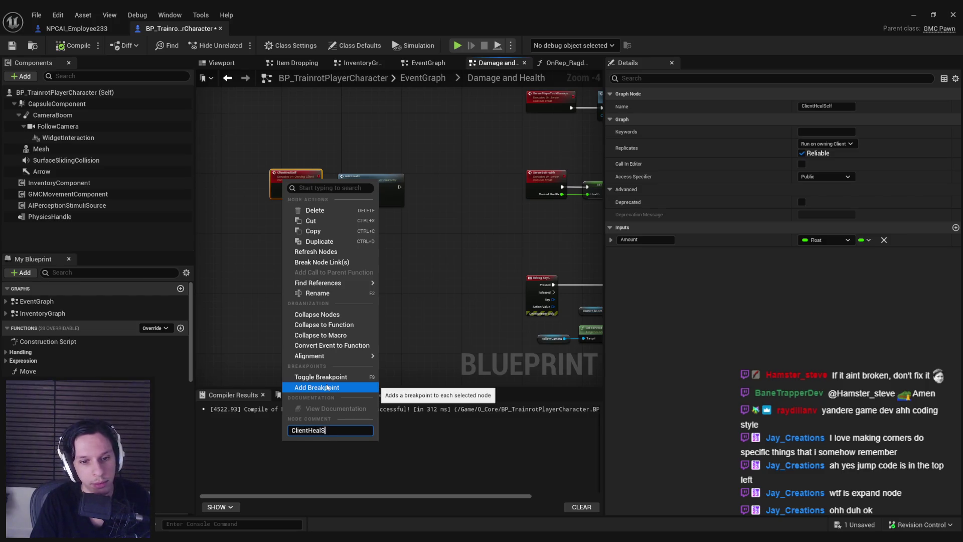
pyautogui.click(327, 387)
pyautogui.scroll(-5, 332, 201)
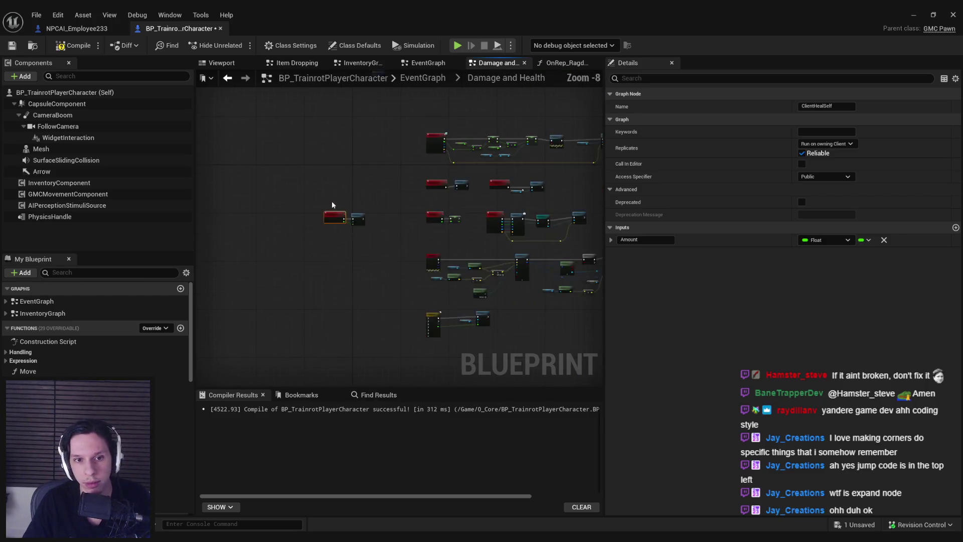
pyautogui.scroll(7, 336, 203)
pyautogui.scroll(1, 338, 213)
pyautogui.scroll(-6, 422, 227)
pyautogui.scroll(2, 422, 227)
# Move ClientHealSelf and Add Health further left, reviewing the ServerSetHealth and ClientDealDamage chains.
pyautogui.click(357, 294)
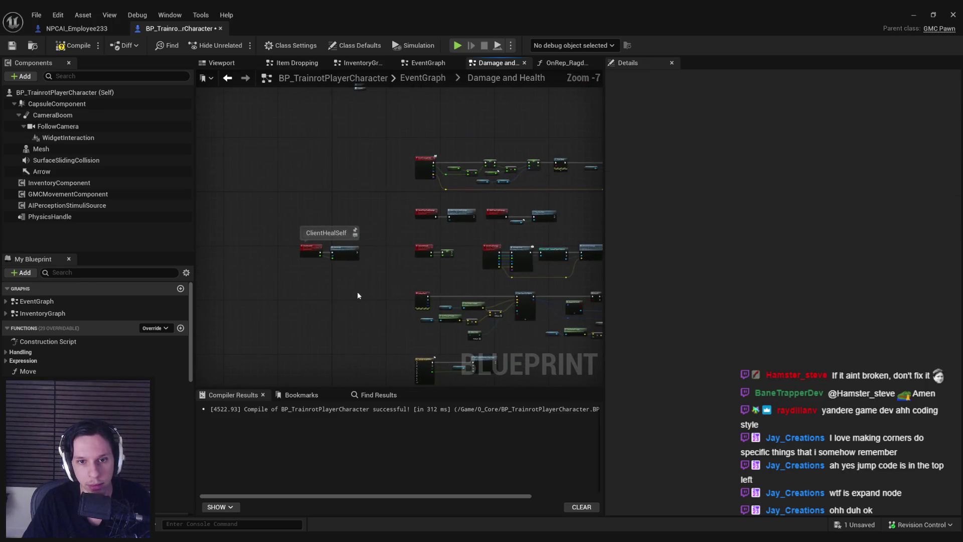
pyautogui.moveTo(344, 251); pyautogui.dragTo(311, 252)
pyautogui.scroll(3, 428, 258)
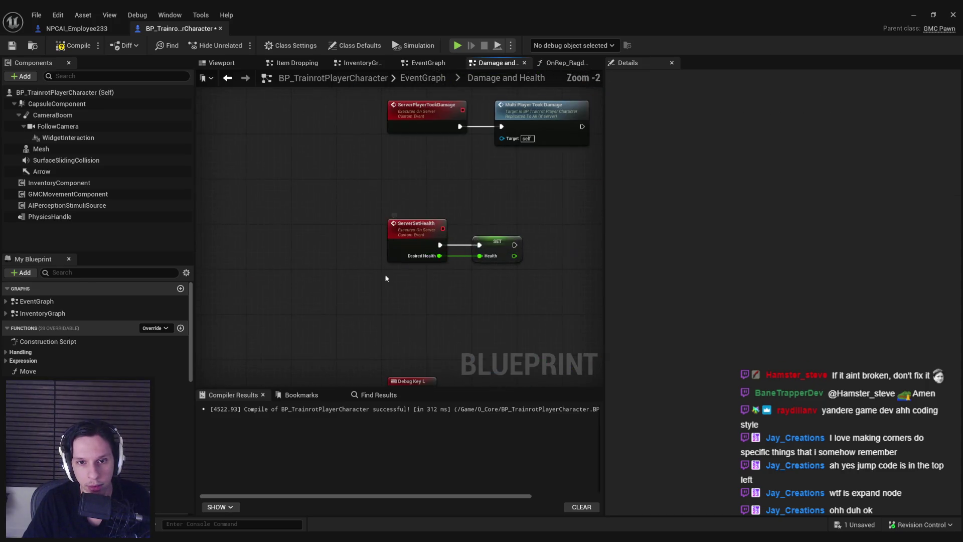
pyautogui.scroll(-1, 390, 273)
pyautogui.click(409, 237)
pyautogui.scroll(-3, 392, 241)
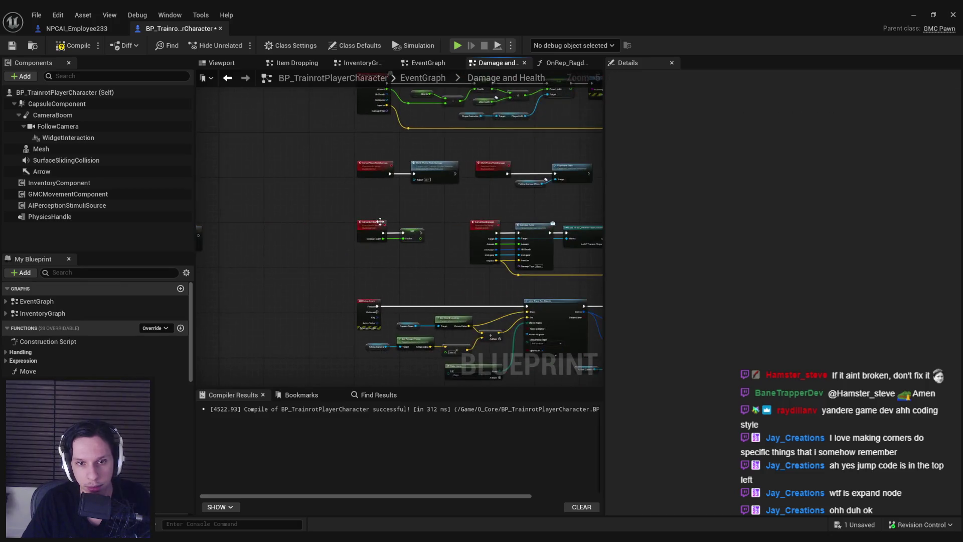
pyautogui.scroll(8, 461, 298)
pyautogui.click(344, 261)
pyautogui.scroll(-2, 345, 260)
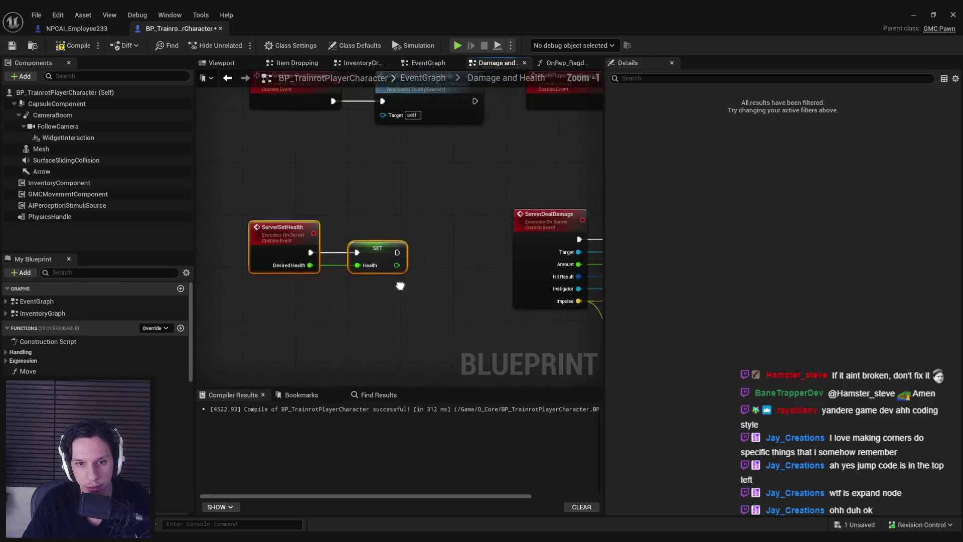
pyautogui.scroll(-3, 279, 238)
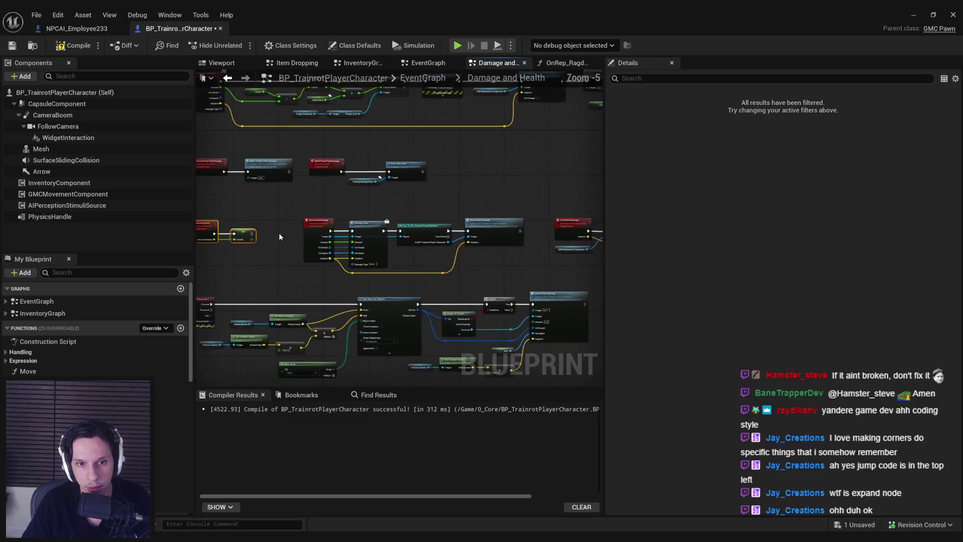
pyautogui.click(326, 236)
pyautogui.scroll(1, 317, 230)
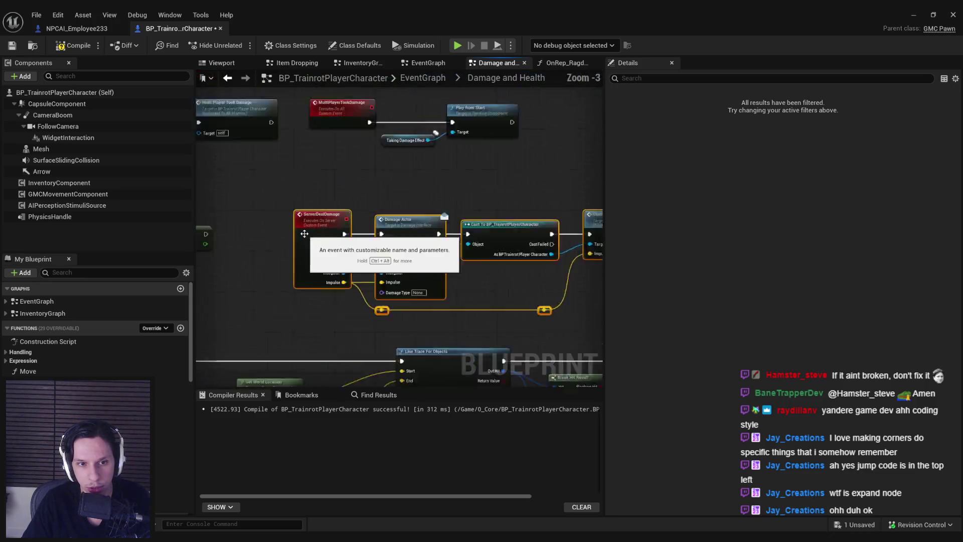
pyautogui.scroll(1, 316, 230)
pyautogui.moveTo(453, 279); pyautogui.dragTo(314, 229)
pyautogui.scroll(1, 314, 229)
pyautogui.scroll(-1, 311, 193)
pyautogui.scroll(-3, 441, 193)
pyautogui.moveTo(522, 224); pyautogui.dragTo(262, 253)
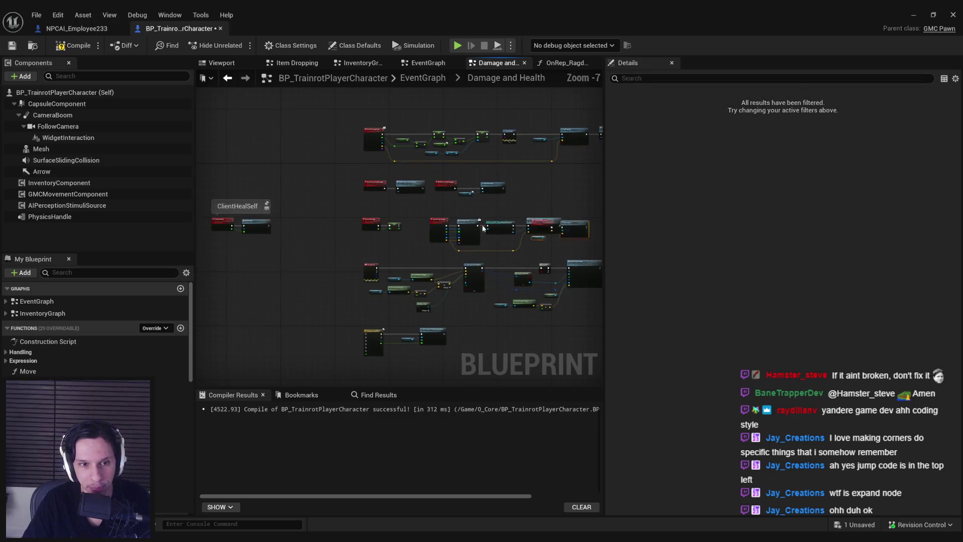
pyautogui.scroll(-1, 262, 254)
# Align the heal and damage nodes, check the ClientDealDamage event, and save the Blueprint.
pyautogui.moveTo(286, 247); pyautogui.dragTo(335, 258)
pyautogui.moveTo(422, 214); pyautogui.dragTo(336, 153)
pyautogui.click(400, 207)
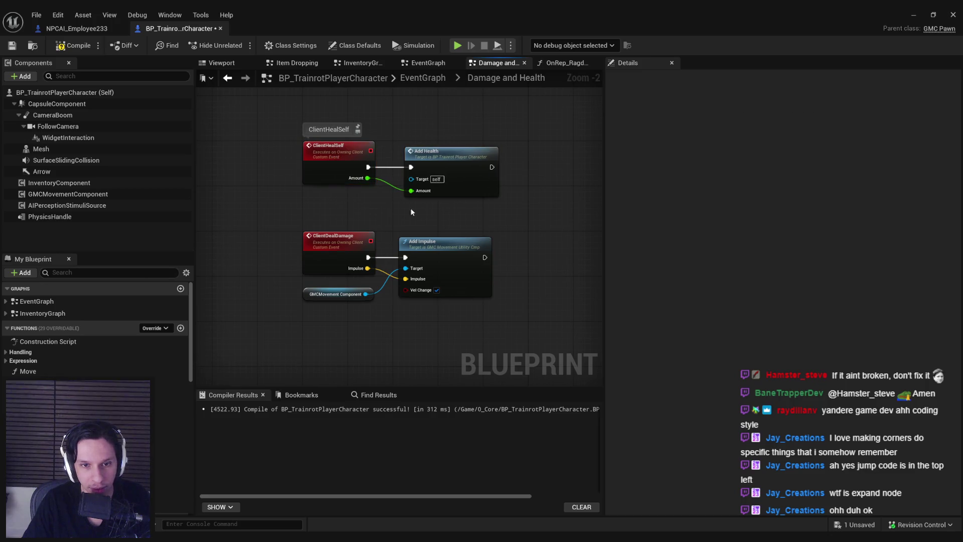
pyautogui.click(444, 168)
pyautogui.click(408, 227)
pyautogui.scroll(-2, 408, 227)
pyautogui.scroll(-1, 451, 236)
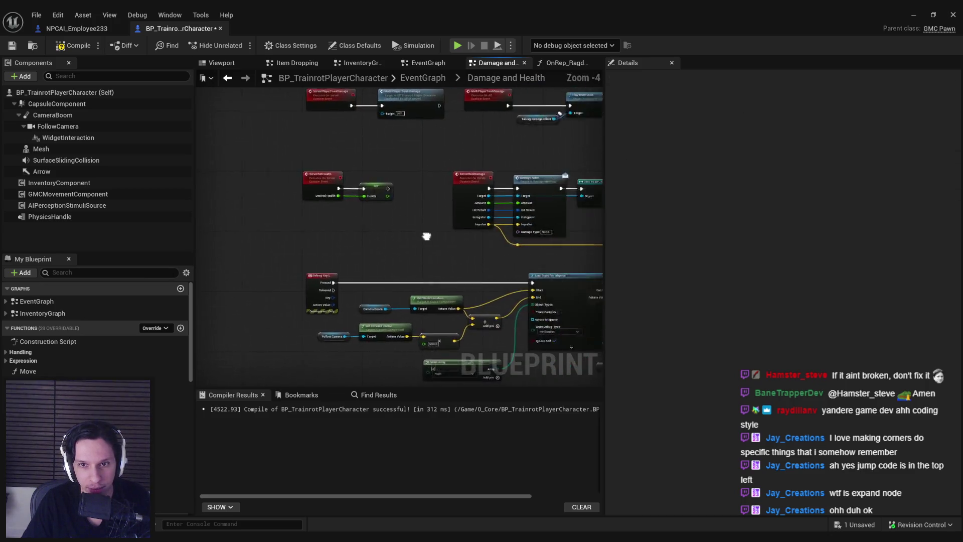
pyautogui.scroll(-1, 383, 197)
pyautogui.scroll(1, 384, 197)
pyautogui.scroll(1, 464, 212)
pyautogui.scroll(1, 463, 213)
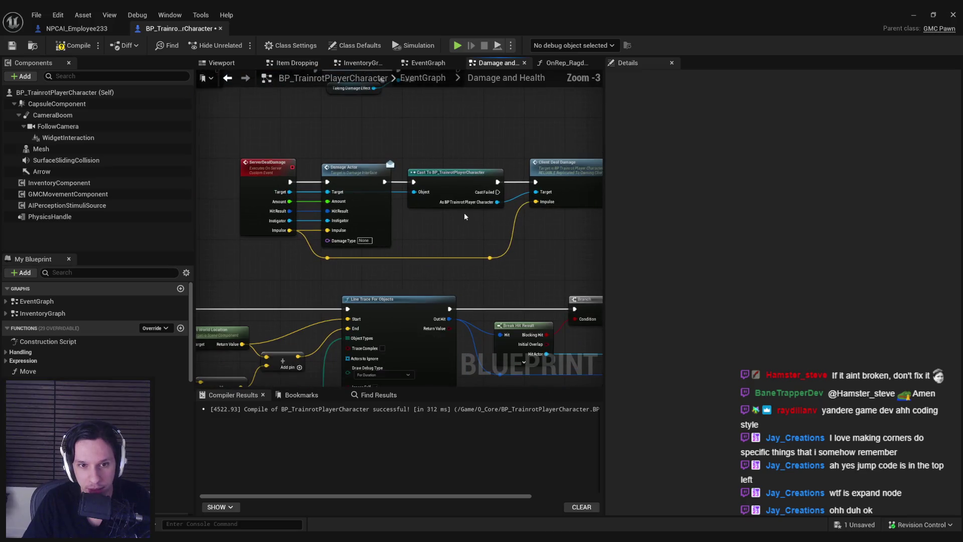
pyautogui.moveTo(465, 212); pyautogui.dragTo(431, 245)
pyautogui.doubleClick(496, 223)
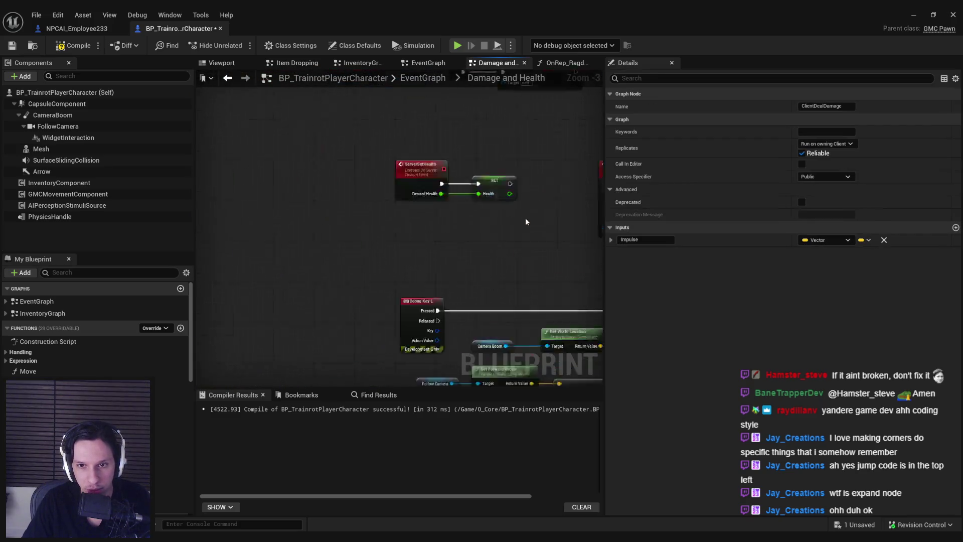
pyautogui.scroll(1, 551, 240)
pyautogui.click(209, 98)
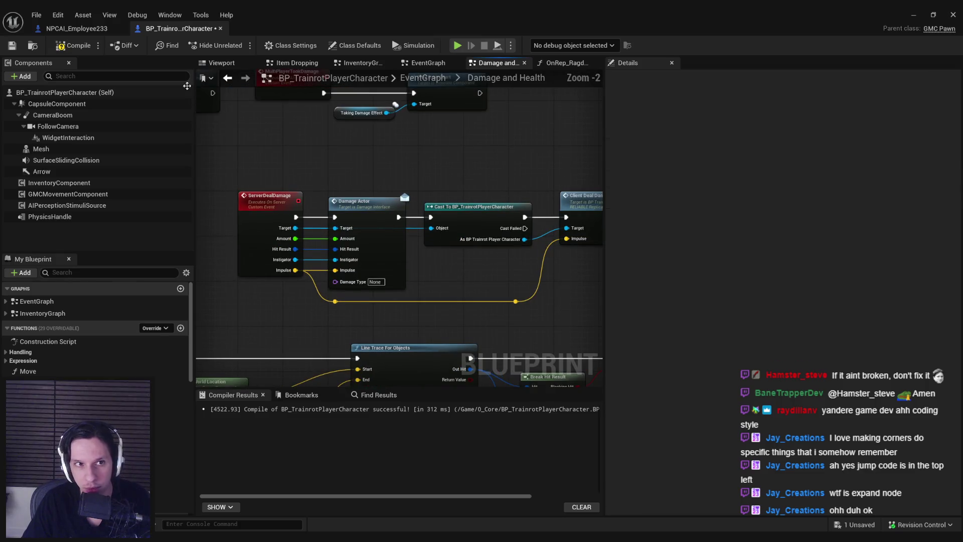
pyautogui.scroll(-2, 299, 159)
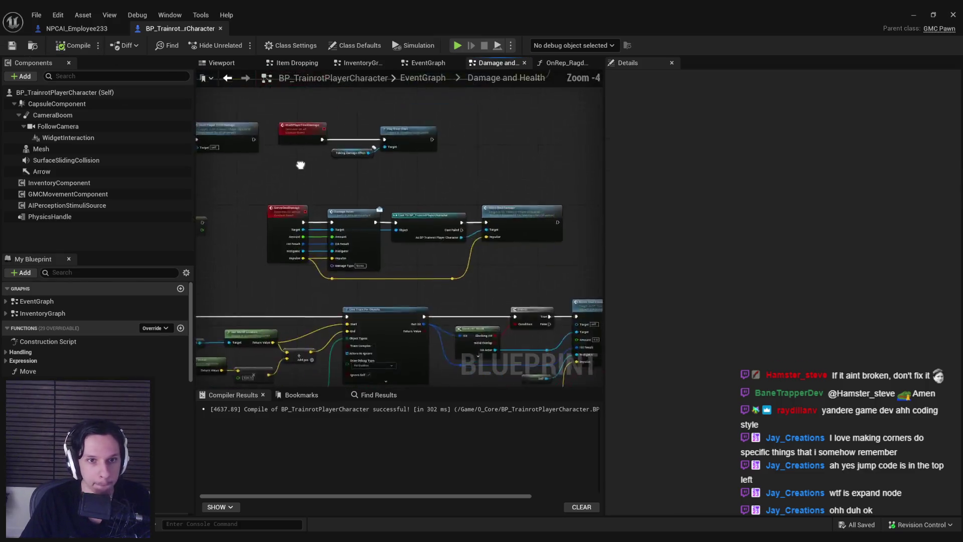
pyautogui.scroll(-2, 361, 120)
pyautogui.scroll(-2, 369, 187)
pyautogui.moveTo(306, 208)
pyautogui.mouseDown()
pyautogui.moveTo(284, 192)
pyautogui.moveTo(344, 193)
pyautogui.mouseUp()
pyautogui.scroll(3, 317, 194)
pyautogui.scroll(1, 317, 193)
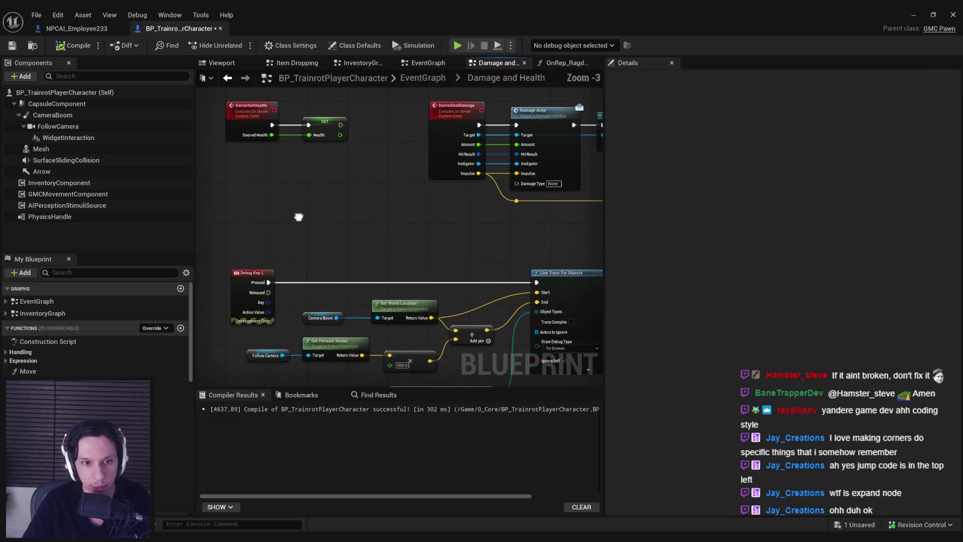
pyautogui.hotkey('ctrl', 's')
pyautogui.scroll(1, 267, 288)
pyautogui.scroll(-2, 266, 288)
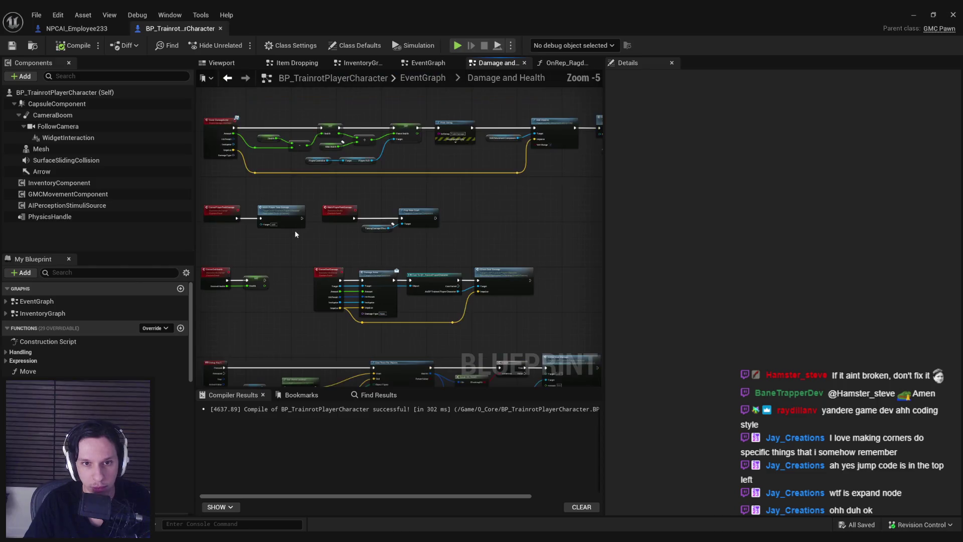
pyautogui.scroll(2, 312, 261)
# Call StartMeshRagdoll right after the 'Player died' Print String in the death branch, then return to the level.
pyautogui.moveTo(312, 260)
pyautogui.mouseDown()
pyautogui.moveTo(434, 257)
pyautogui.moveTo(323, 264)
pyautogui.moveTo(420, 246)
pyautogui.mouseUp()
pyautogui.scroll(1, 404, 203)
pyautogui.scroll(1, 403, 204)
pyautogui.scroll(-2, 420, 245)
pyautogui.moveTo(308, 258); pyautogui.dragTo(385, 252)
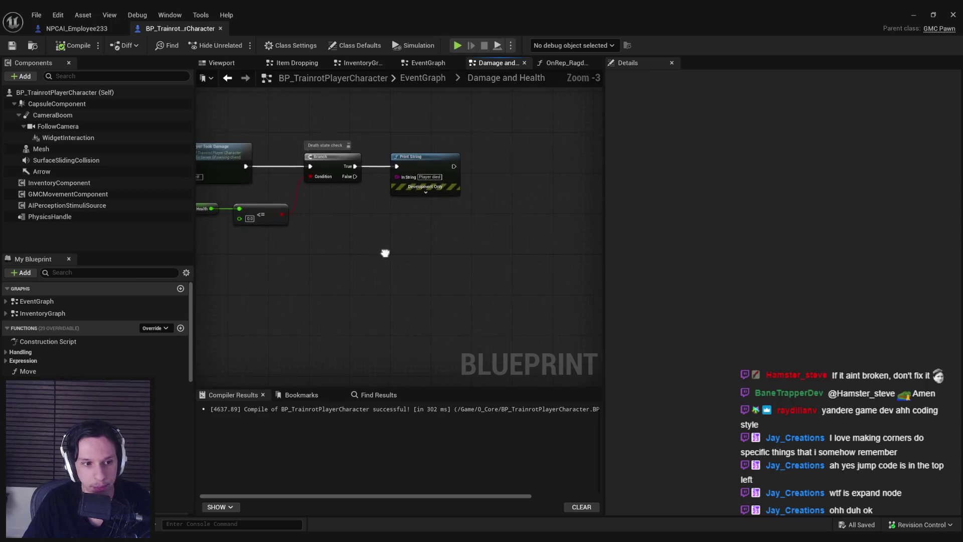
pyautogui.scroll(-5, 98, 339)
pyautogui.scroll(2, 479, 170)
pyautogui.moveTo(172, 431); pyautogui.dragTo(476, 169)
pyautogui.click(516, 245)
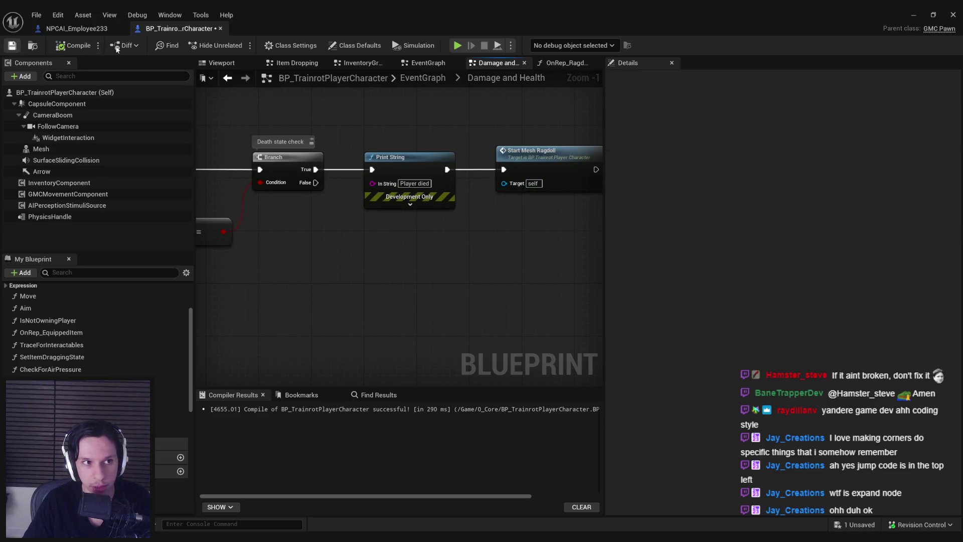
pyautogui.click(912, 15)
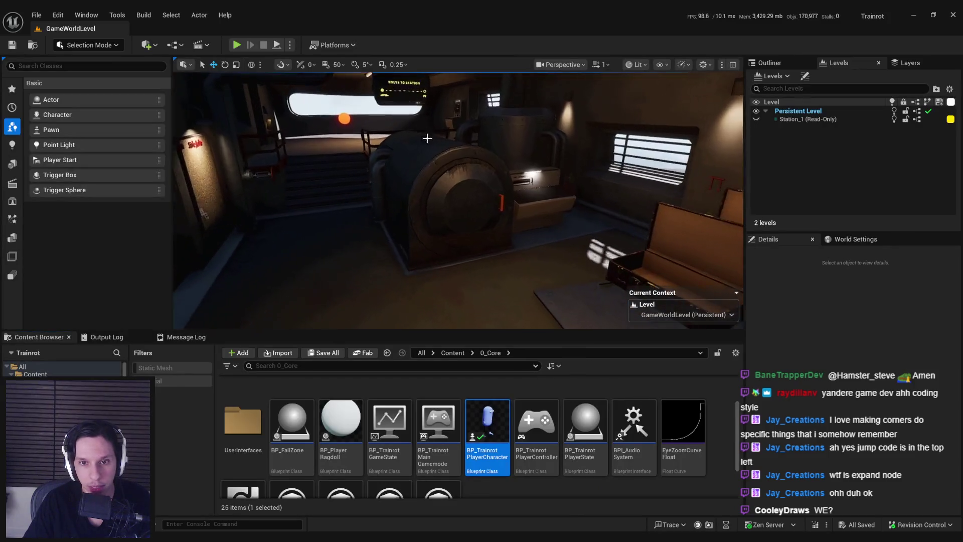
# Play in editor, deal debug damage until 'Player died' logs, and stop the session.
pyautogui.click(238, 45)
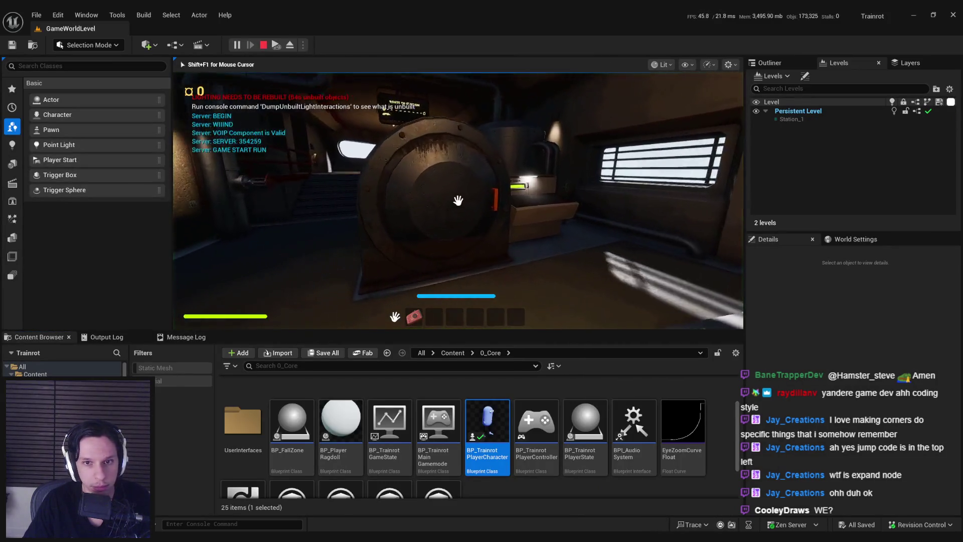
pyautogui.press('w')
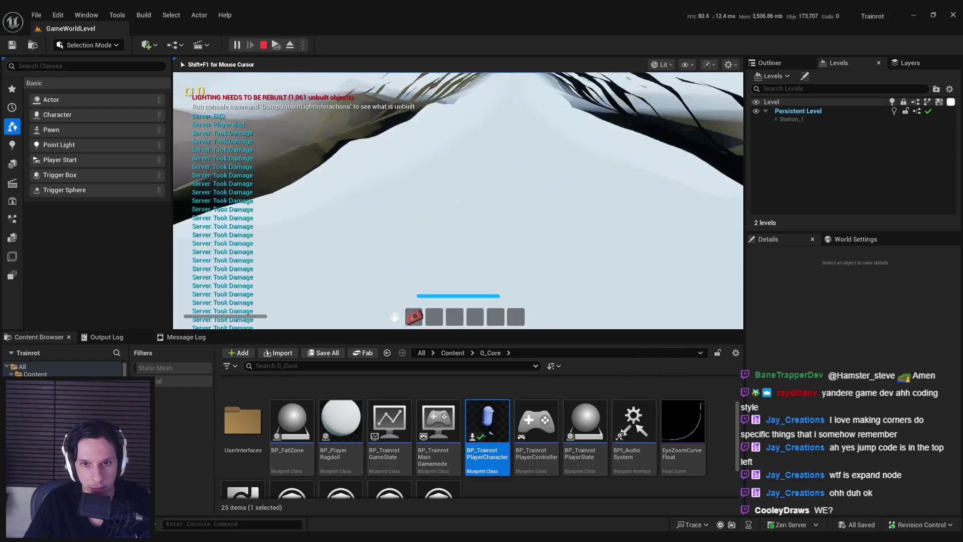
pyautogui.press('Escape')
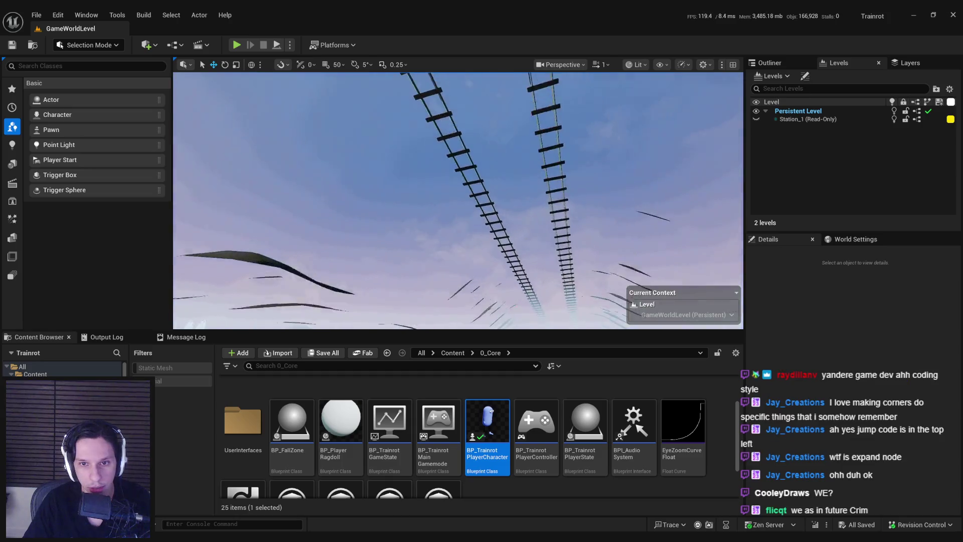
pyautogui.scroll(-2, 459, 200)
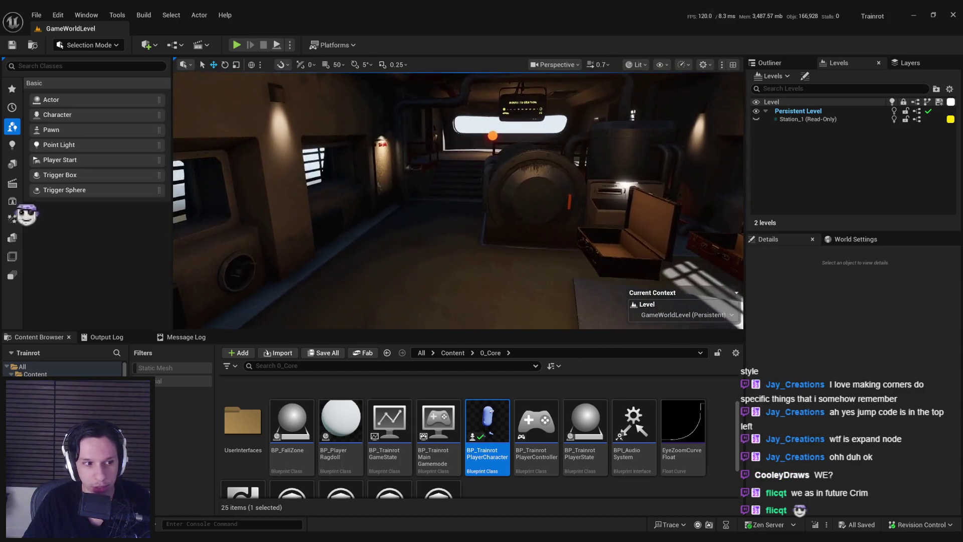
# Switch to the Trello Spectator/Dead State card and begin a new checklist item.
pyautogui.hotkey('alt', 'Tab')
pyautogui.click(277, 368)
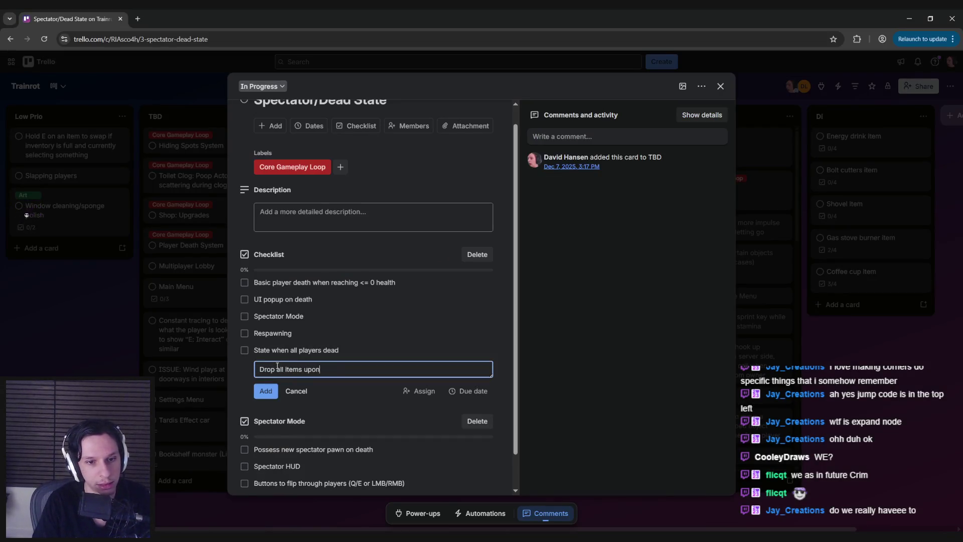
pyautogui.write('death')
# Add 'Drop all items upon death' below 'UI popup on death' in the checklist and return to Unreal Editor.
pyautogui.press('Return')
pyautogui.moveTo(276, 368); pyautogui.dragTo(279, 318)
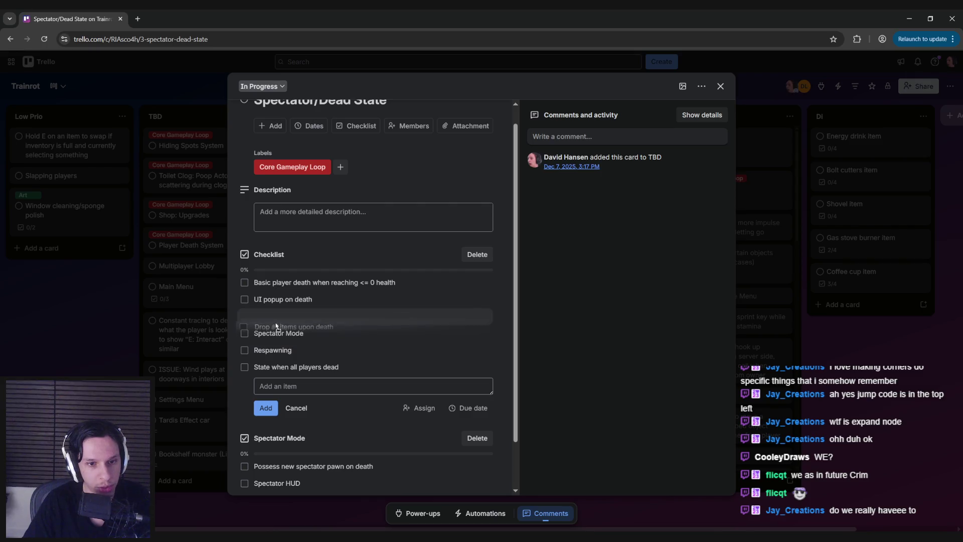
pyautogui.click(238, 401)
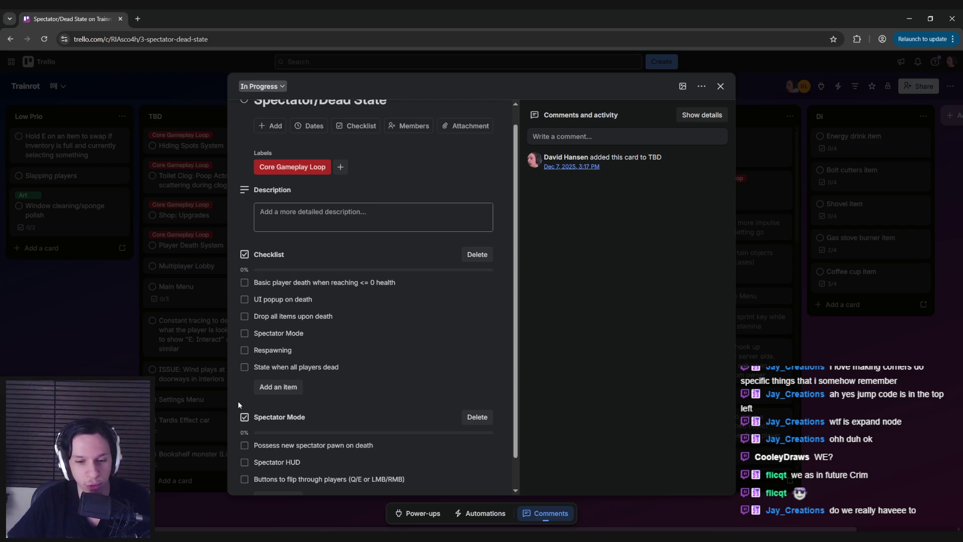
pyautogui.click(366, 493)
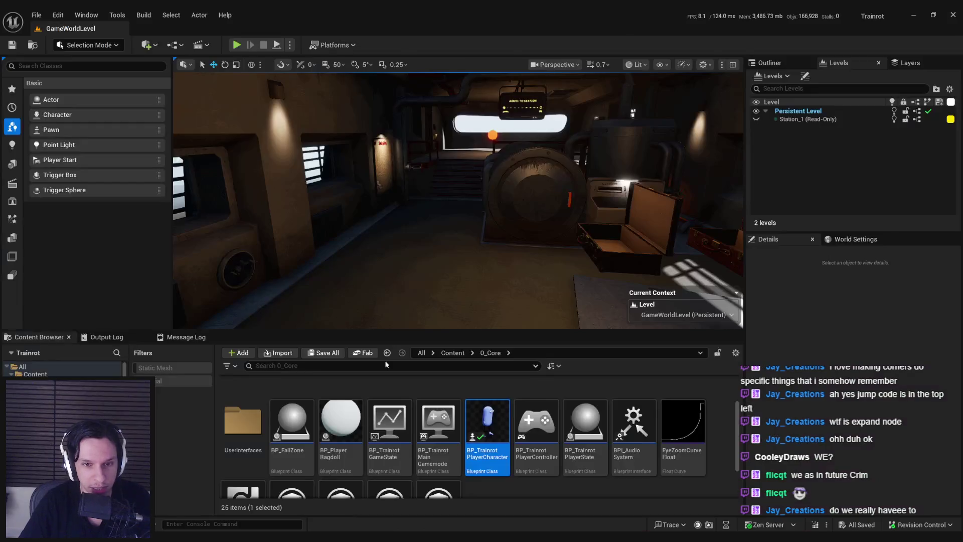
# In StartMeshRagdoll, review the Mesh component's collision presets, keeping CharacterMesh, and view its nodes.
pyautogui.doubleClick(414, 288)
pyautogui.scroll(4, 503, 258)
pyautogui.scroll(-2, 458, 245)
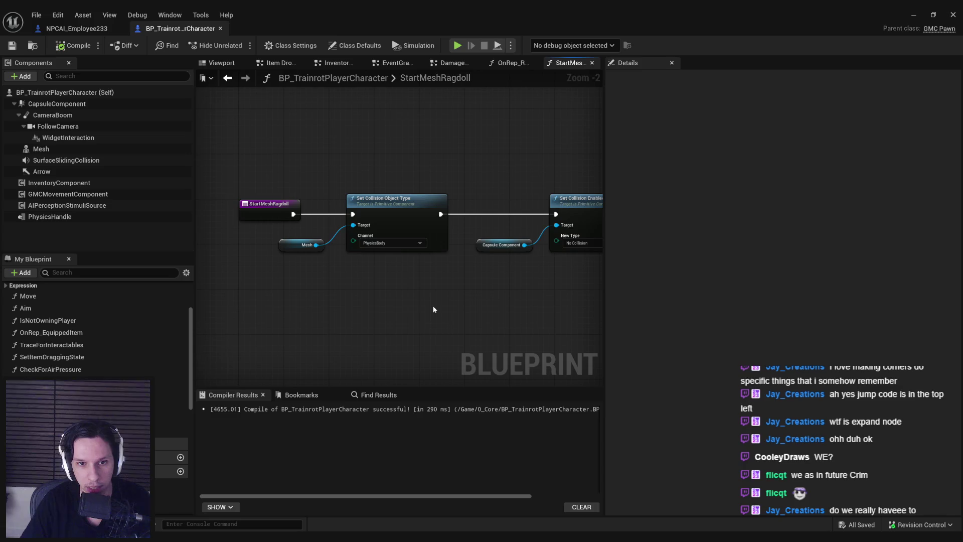
pyautogui.scroll(3, 66, 365)
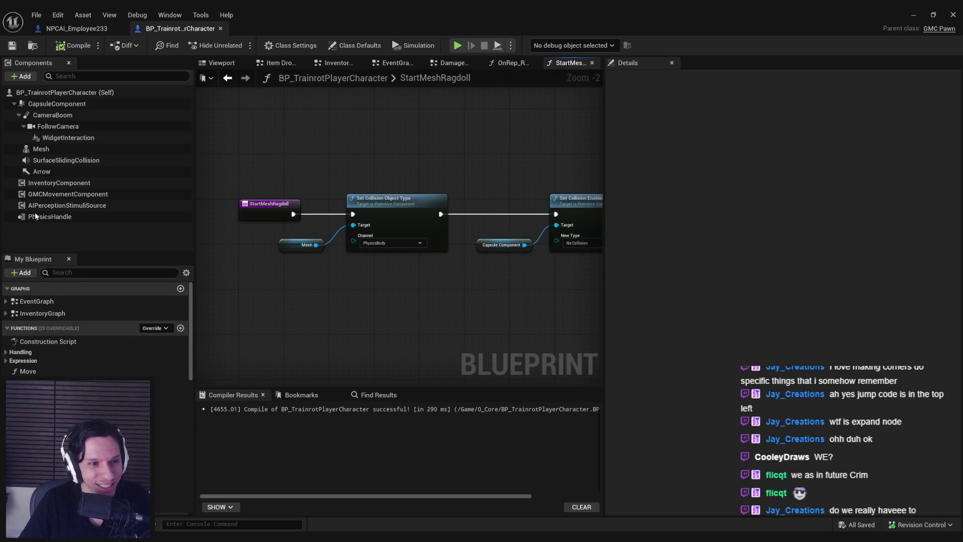
pyautogui.click(41, 148)
pyautogui.scroll(-5, 956, 190)
pyautogui.moveTo(957, 190); pyautogui.dragTo(959, 265)
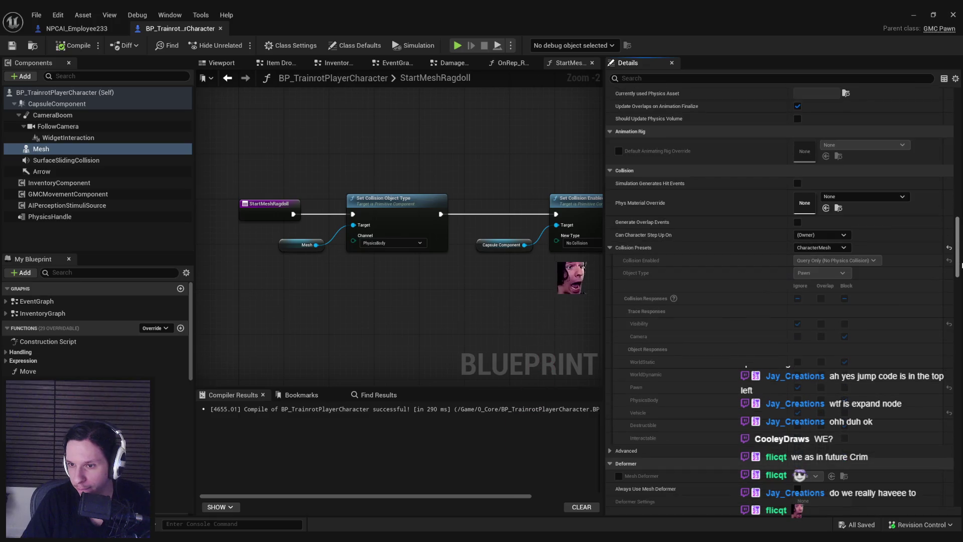
pyautogui.click(832, 248)
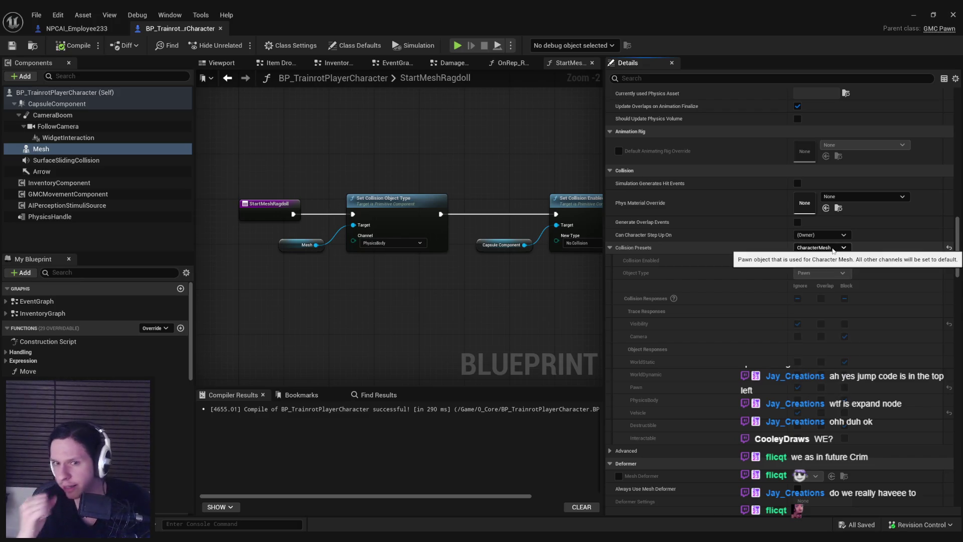
pyautogui.click(832, 248)
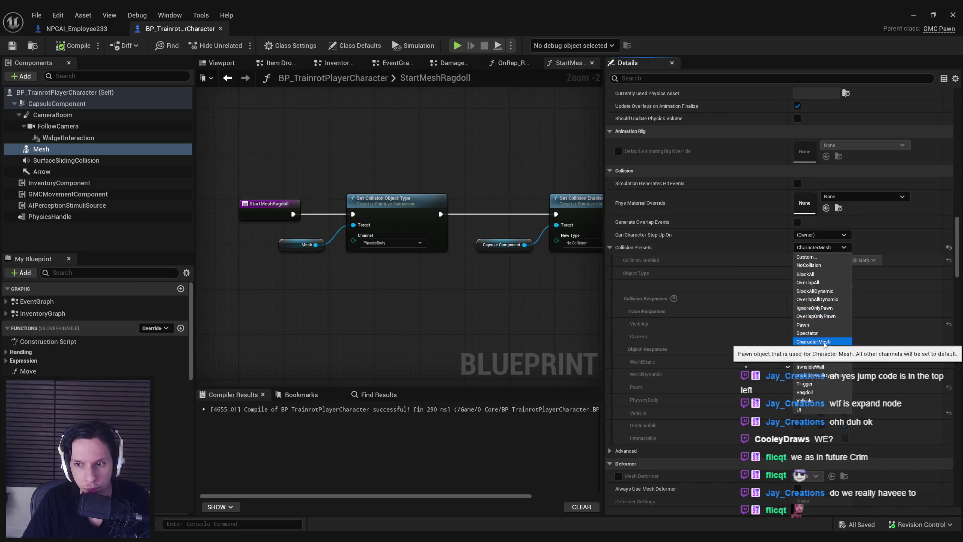
pyautogui.moveTo(526, 300); pyautogui.dragTo(196, 294)
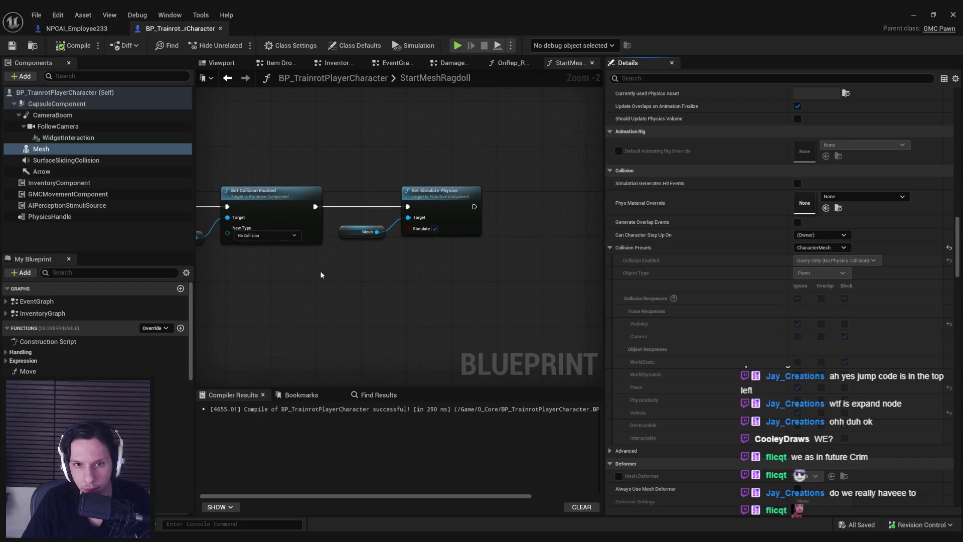
pyautogui.moveTo(321, 275); pyautogui.dragTo(567, 268)
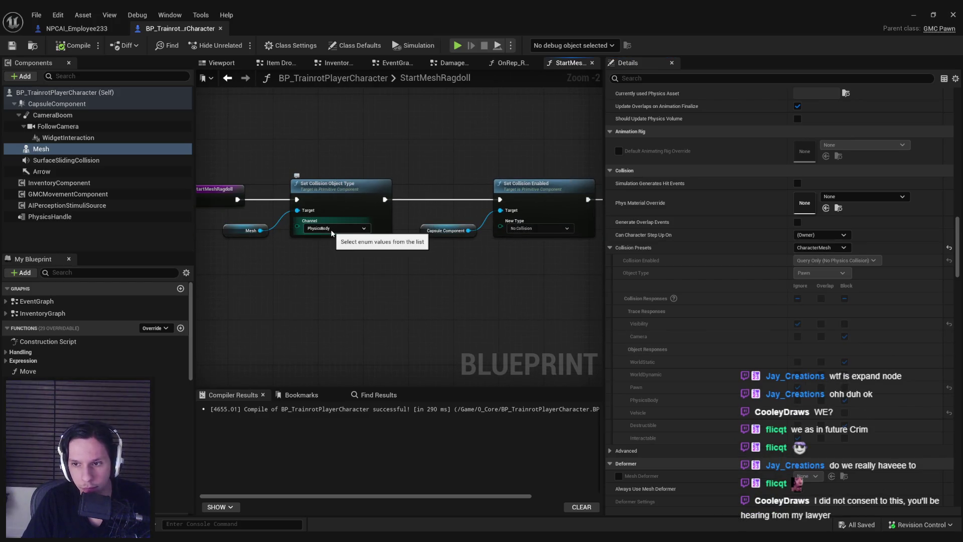
pyautogui.scroll(2, 331, 233)
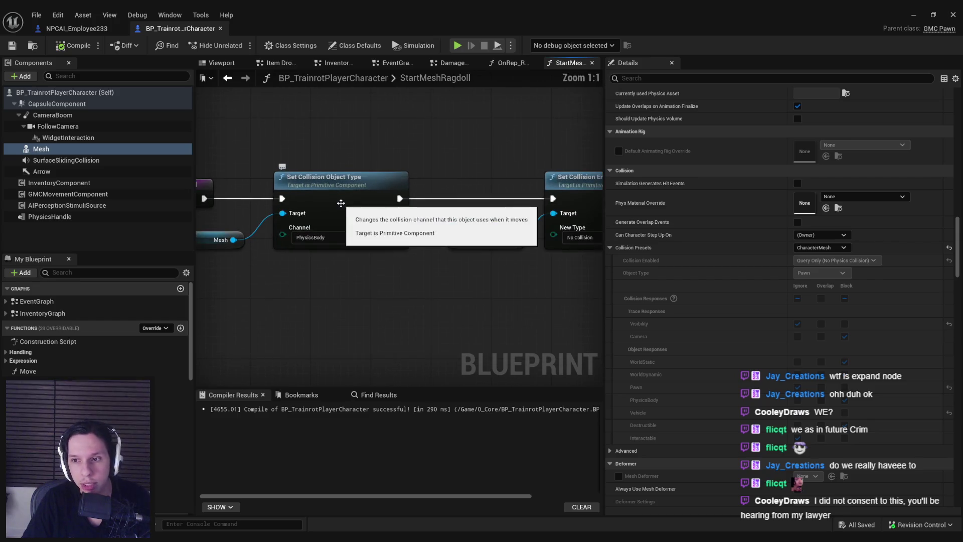
# Replace the old collision object type nodes with a Set Collision Profile Name call wired after StartMeshRagdoll.
pyautogui.moveTo(236, 242); pyautogui.dragTo(265, 271)
pyautogui.write('set c')
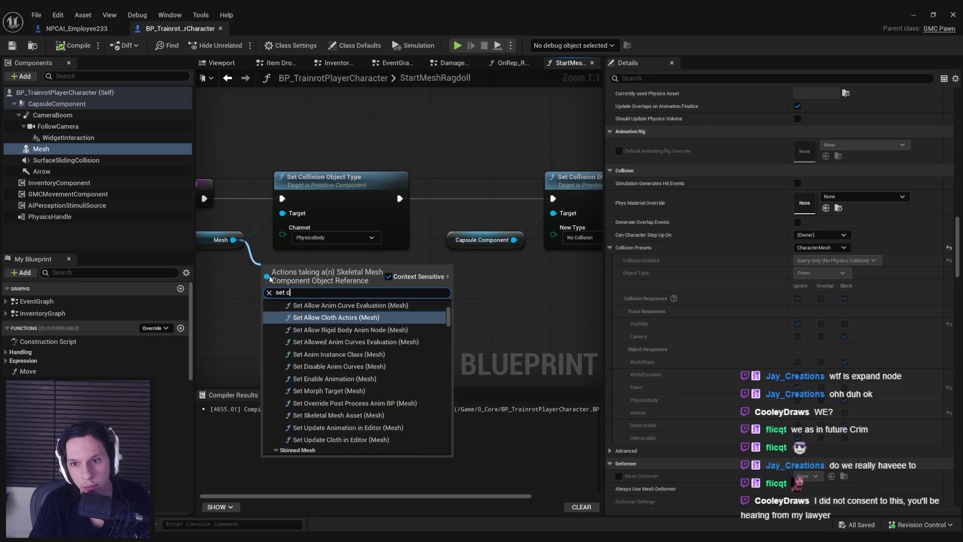
pyautogui.write('ollision')
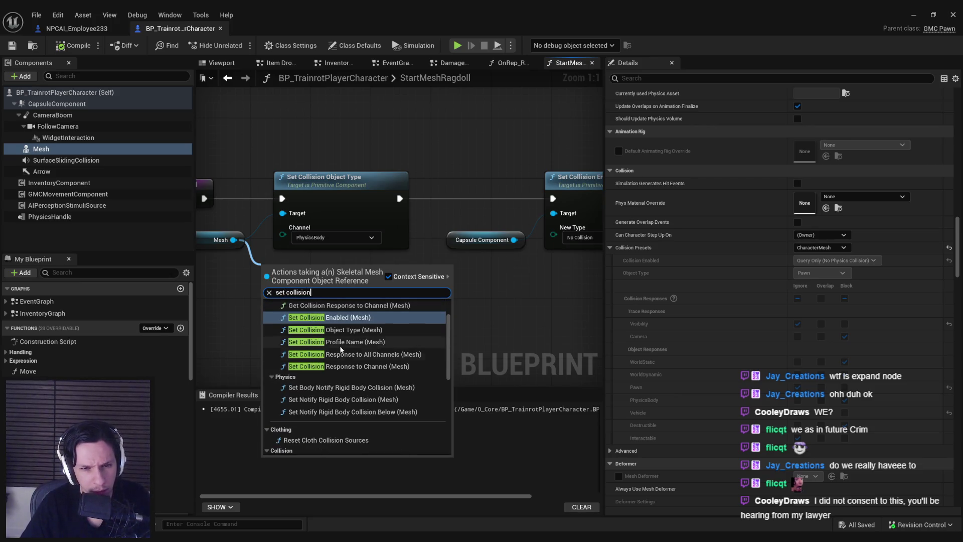
pyautogui.scroll(1, 351, 363)
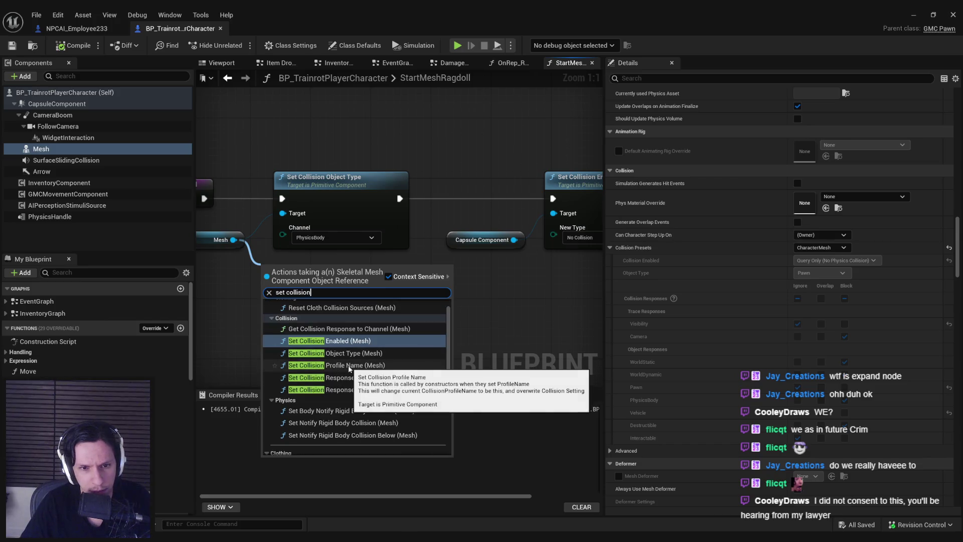
pyautogui.click(348, 366)
pyautogui.moveTo(342, 301)
pyautogui.mouseDown()
pyautogui.moveTo(394, 252)
pyautogui.moveTo(361, 138)
pyautogui.mouseUp()
pyautogui.press('Delete')
pyautogui.click(376, 128)
pyautogui.press('Delete')
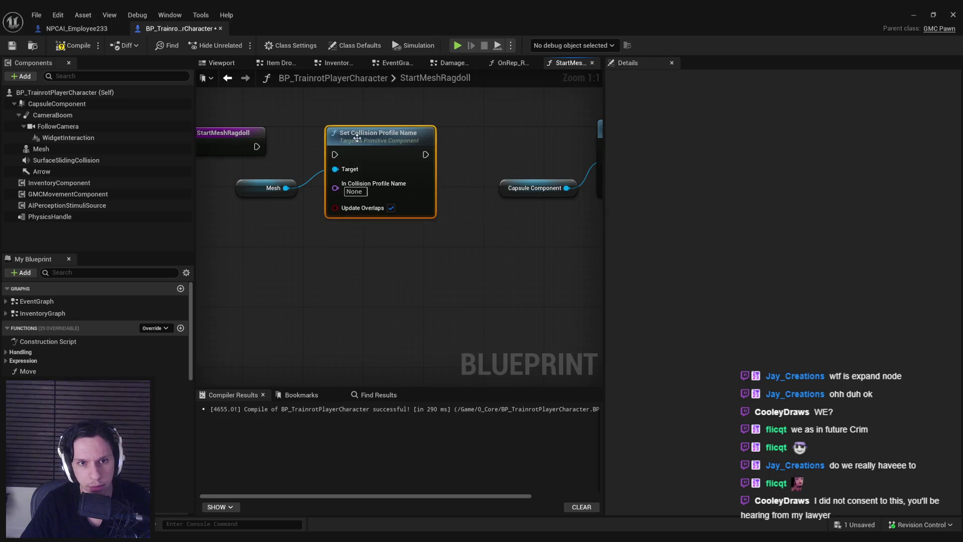
pyautogui.moveTo(273, 148); pyautogui.dragTo(256, 147)
pyautogui.moveTo(372, 154); pyautogui.dragTo(373, 147)
pyautogui.write('PhysicsActor')
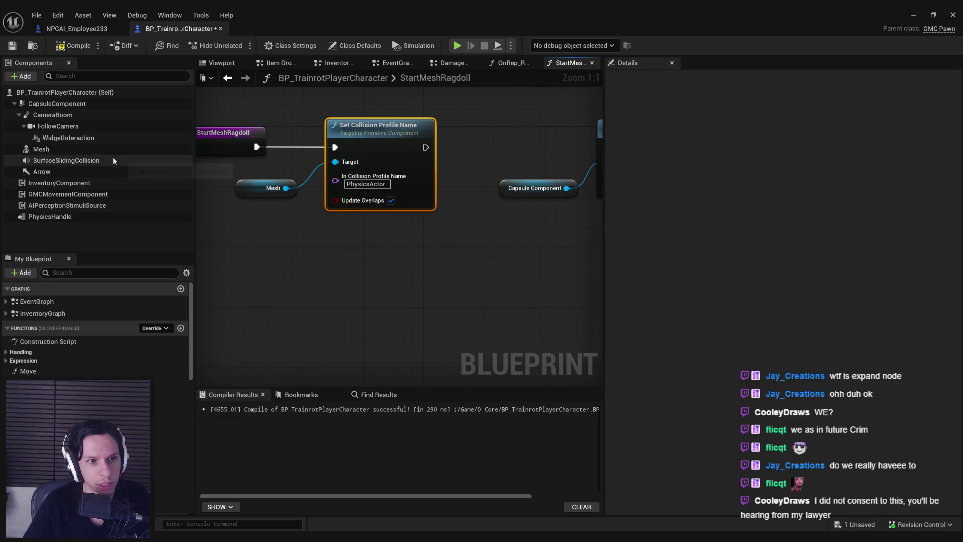
# Set the In Collision Profile Name to Ragdoll and save the character Blueprint.
pyautogui.click(45, 149)
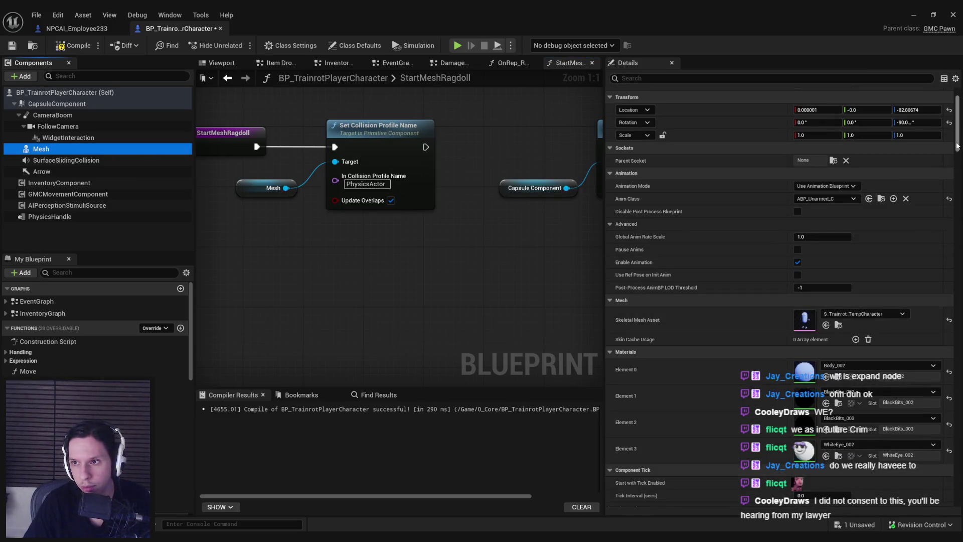
pyautogui.scroll(-5, 815, 181)
pyautogui.scroll(-5, 815, 181)
pyautogui.click(814, 172)
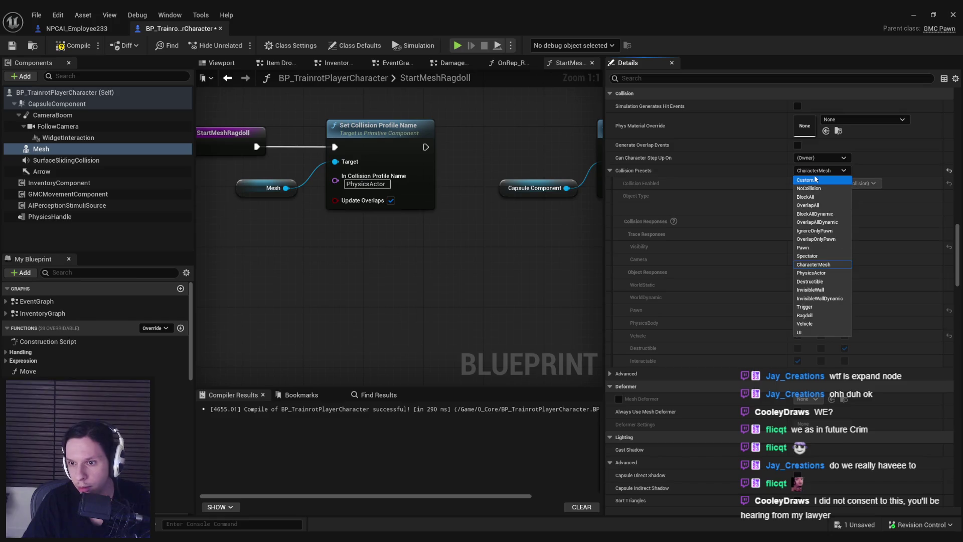
pyautogui.click(366, 183)
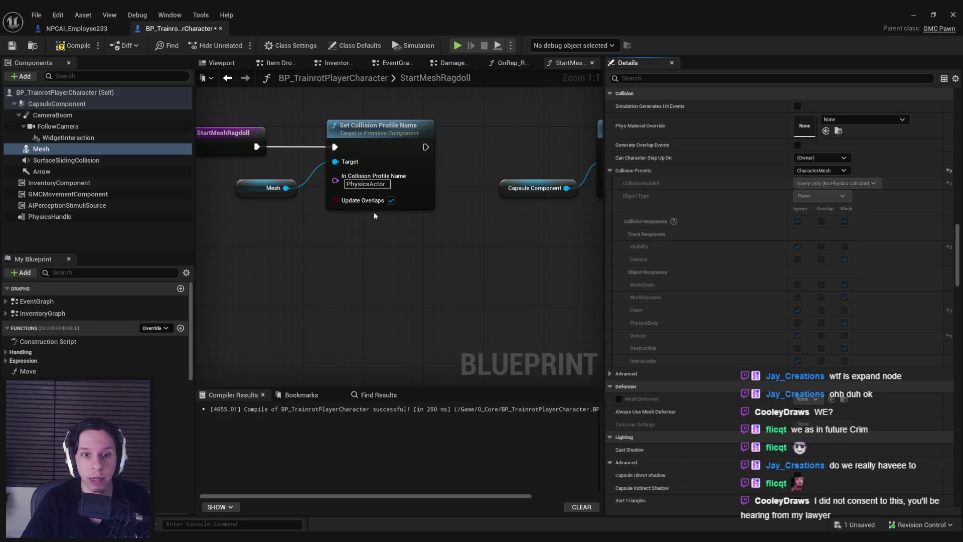
pyautogui.click(367, 184)
pyautogui.write('Ragdoll')
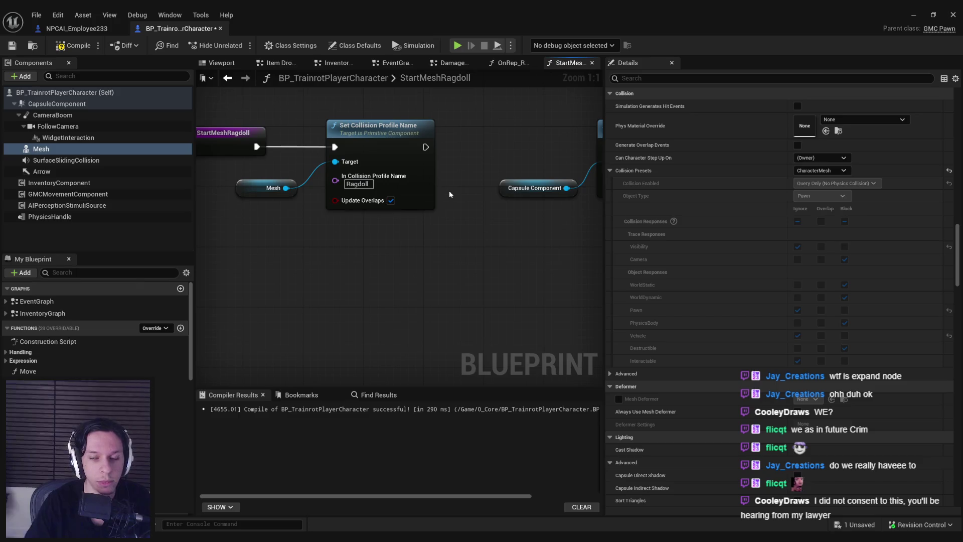
pyautogui.click(824, 171)
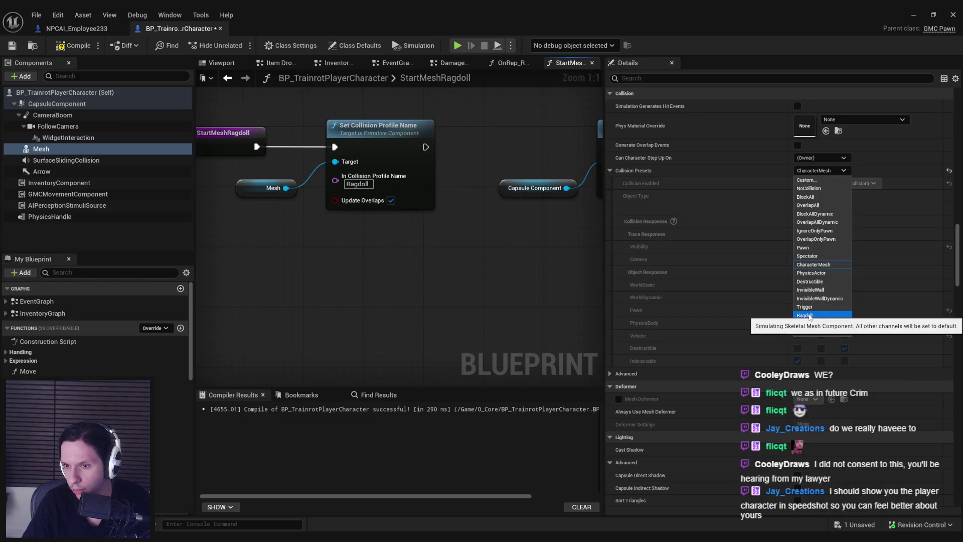
pyautogui.moveTo(427, 148); pyautogui.dragTo(277, 223)
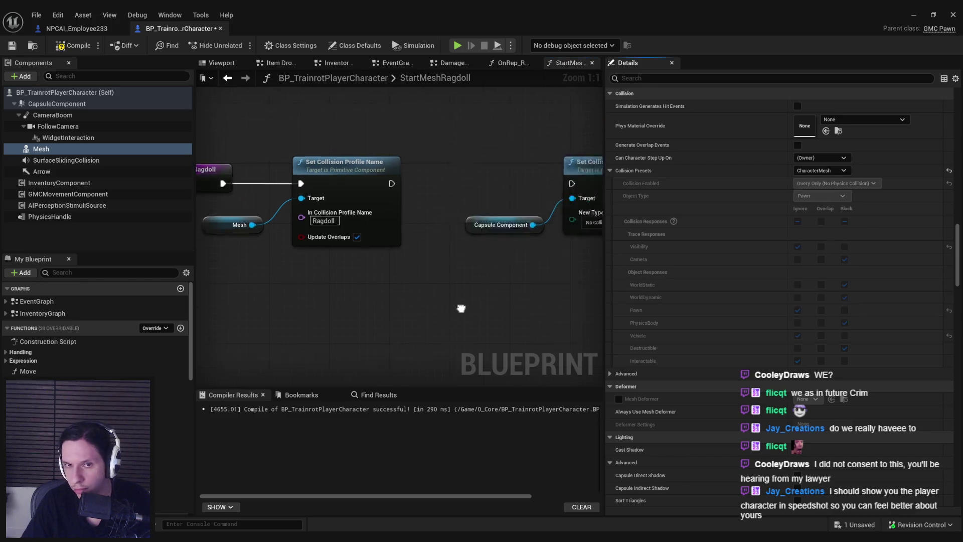
pyautogui.scroll(-1, 426, 323)
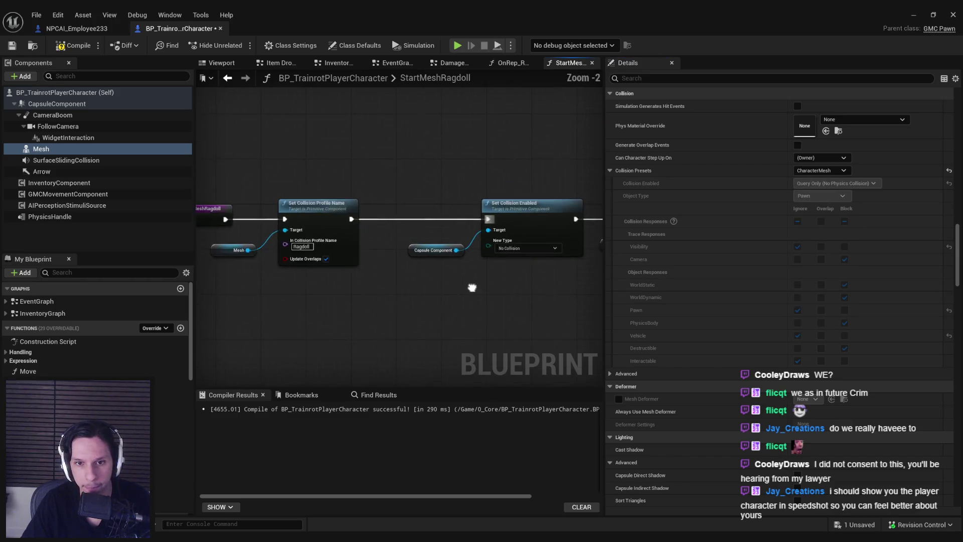
pyautogui.scroll(-2, 471, 284)
pyautogui.click(12, 45)
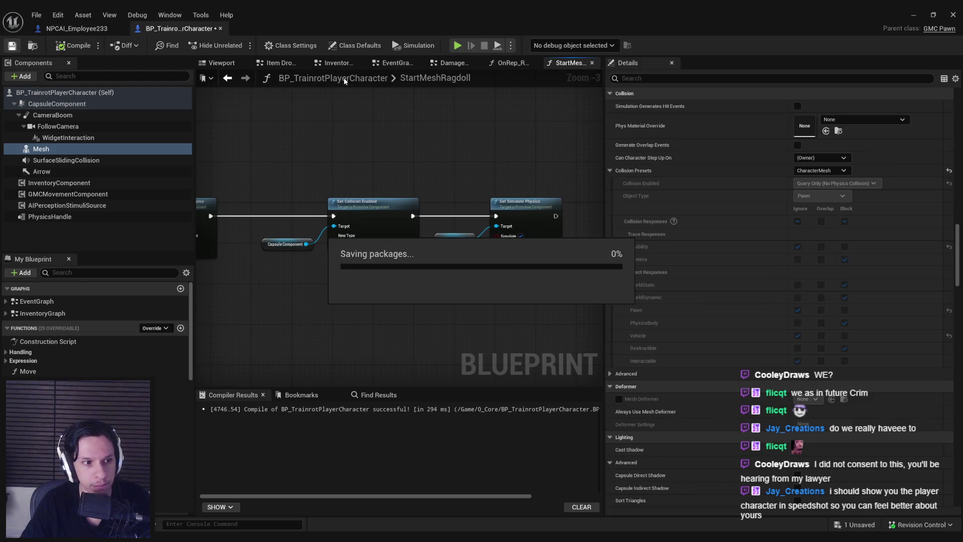
# Add a Mesh reference feeding Set Owner No See after Set Simulate Physics, save, and return to the level.
pyautogui.hotkey('ctrl', 'a')
pyautogui.moveTo(381, 215); pyautogui.dragTo(433, 230)
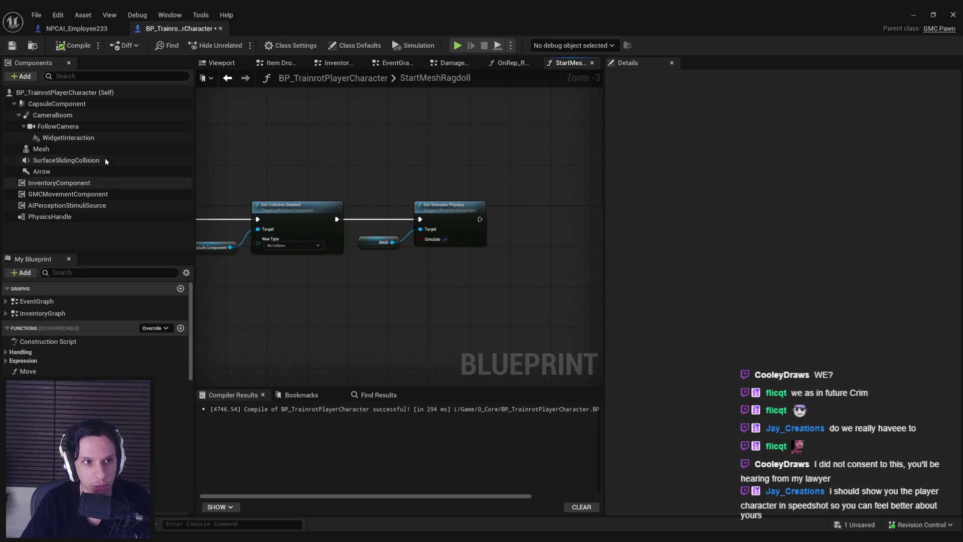
pyautogui.click(41, 149)
pyautogui.moveTo(960, 121); pyautogui.dragTo(959, 233)
pyautogui.scroll(-5, 653, 344)
pyautogui.scroll(-5, 653, 344)
pyautogui.scroll(-5, 654, 344)
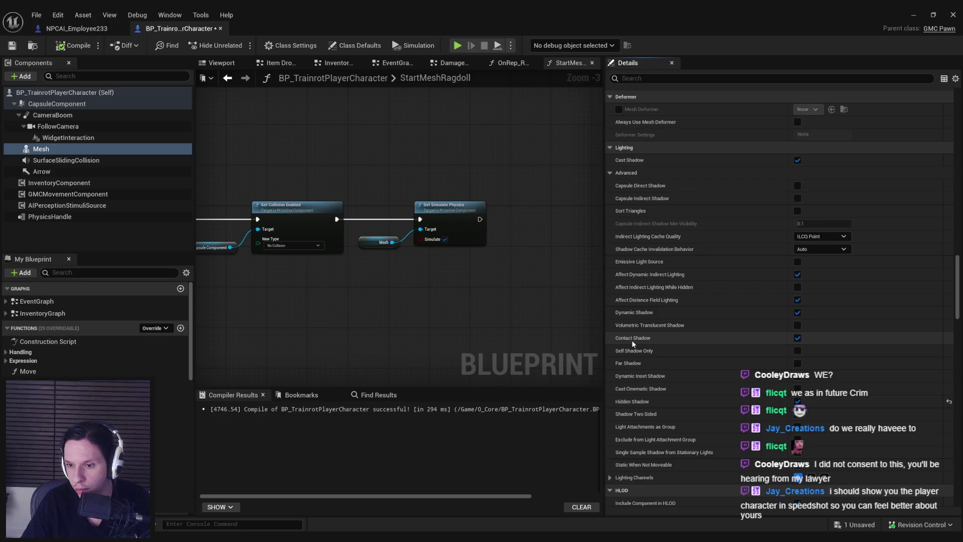
pyautogui.moveTo(959, 301); pyautogui.dragTo(961, 345)
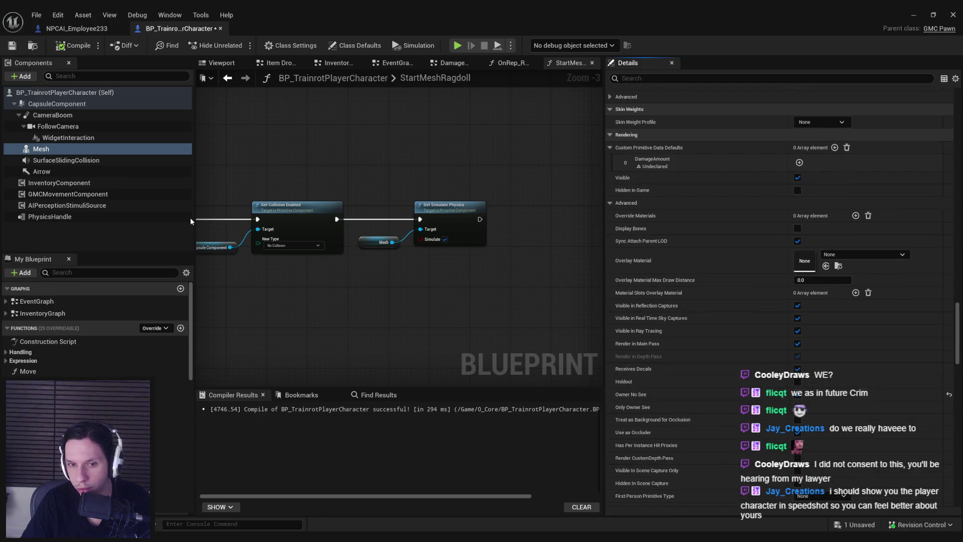
pyautogui.moveTo(42, 148)
pyautogui.mouseDown()
pyautogui.moveTo(505, 301)
pyautogui.moveTo(530, 286)
pyautogui.moveTo(557, 204)
pyautogui.mouseUp()
pyautogui.write('simulate')
pyautogui.press('Escape')
pyautogui.moveTo(490, 300); pyautogui.dragTo(473, 275)
pyautogui.click(436, 252)
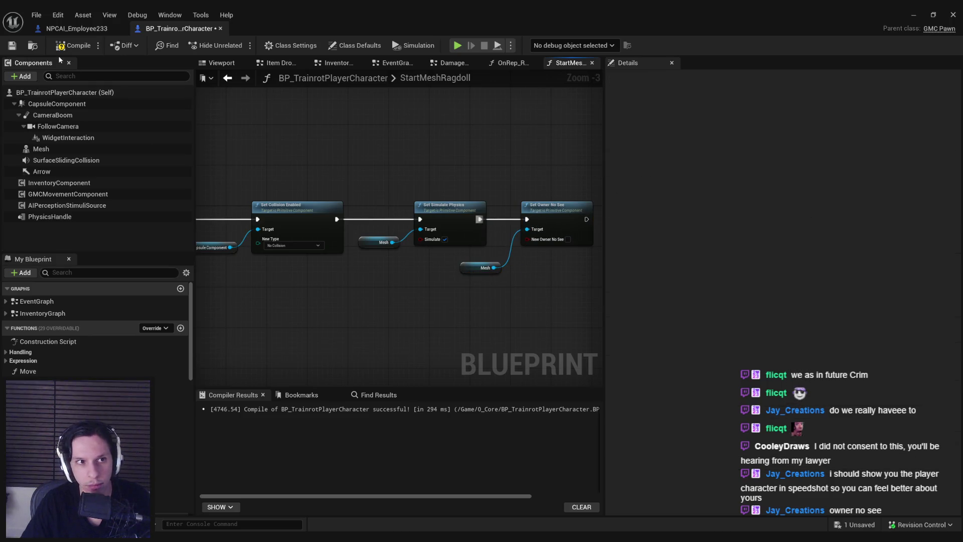
pyautogui.hotkey('ctrl', 's')
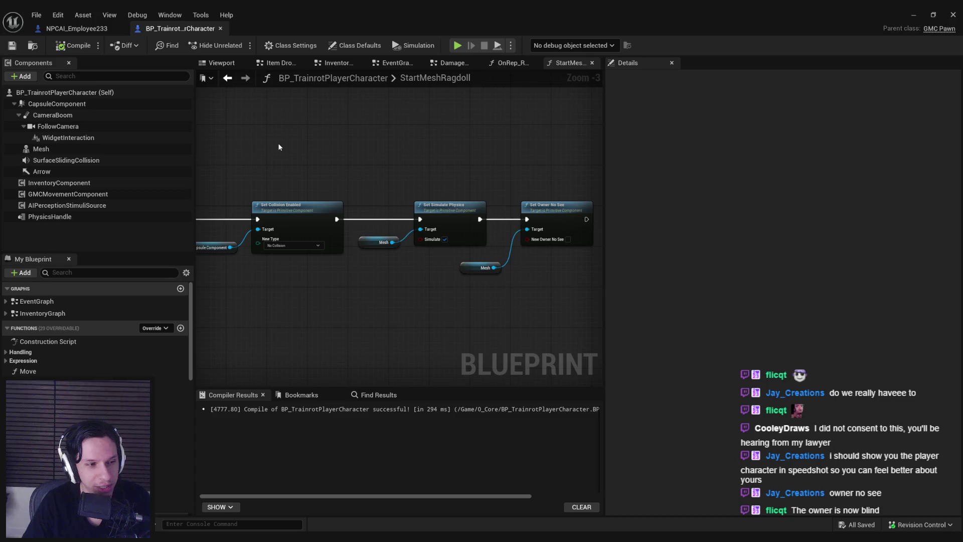
pyautogui.click(912, 14)
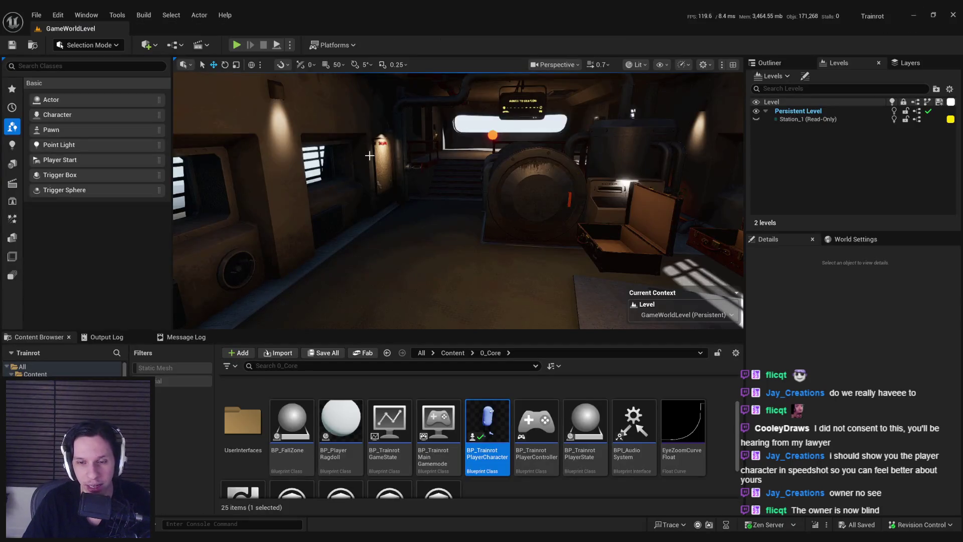
# Play-test by walking into the lava furnace to die, then fly the level camera into the cab.
pyautogui.hotkey('alt', 'p')
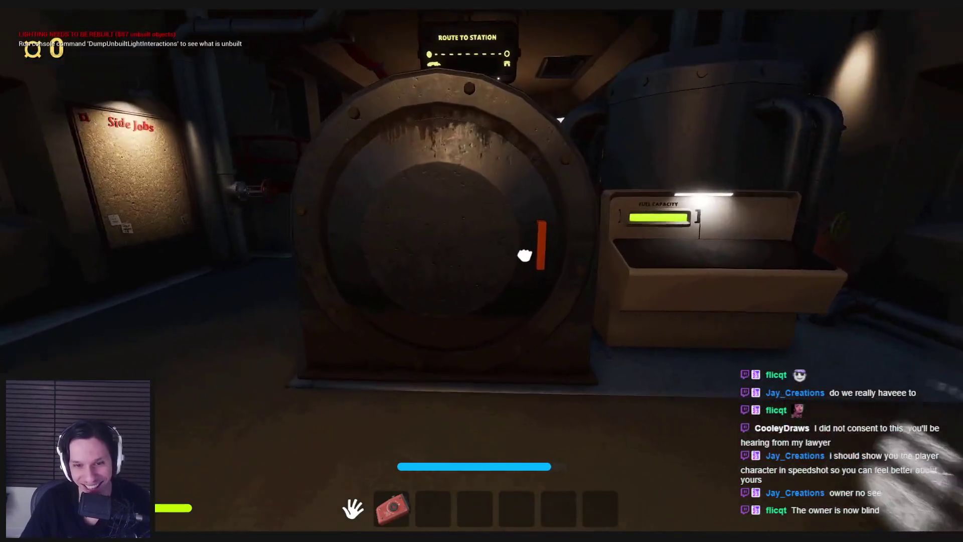
pyautogui.click(524, 255)
pyautogui.press('w')
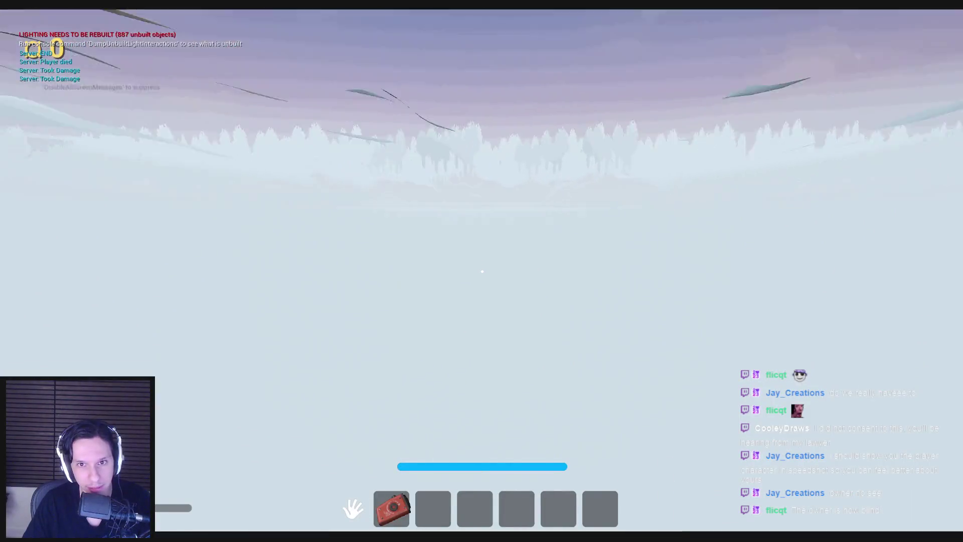
pyautogui.press('Escape')
pyautogui.scroll(2, 950, 161)
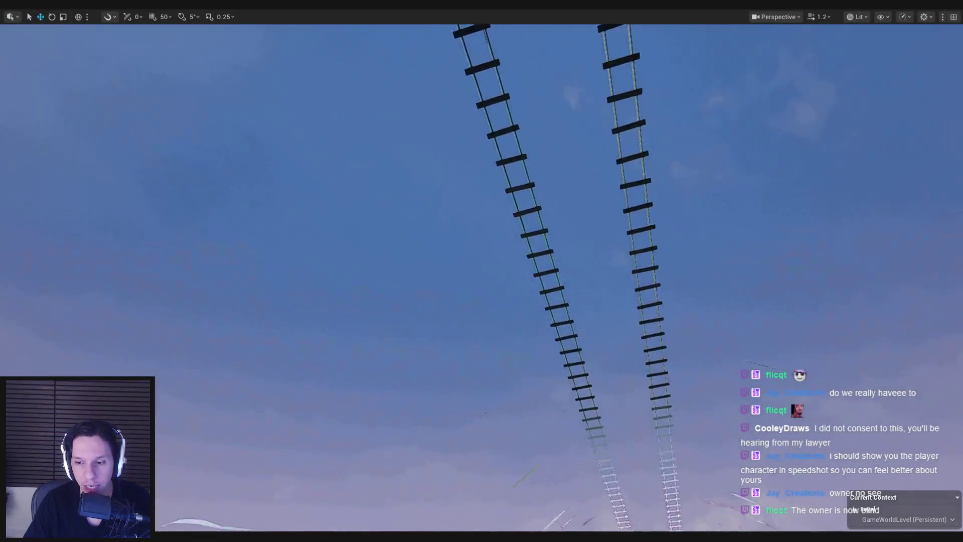
pyautogui.press('w')
pyautogui.scroll(-2, 482, 271)
pyautogui.press('w')
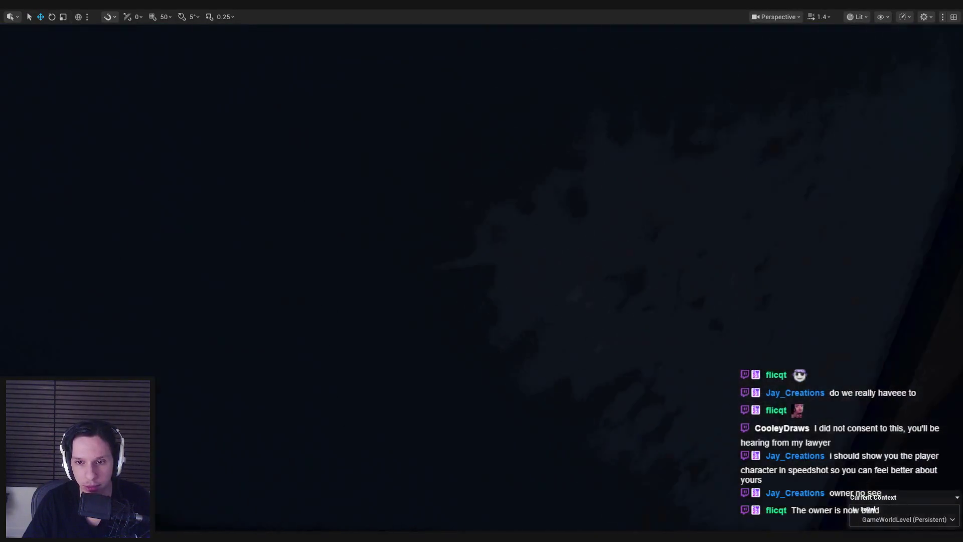
# Run a second play session walking around the drum and boxes, then stop it.
pyautogui.press('s')
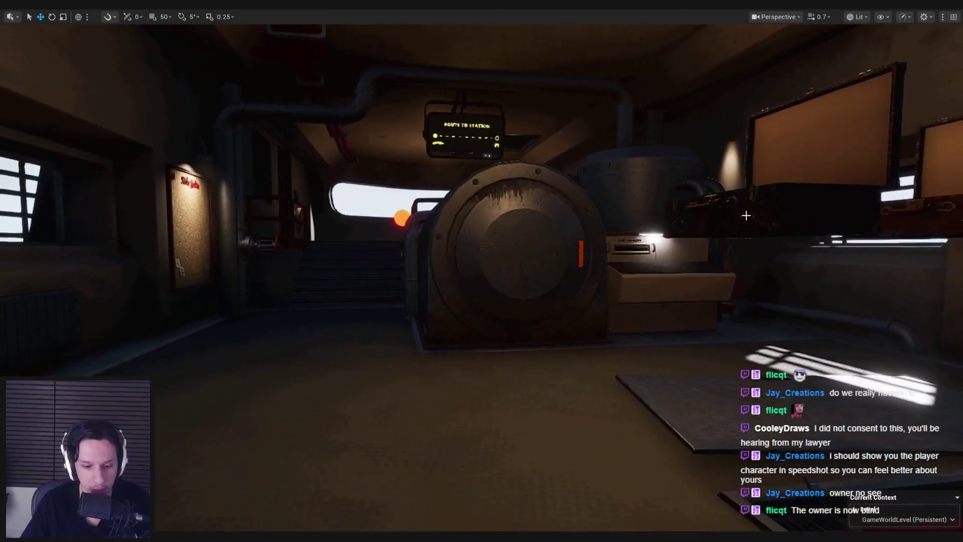
pyautogui.hotkey('alt', 'p')
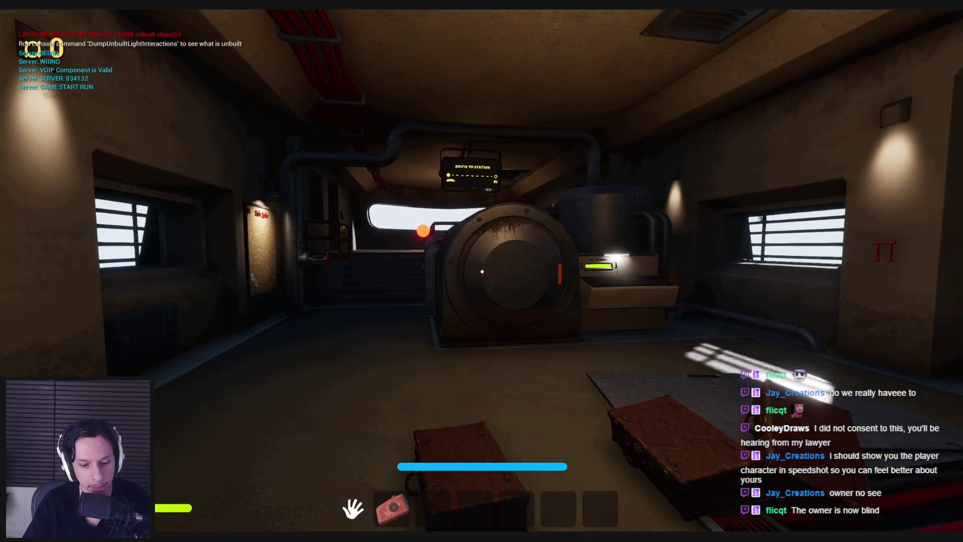
pyautogui.press('w')
pyautogui.press('s')
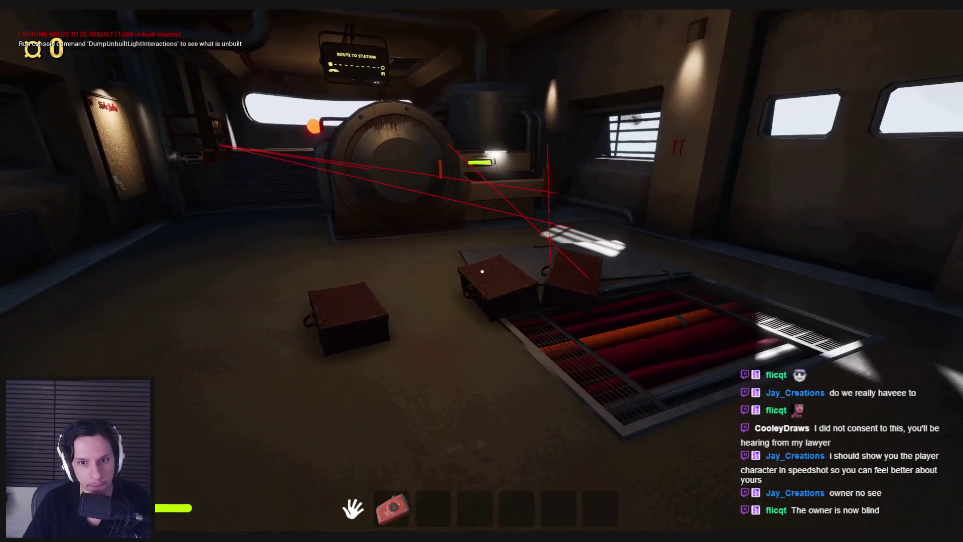
pyautogui.press('w')
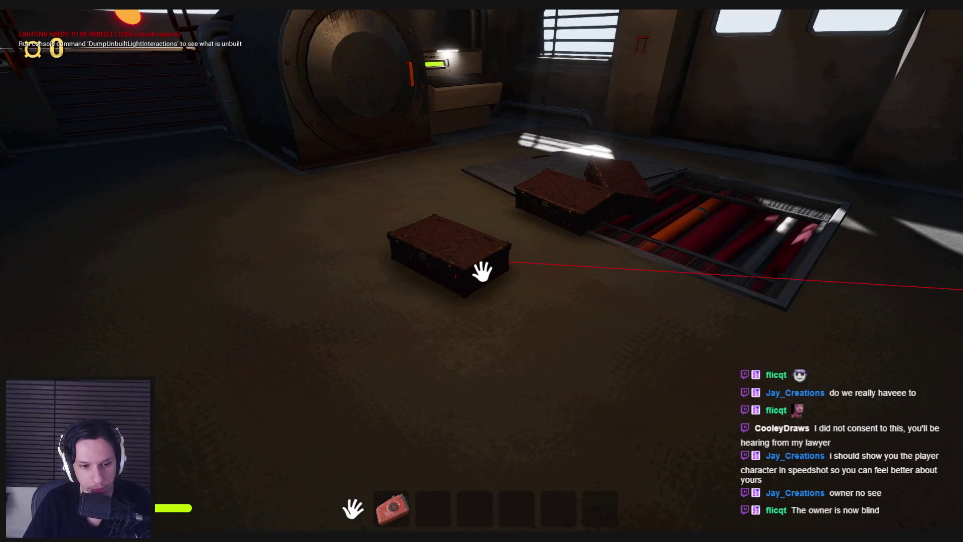
pyautogui.press('Escape')
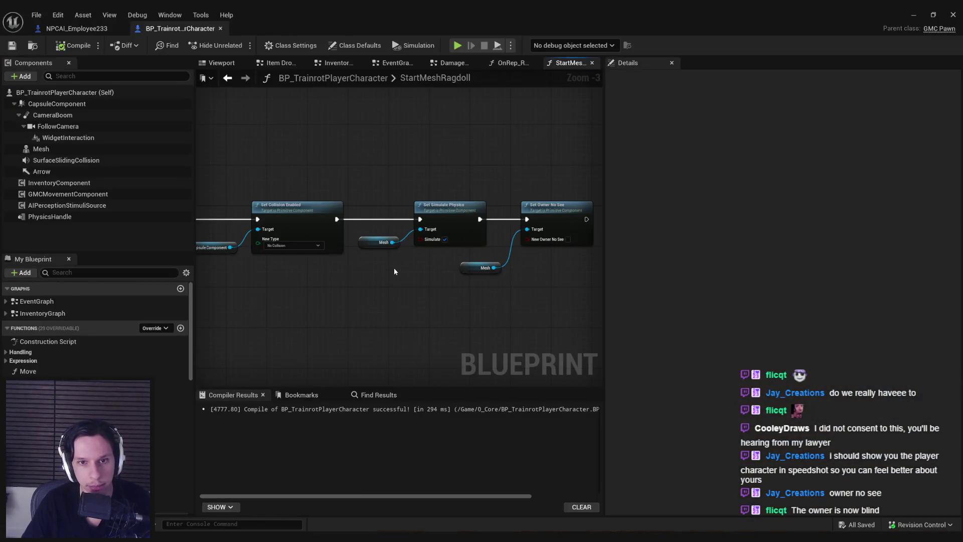
pyautogui.scroll(-3, 393, 267)
# Wire Debug Key K Pressed to a Damage Actor node with Amount 25 in the Damage and Health graph.
pyautogui.click(504, 64)
pyautogui.click(452, 63)
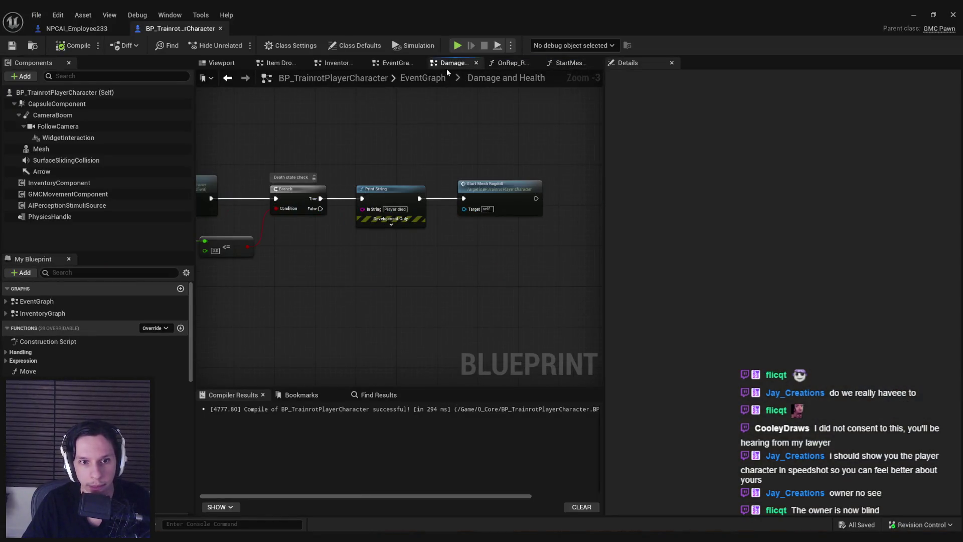
pyautogui.scroll(-3, 376, 134)
pyautogui.scroll(4, 334, 254)
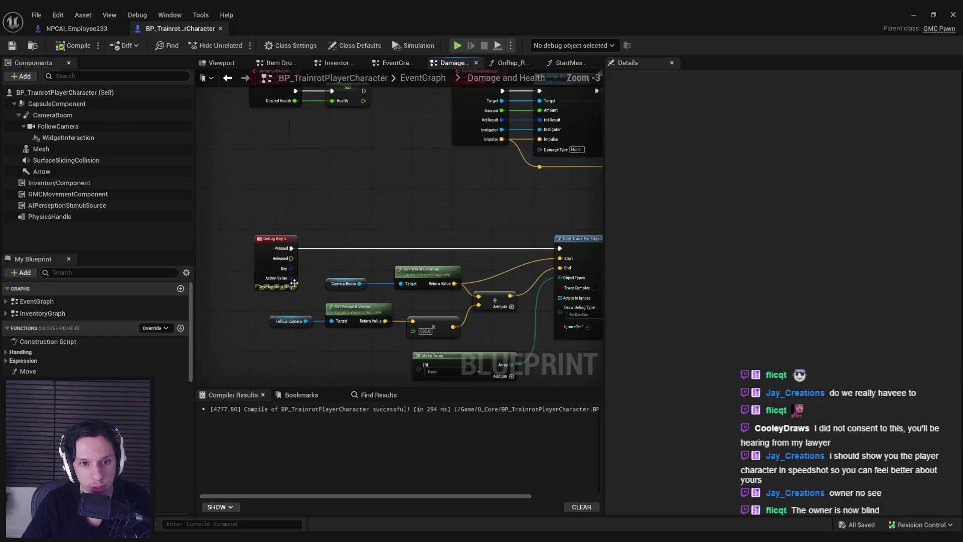
pyautogui.scroll(-2, 335, 275)
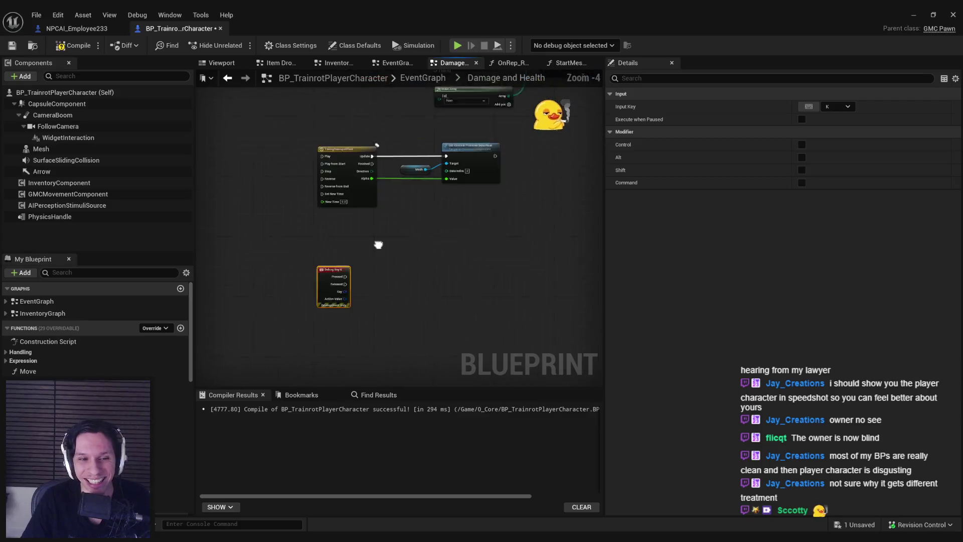
pyautogui.click(305, 270)
pyautogui.moveTo(323, 278); pyautogui.dragTo(377, 276)
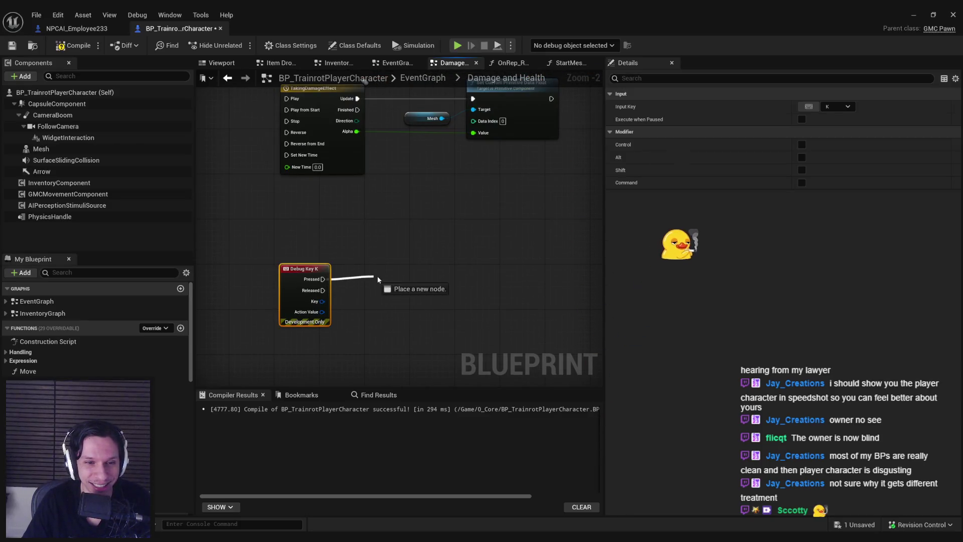
pyautogui.write('damga')
pyautogui.press('BackSpace')
pyautogui.press('BackSpace')
pyautogui.write('age actor')
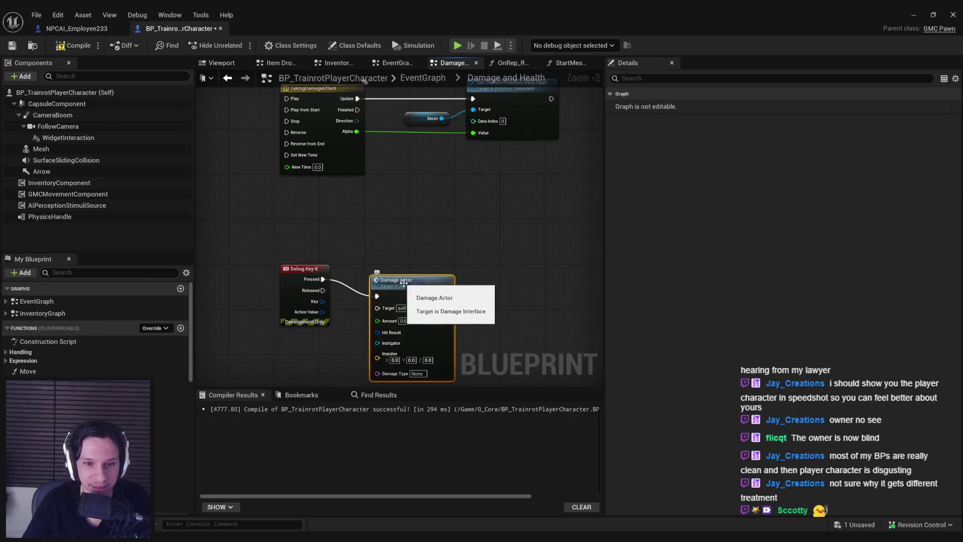
pyautogui.moveTo(376, 278); pyautogui.dragTo(426, 262)
pyautogui.write('25')
pyautogui.click(352, 302)
# Save the character Blueprint and return to the level.
pyautogui.hotkey('ctrl', 's')
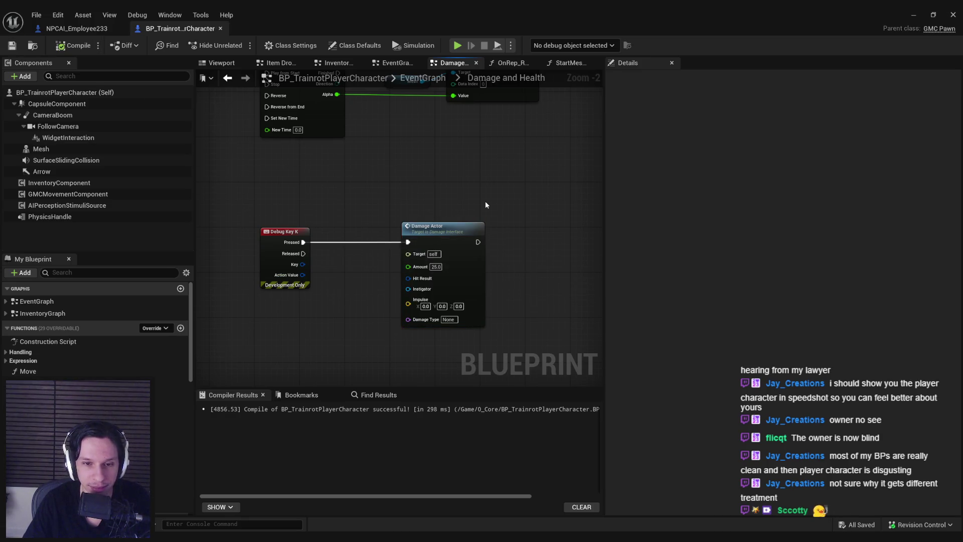
pyautogui.click(915, 14)
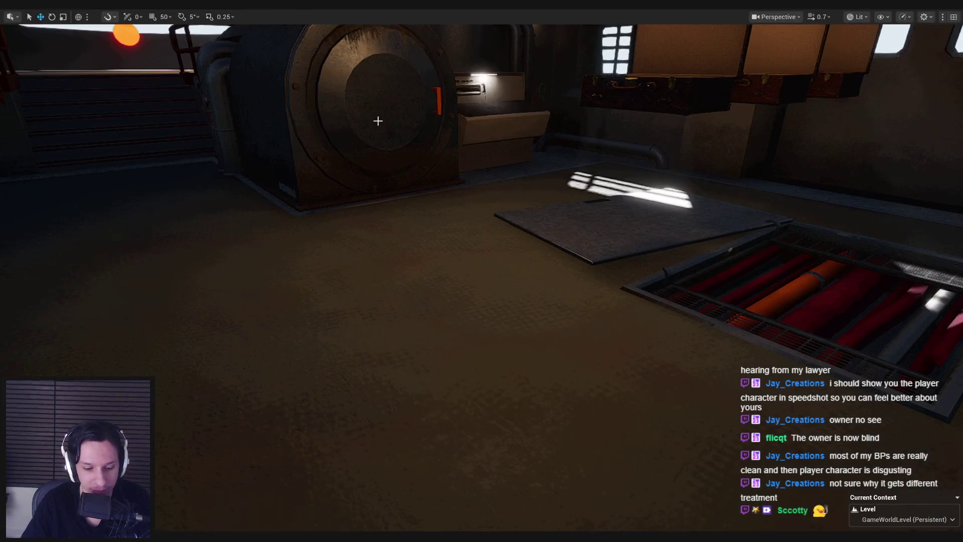
# Play-test the debug K damage until 'Player died', then return to the character Blueprint.
pyautogui.hotkey('alt', 'p')
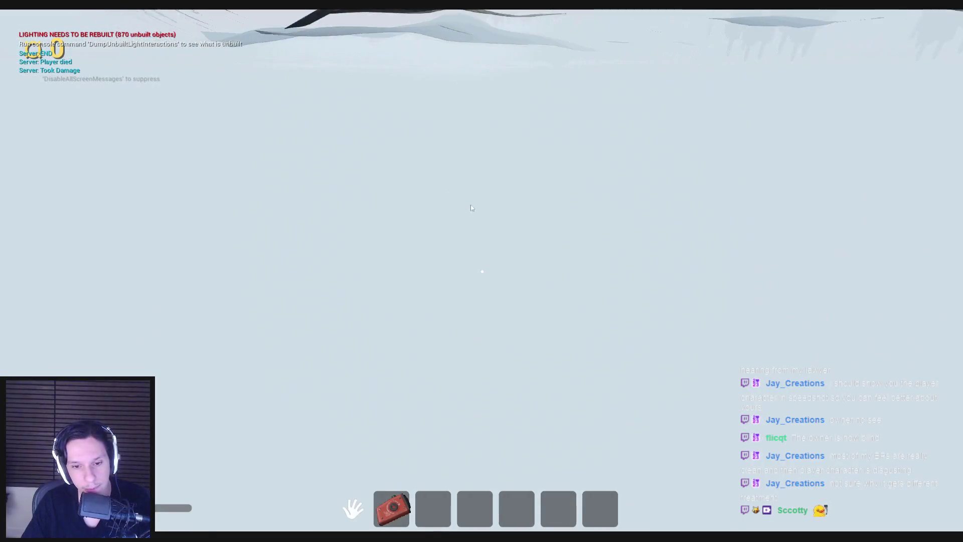
pyautogui.press('Escape')
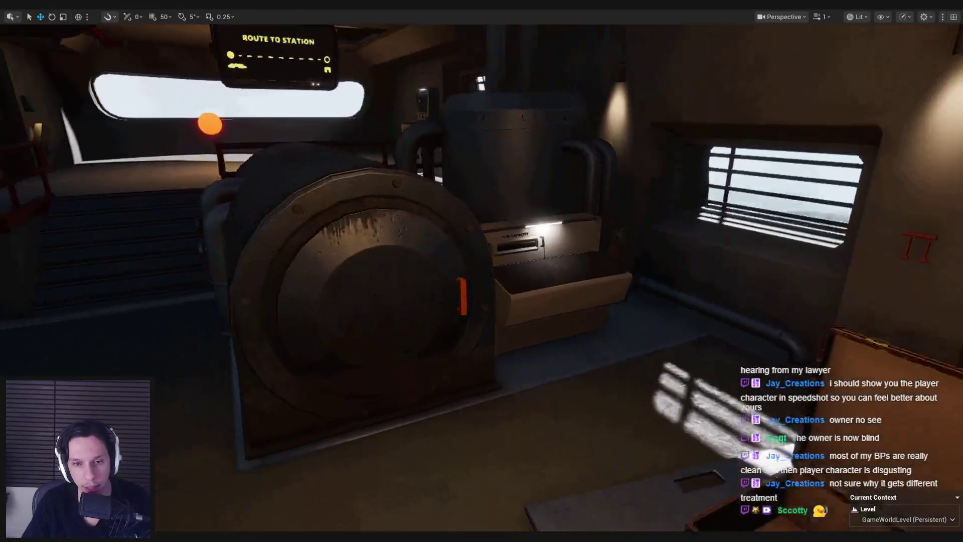
pyautogui.click(367, 504)
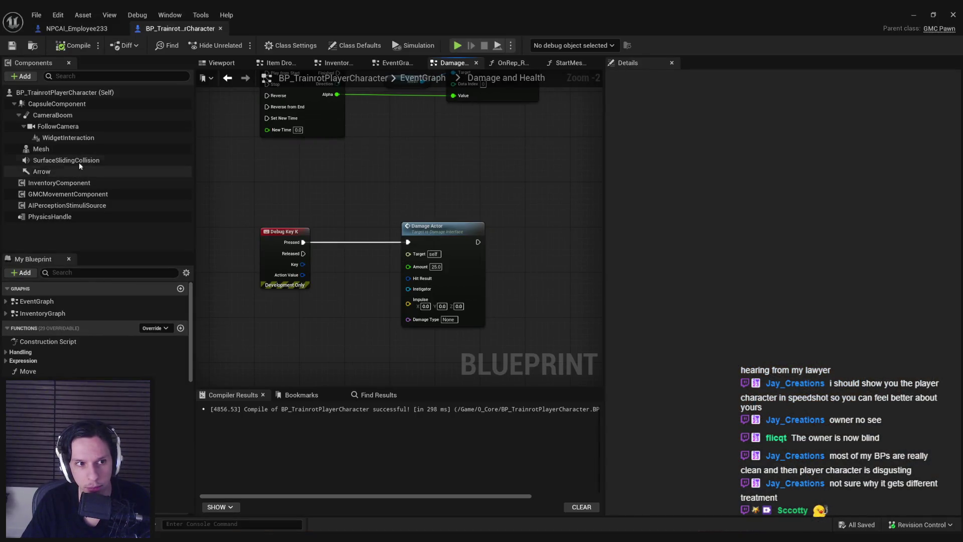
# In StartMeshRagdoll, rearrange the Mesh and Set Simulate Physics nodes, keeping them wired in the chain.
pyautogui.moveTo(341, 188); pyautogui.dragTo(341, 309)
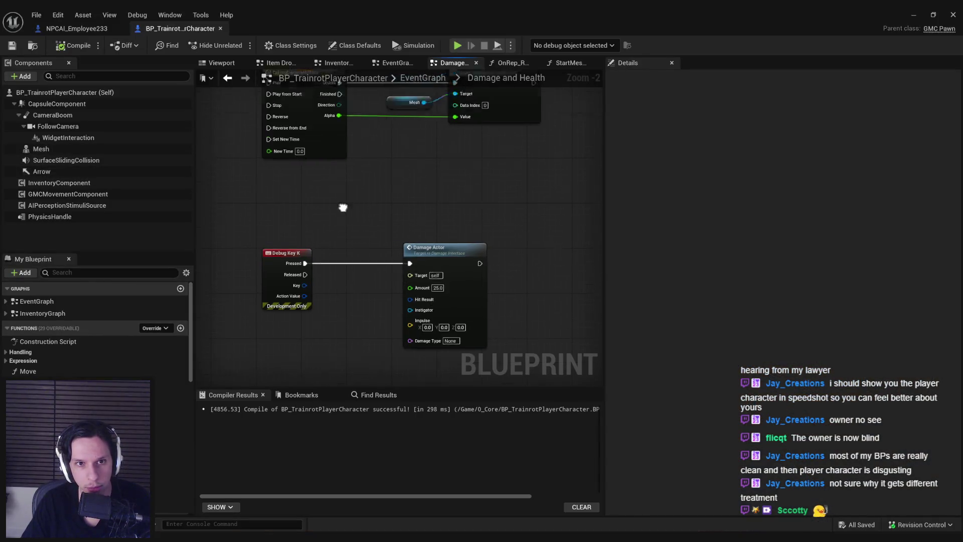
pyautogui.click(562, 64)
pyautogui.scroll(2, 429, 232)
pyautogui.scroll(1, 351, 233)
pyautogui.scroll(-3, 439, 290)
pyautogui.moveTo(439, 289); pyautogui.dragTo(315, 260)
pyautogui.moveTo(389, 244); pyautogui.dragTo(535, 181)
pyautogui.moveTo(207, 201)
pyautogui.mouseDown()
pyautogui.moveTo(571, 208)
pyautogui.moveTo(518, 209)
pyautogui.mouseUp()
pyautogui.press('Delete')
pyautogui.hotkey('ctrl', 'z')
pyautogui.hotkey('ctrl', 'z')
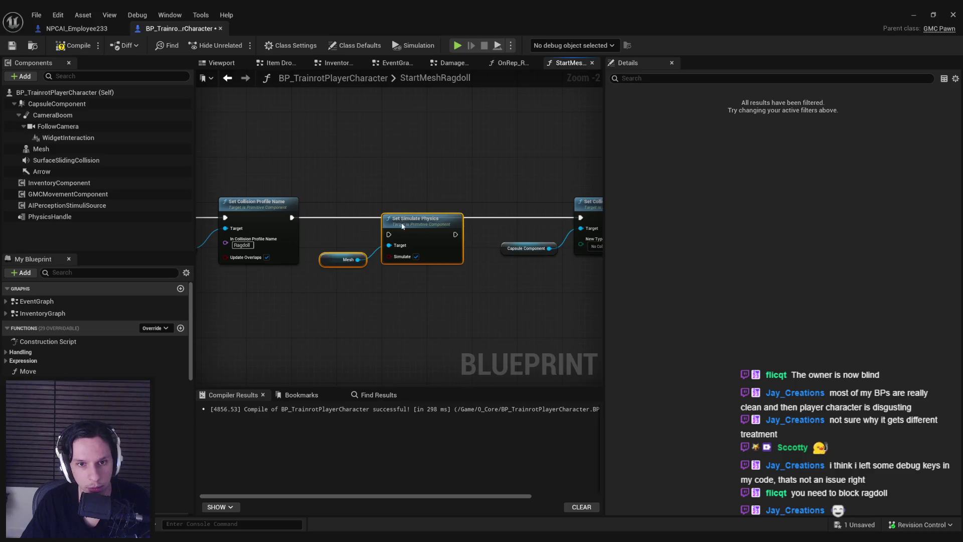
pyautogui.hotkey('ctrl', 'z')
pyautogui.moveTo(292, 218); pyautogui.dragTo(297, 217)
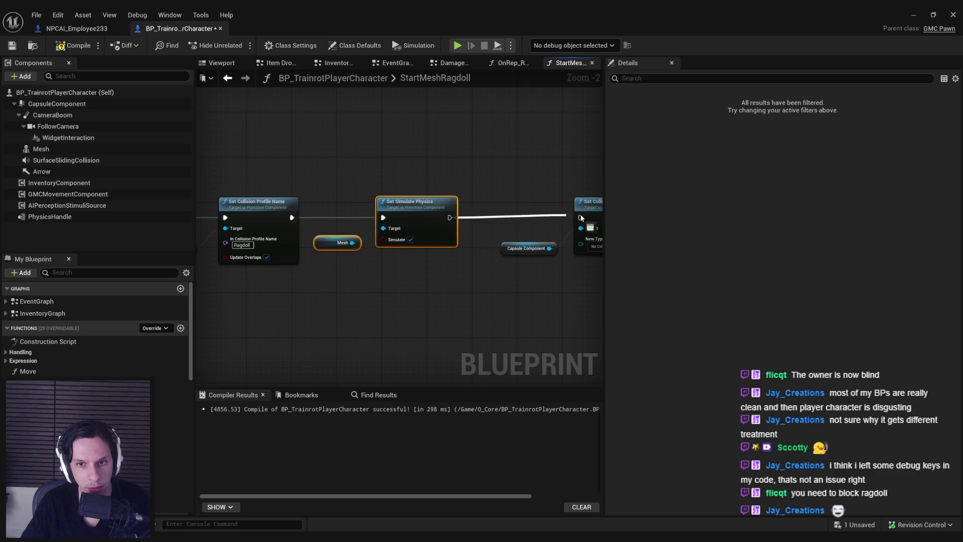
pyautogui.click(525, 284)
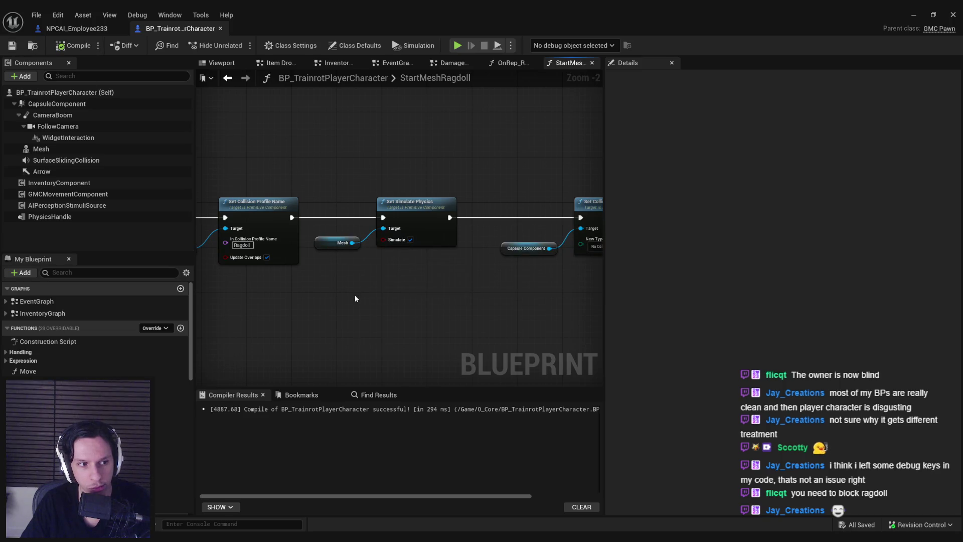
pyautogui.scroll(-2, 342, 261)
pyautogui.scroll(2, 363, 209)
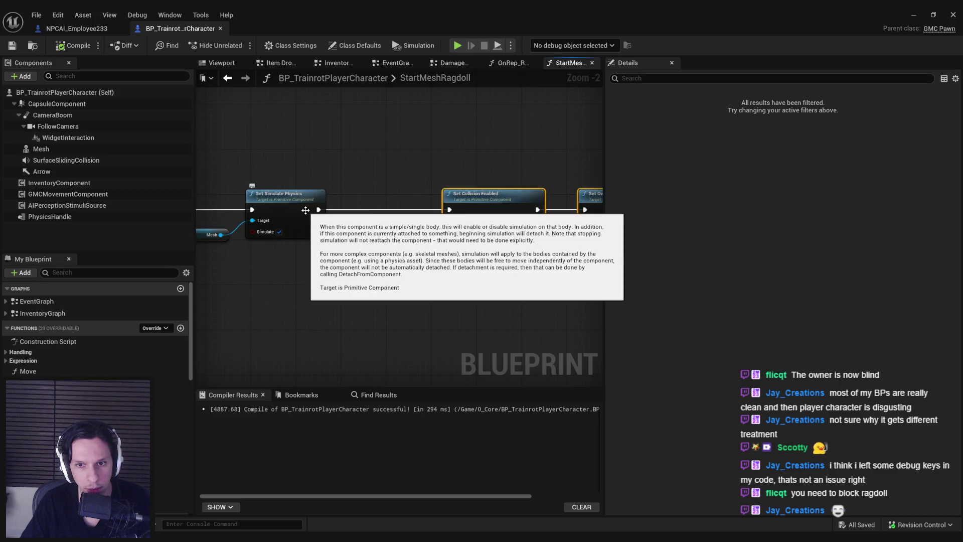
# Add Set Collision Enabled on Mesh with Query and Physics after Set Simulate Physics.
pyautogui.moveTo(444, 197); pyautogui.dragTo(554, 211)
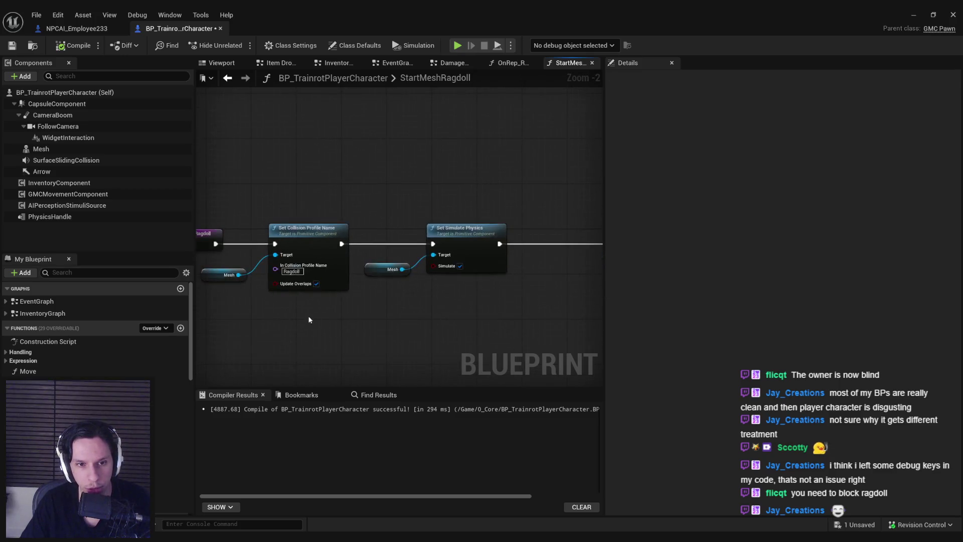
pyautogui.moveTo(308, 315); pyautogui.dragTo(338, 279)
pyautogui.click(416, 232)
pyautogui.hotkey('ctrl', 'c')
pyautogui.hotkey('ctrl', 'v')
pyautogui.moveTo(456, 253); pyautogui.dragTo(475, 248)
pyautogui.write('set')
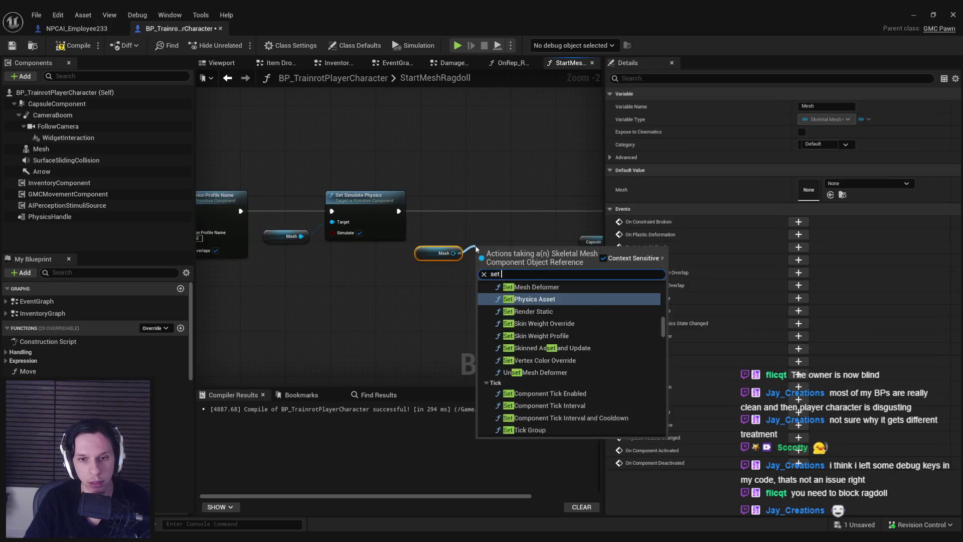
pyautogui.write(' collision')
pyautogui.press('Return')
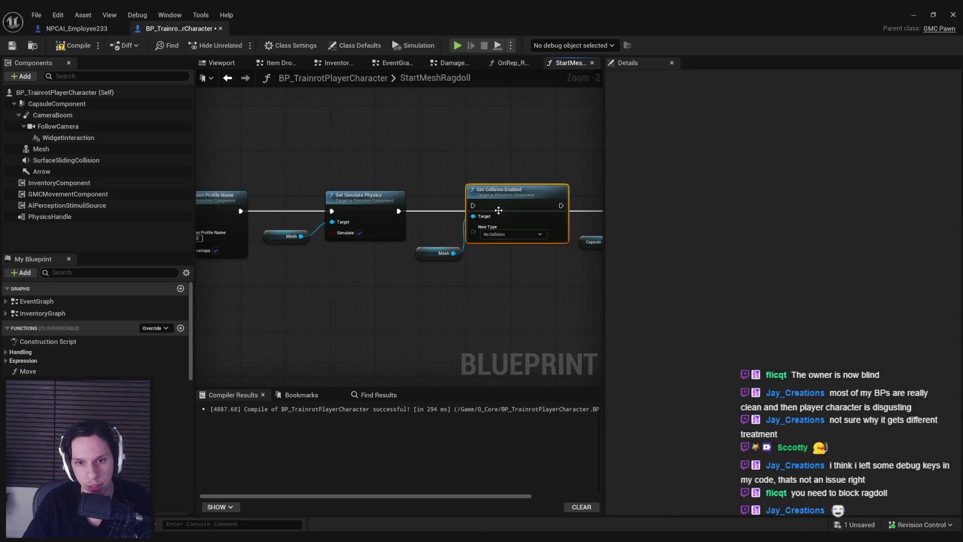
pyautogui.click(500, 231)
pyautogui.press('Escape')
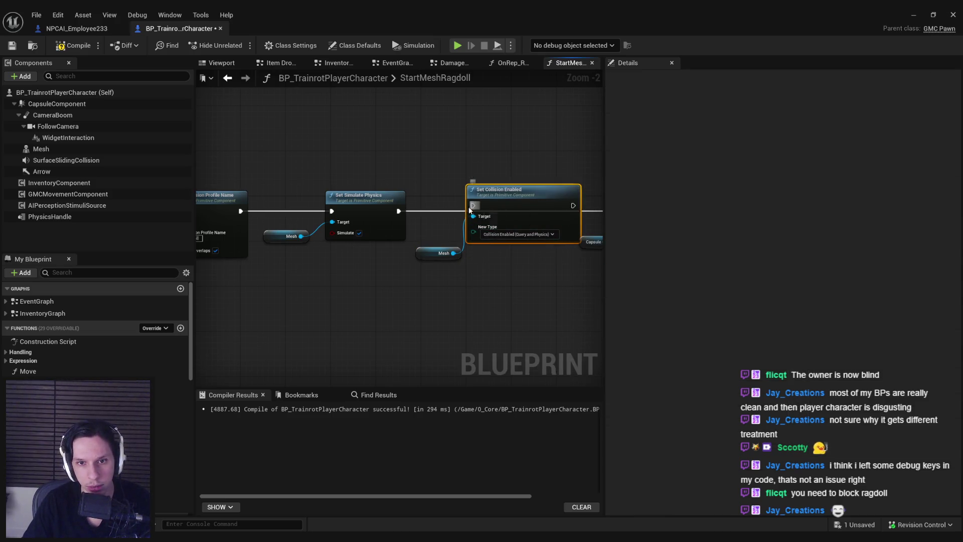
pyautogui.moveTo(439, 253); pyautogui.dragTo(407, 263)
pyautogui.moveTo(508, 203); pyautogui.dragTo(386, 261)
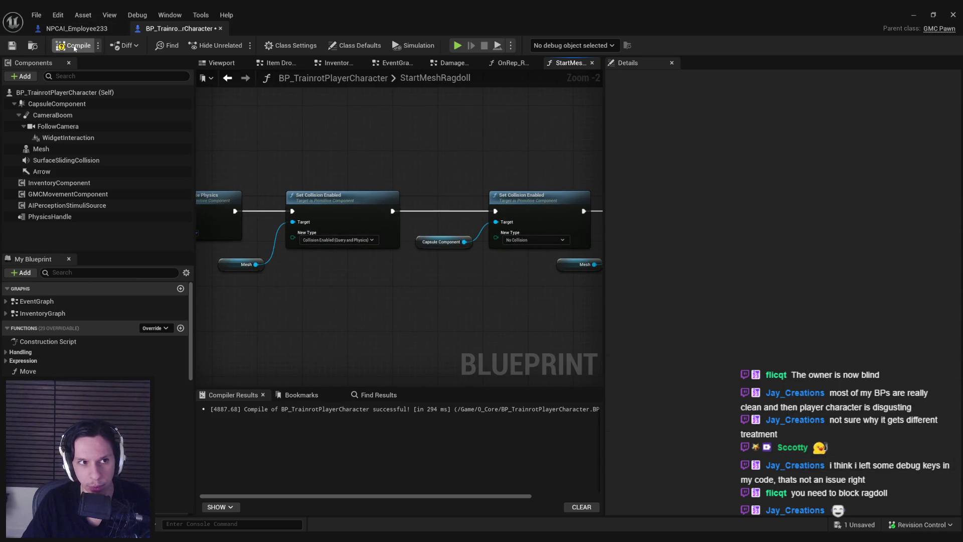
# Save the character blueprint and minimize the editor to show the level.
pyautogui.click(11, 46)
pyautogui.click(912, 15)
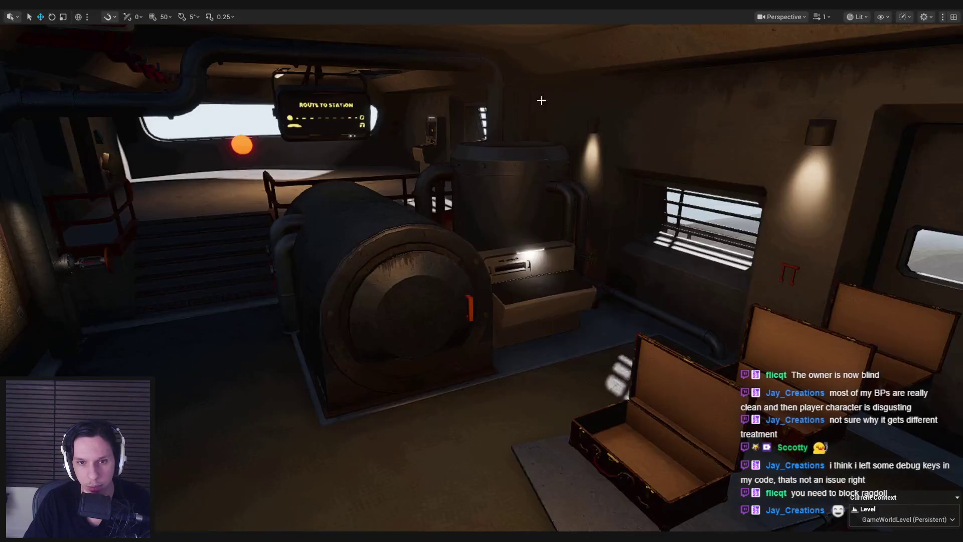
# Play-test the ragdoll death once and briefly check the Blueprint window.
pyautogui.hotkey('alt', 'p')
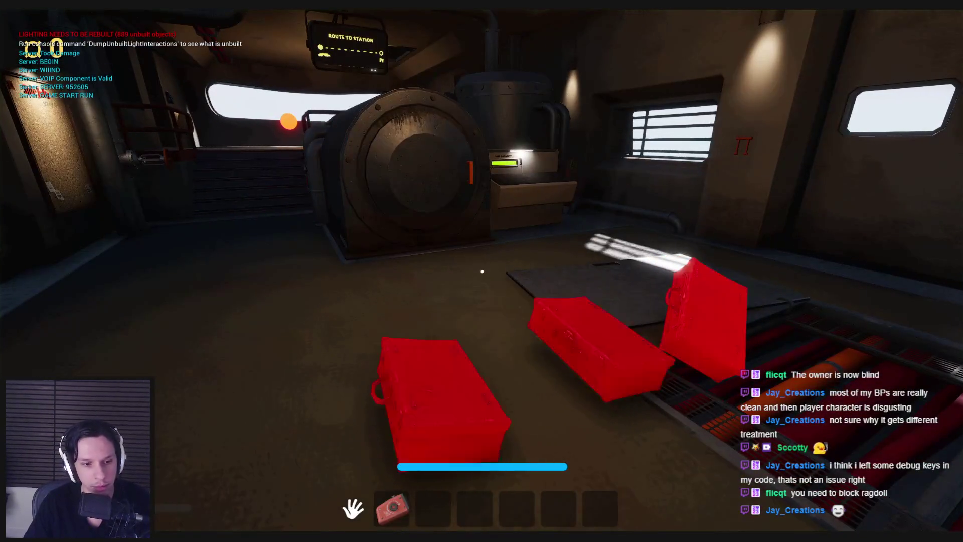
pyautogui.press('Escape')
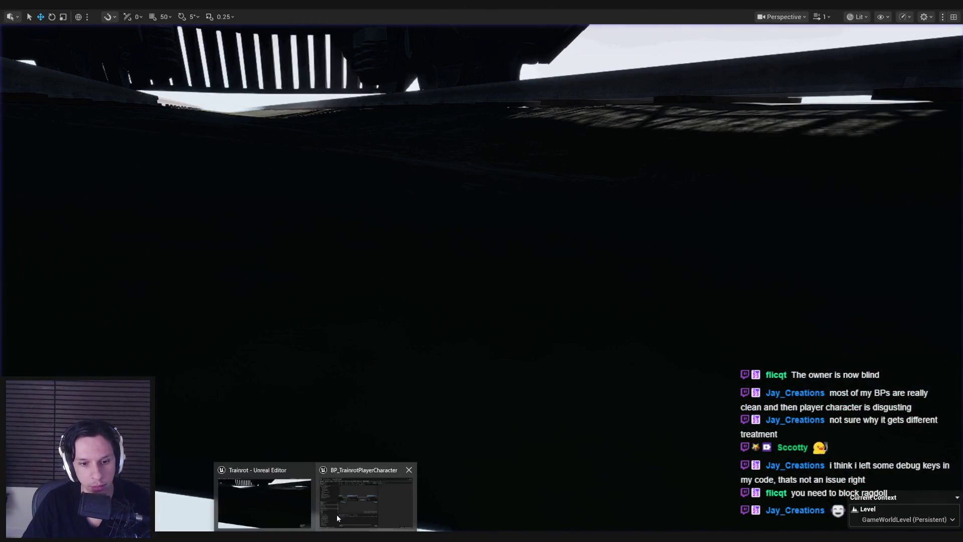
pyautogui.click(368, 499)
pyautogui.scroll(-1, 481, 252)
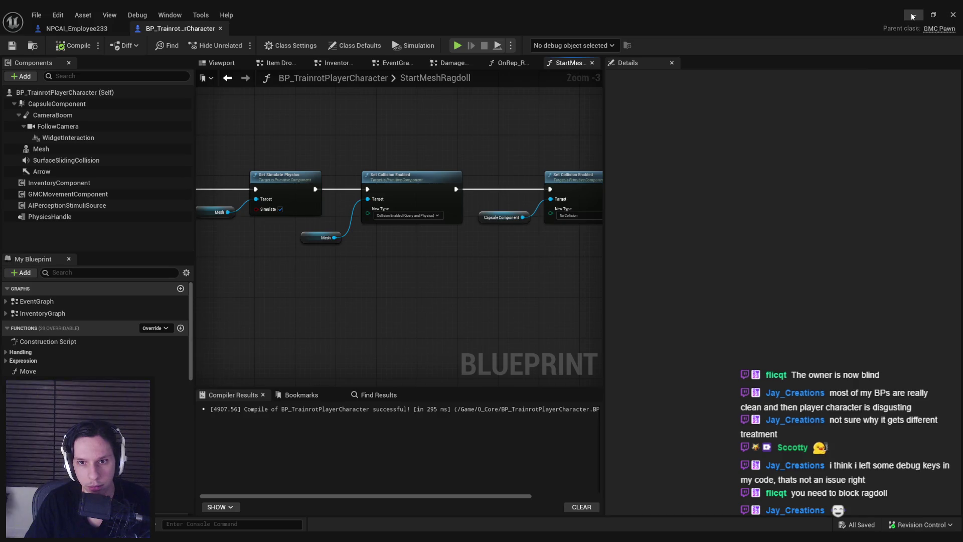
pyautogui.click(912, 15)
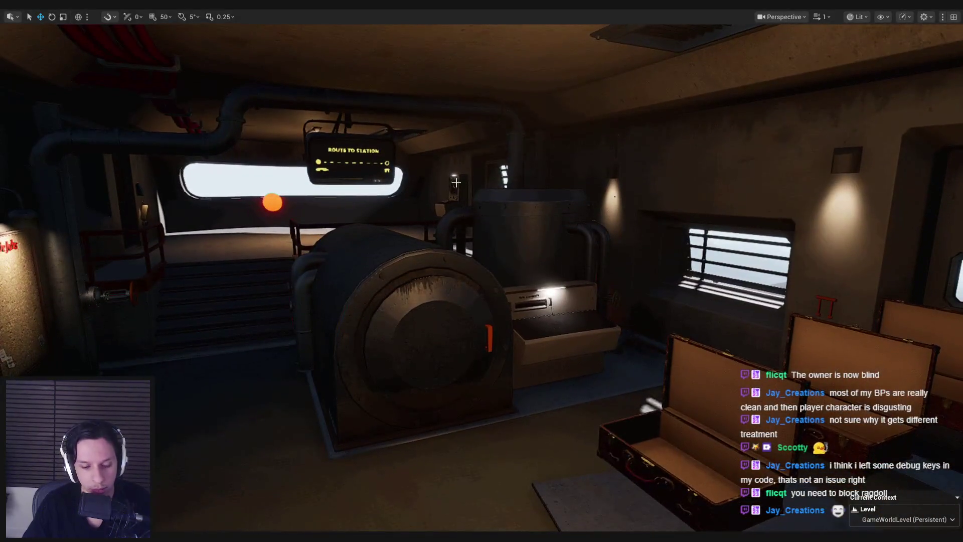
# Play again, detach with F8 to watch the ragdoll, then return to StartMeshRagdoll.
pyautogui.hotkey('alt', 'p')
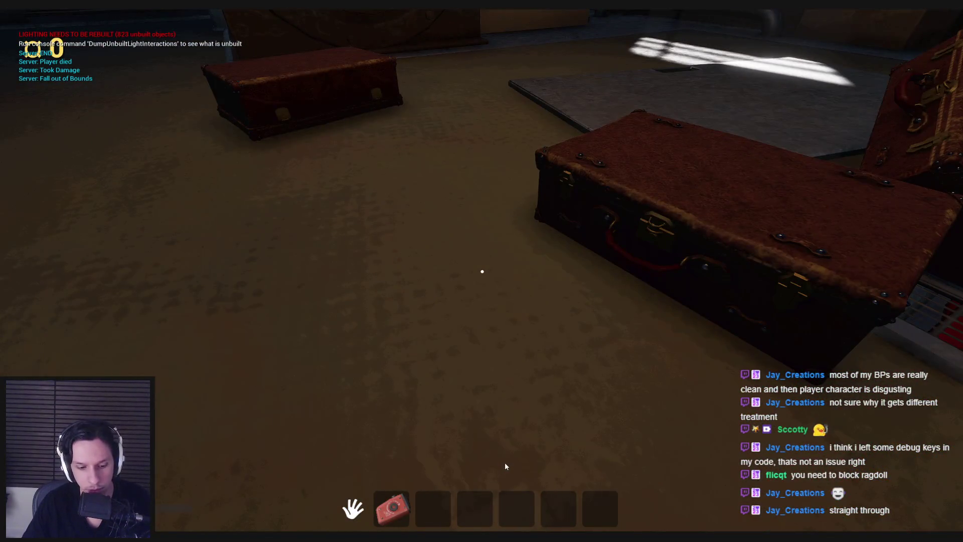
pyautogui.press('F8')
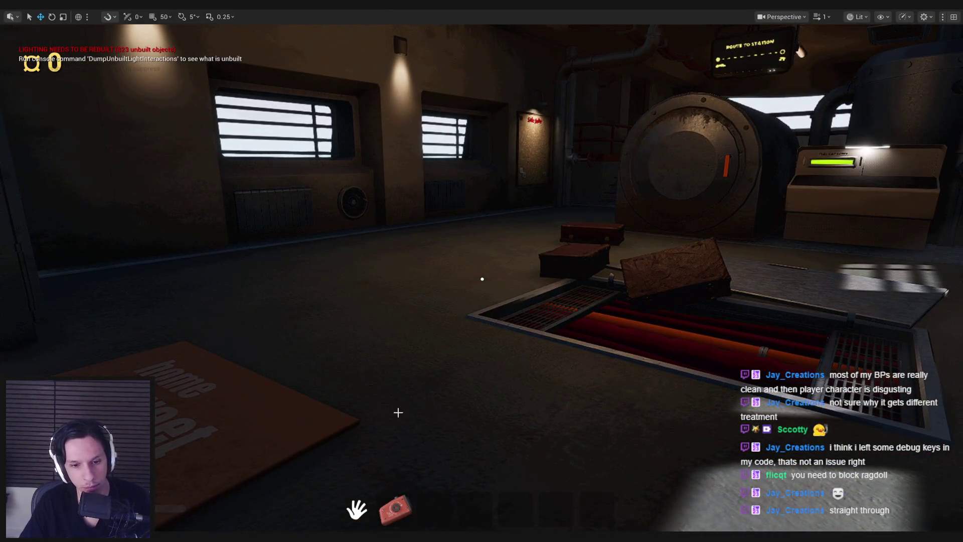
pyautogui.press('Escape')
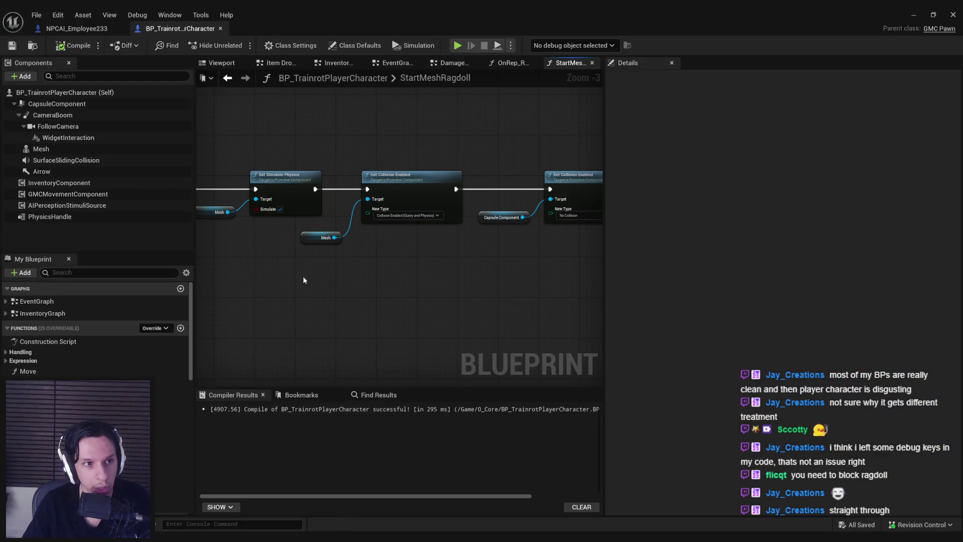
pyautogui.click(65, 150)
pyautogui.moveTo(960, 147); pyautogui.dragTo(960, 163)
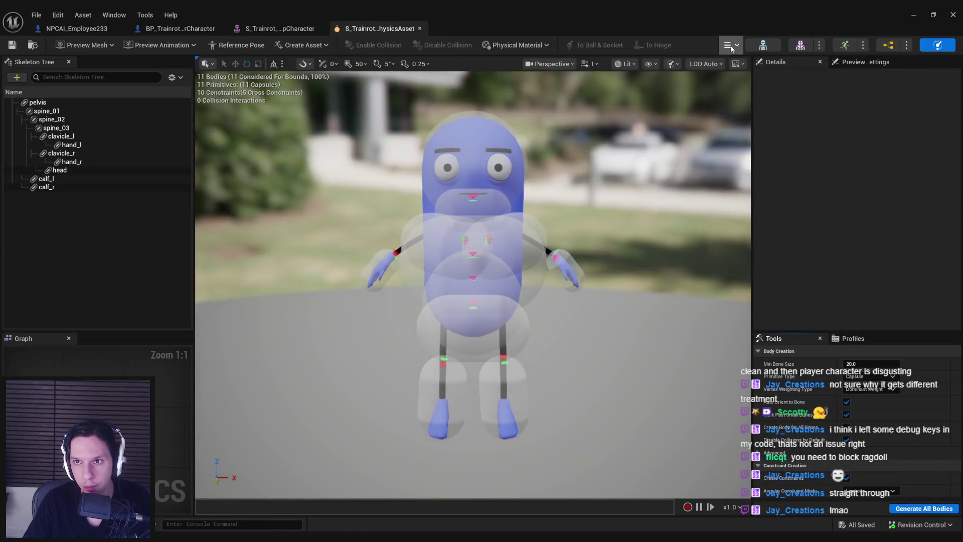
pyautogui.click(731, 47)
pyautogui.click(736, 94)
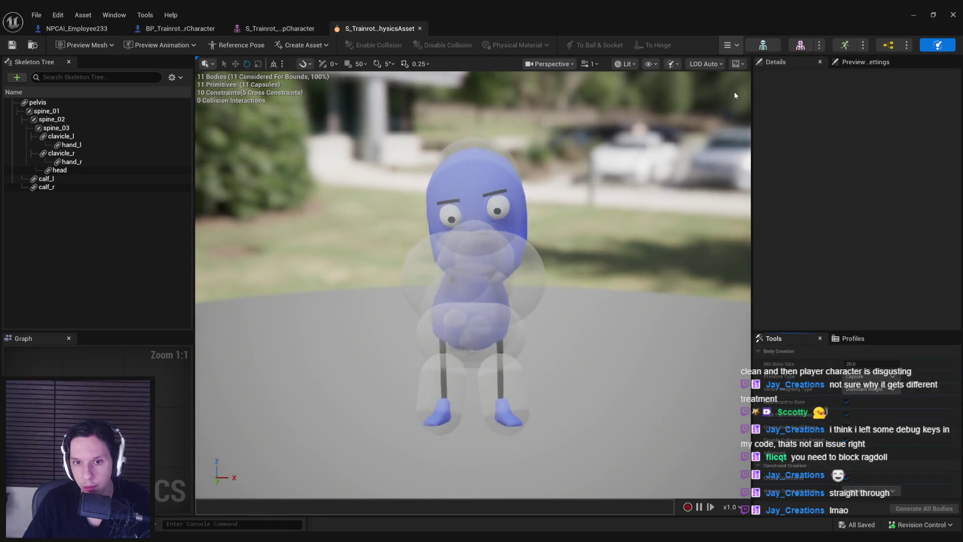
pyautogui.click(732, 46)
pyautogui.click(735, 93)
pyautogui.middleClick(374, 30)
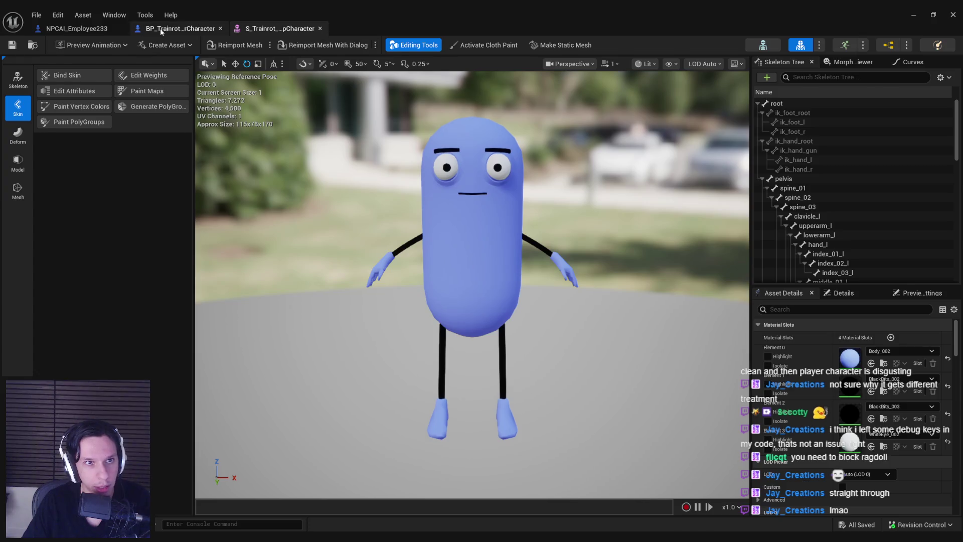
pyautogui.click(160, 28)
pyautogui.middleClick(278, 28)
pyautogui.moveTo(957, 135); pyautogui.dragTo(947, 241)
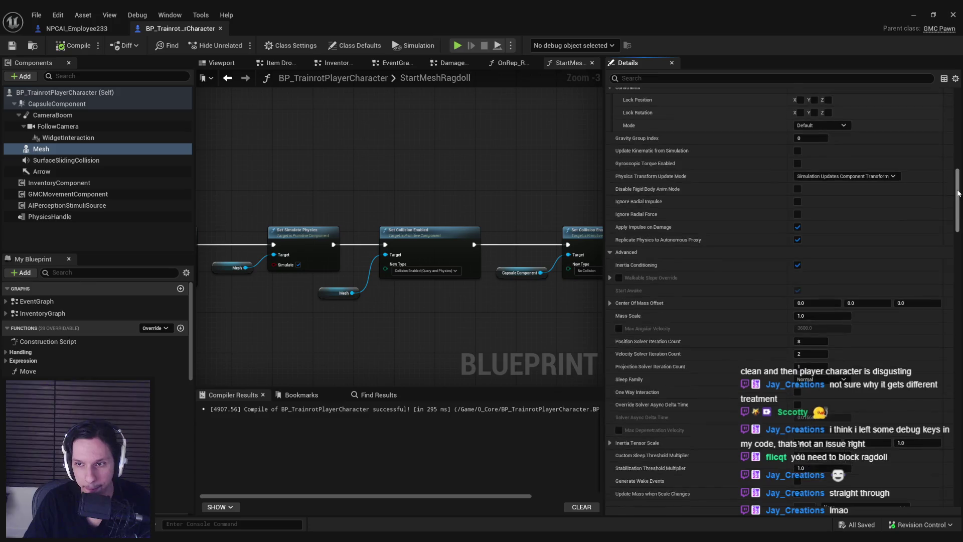
pyautogui.click(820, 304)
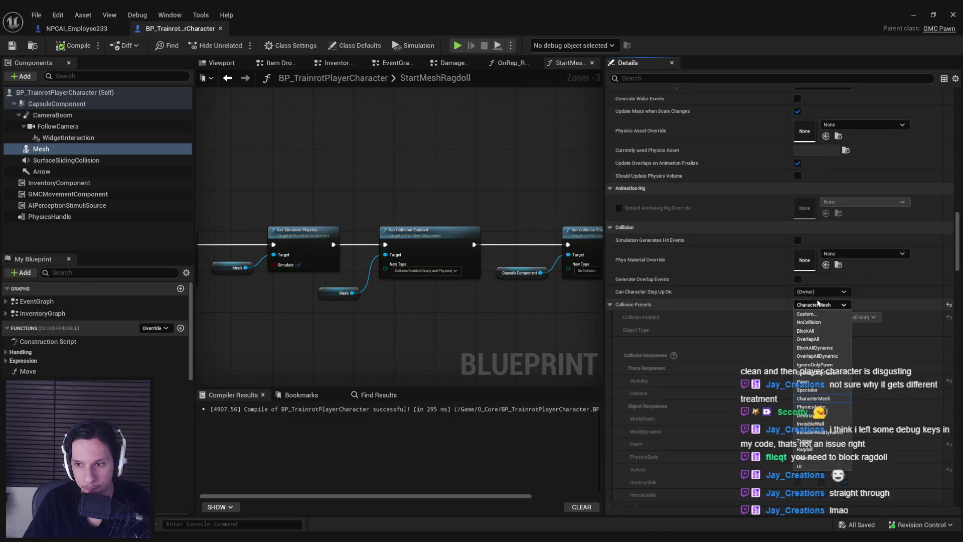
pyautogui.click(820, 414)
pyautogui.scroll(-2, 783, 398)
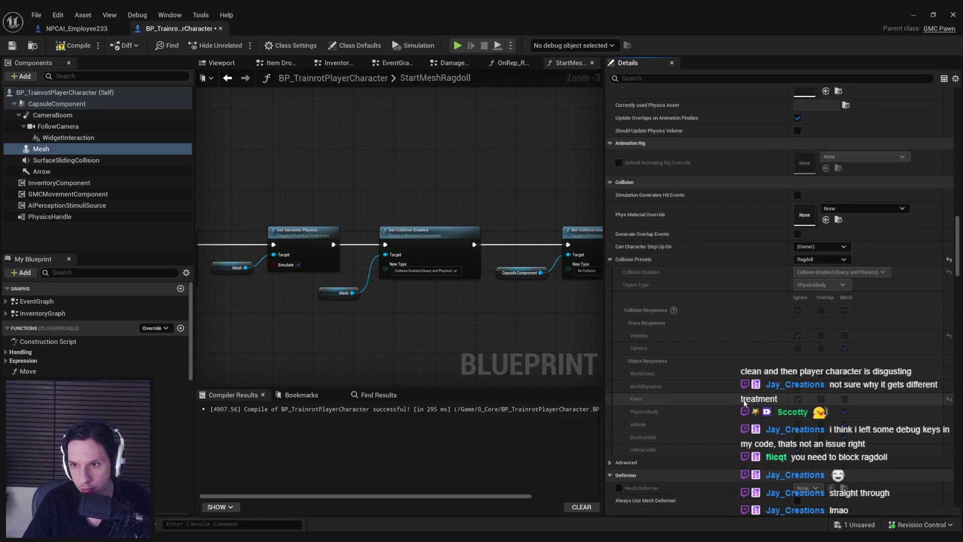
pyautogui.click(819, 259)
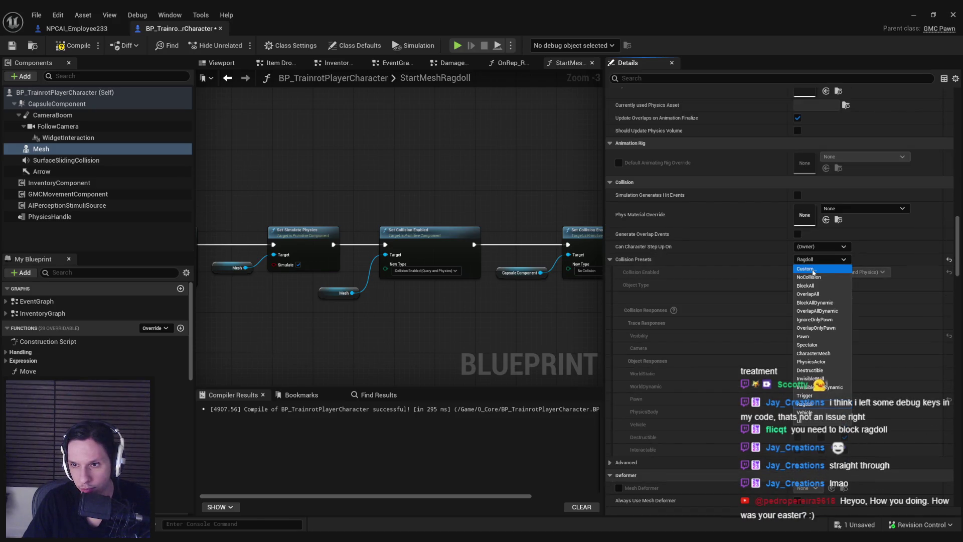
pyautogui.click(702, 261)
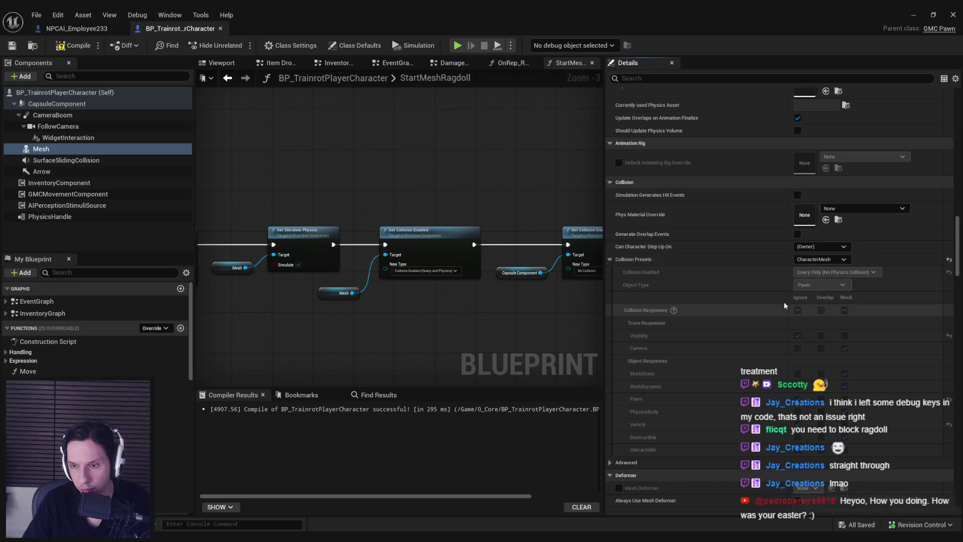
pyautogui.click(799, 259)
pyautogui.click(809, 403)
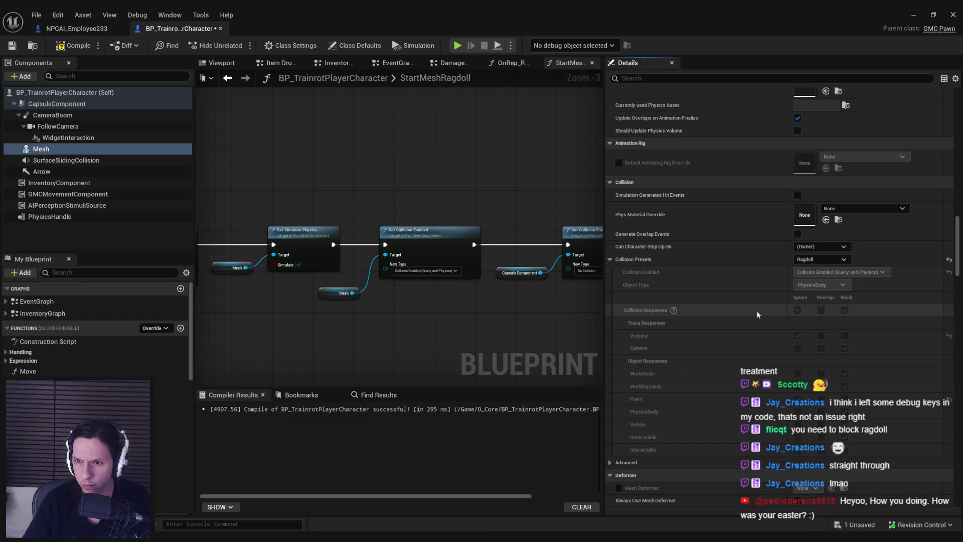
pyautogui.hotkey('ctrl', 'z')
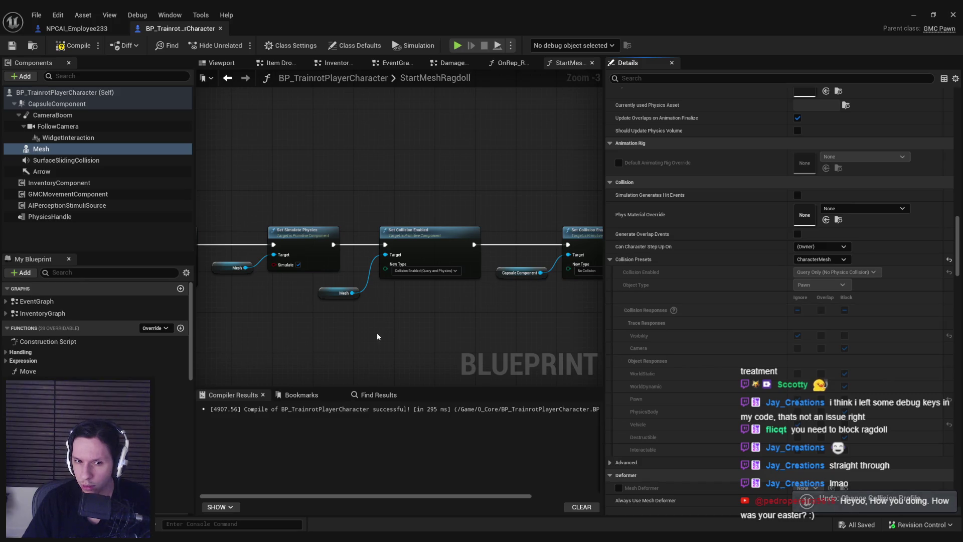
pyautogui.scroll(-5, 958, 286)
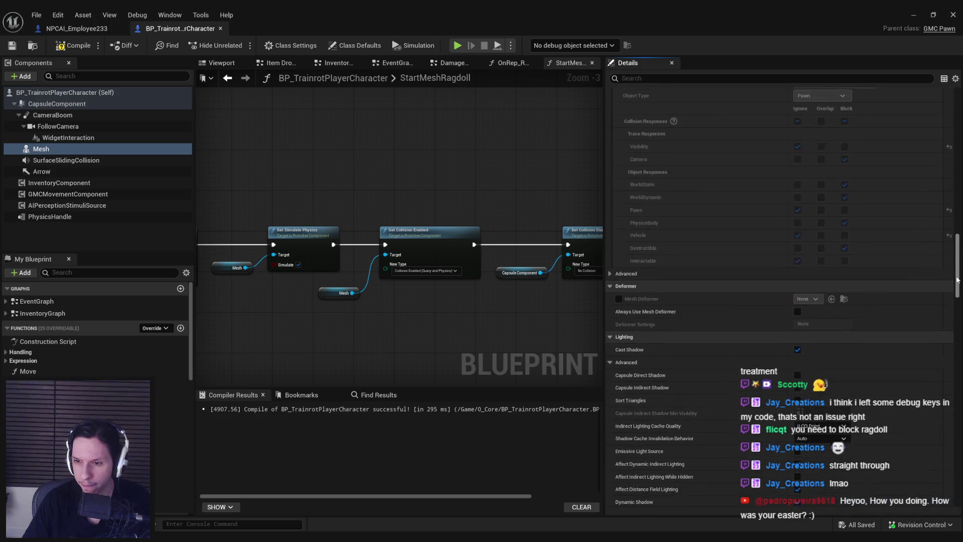
pyautogui.moveTo(958, 286)
pyautogui.mouseDown()
pyautogui.moveTo(960, 331)
pyautogui.moveTo(545, 180)
pyautogui.mouseUp()
pyautogui.moveTo(339, 193); pyautogui.dragTo(276, 199)
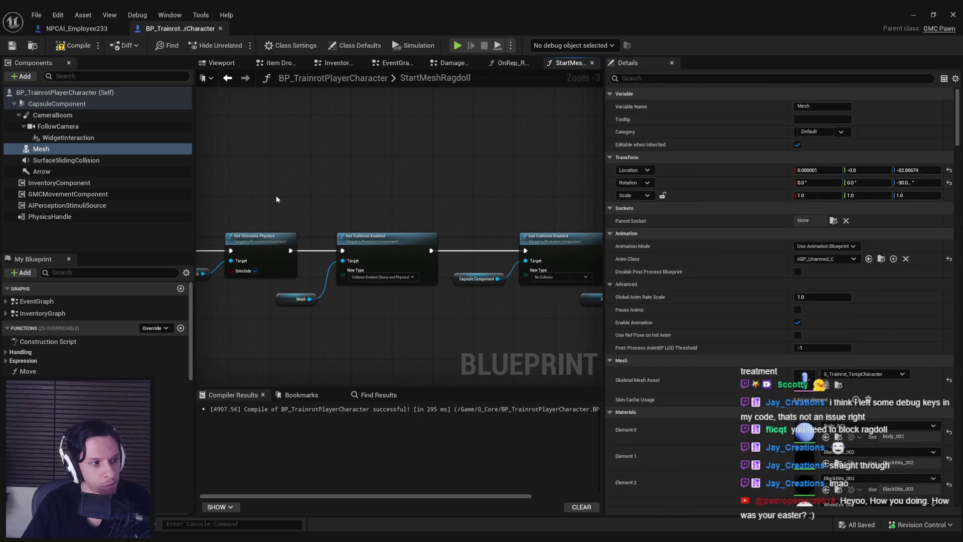
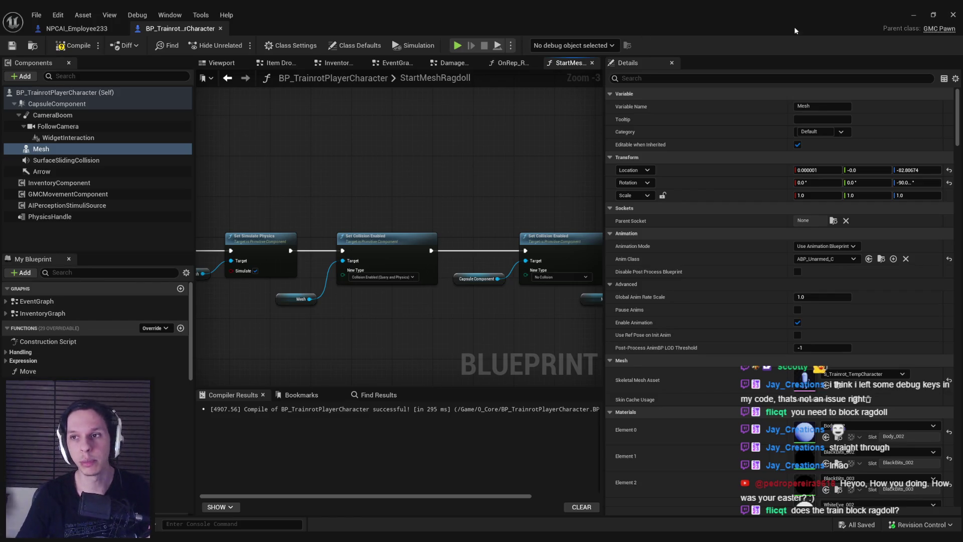
# Bring the level editor forward and enter Level Instance Edit on the train engine.
pyautogui.click(913, 15)
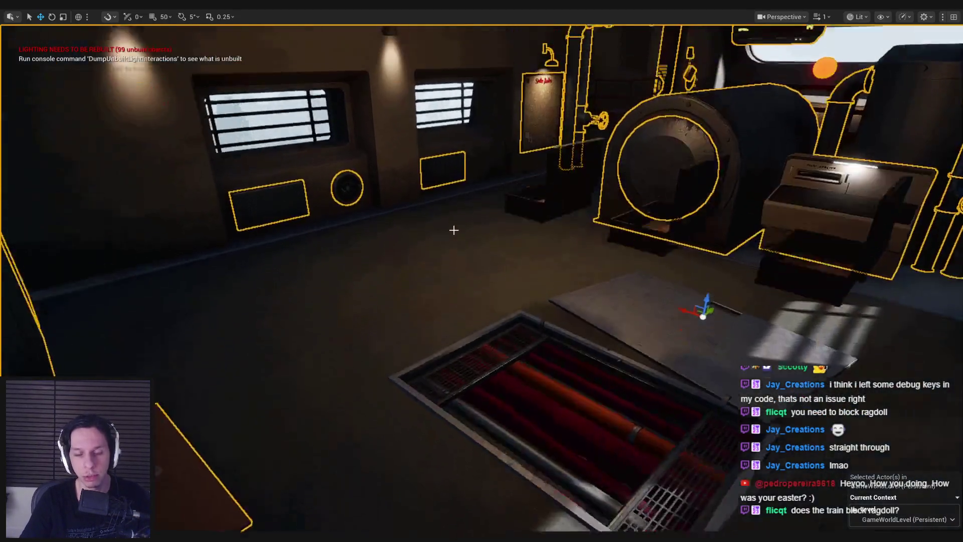
pyautogui.doubleClick(453, 229)
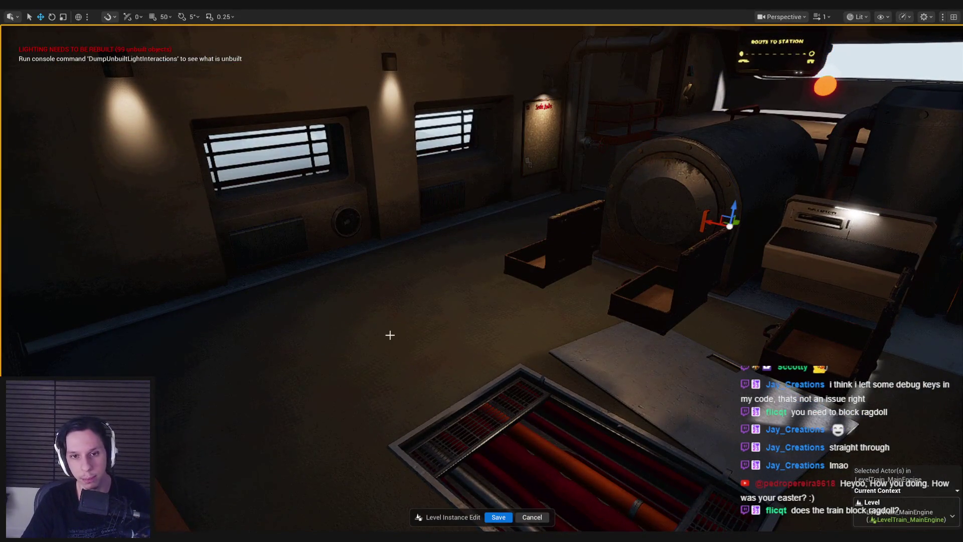
pyautogui.press('F11')
pyautogui.scroll(-5, 958, 376)
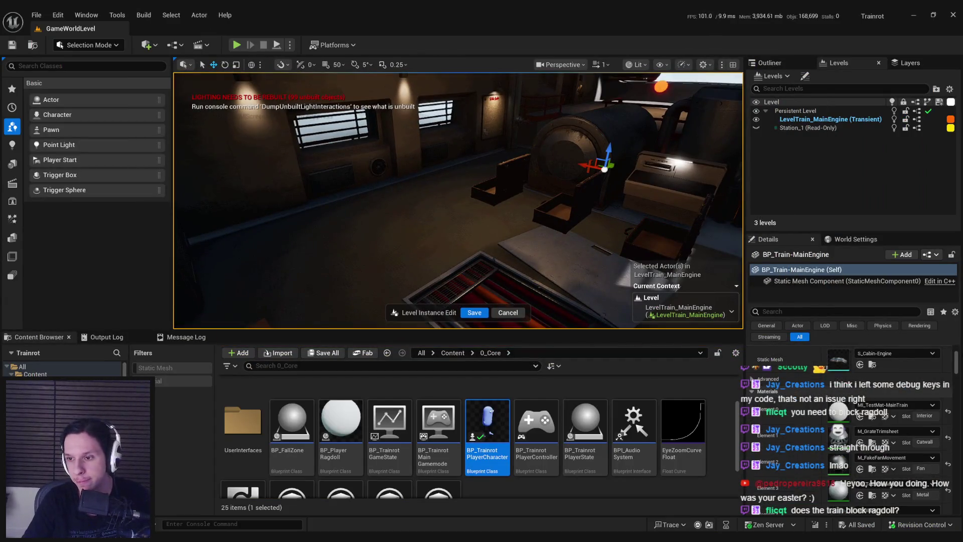
pyautogui.moveTo(958, 376); pyautogui.dragTo(961, 405)
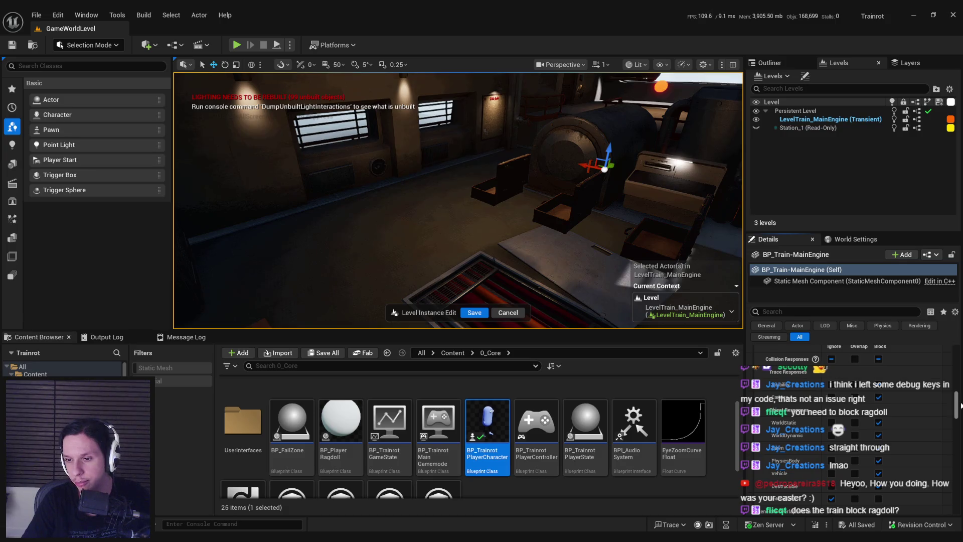
pyautogui.moveTo(961, 405); pyautogui.dragTo(958, 405)
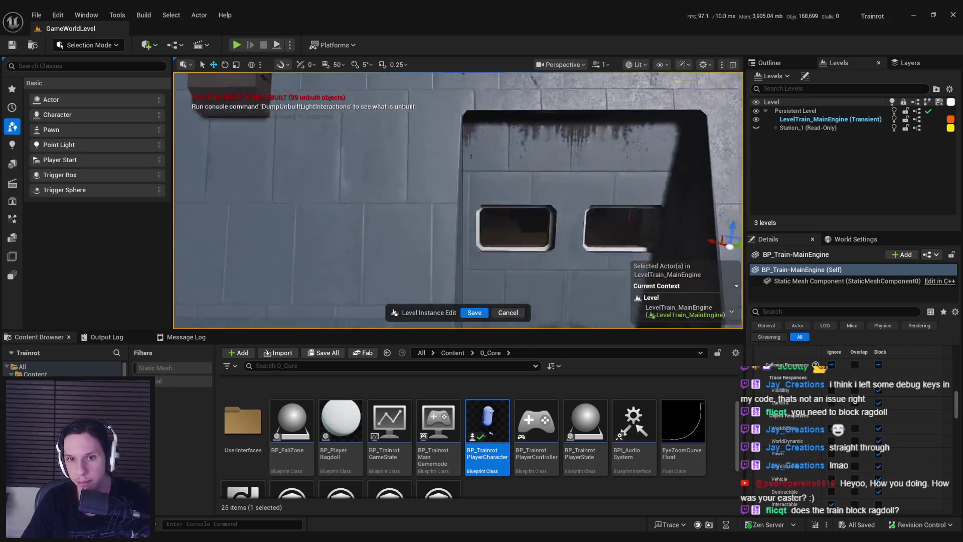
pyautogui.scroll(-1, 458, 201)
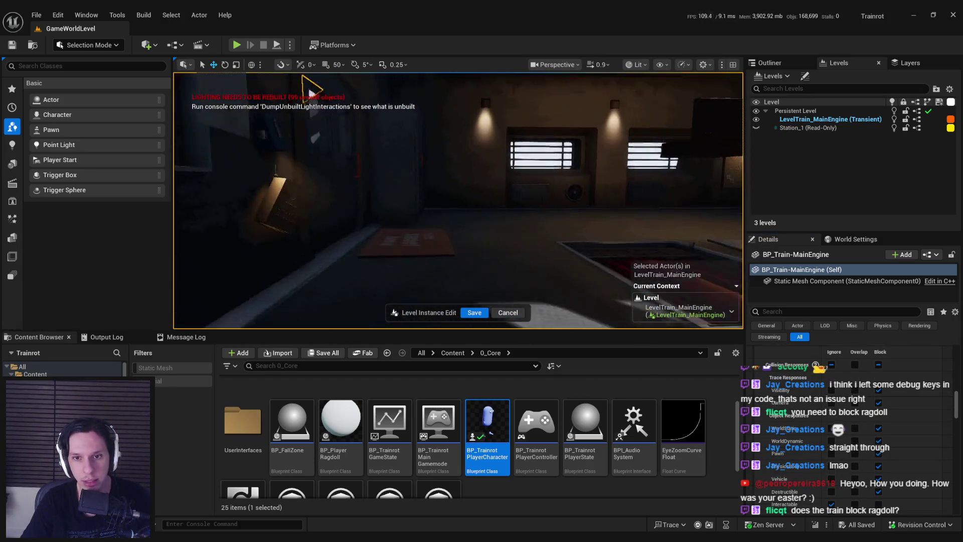
# Fly the viewport around the train engine, outside and back into the lit room.
pyautogui.press('w')
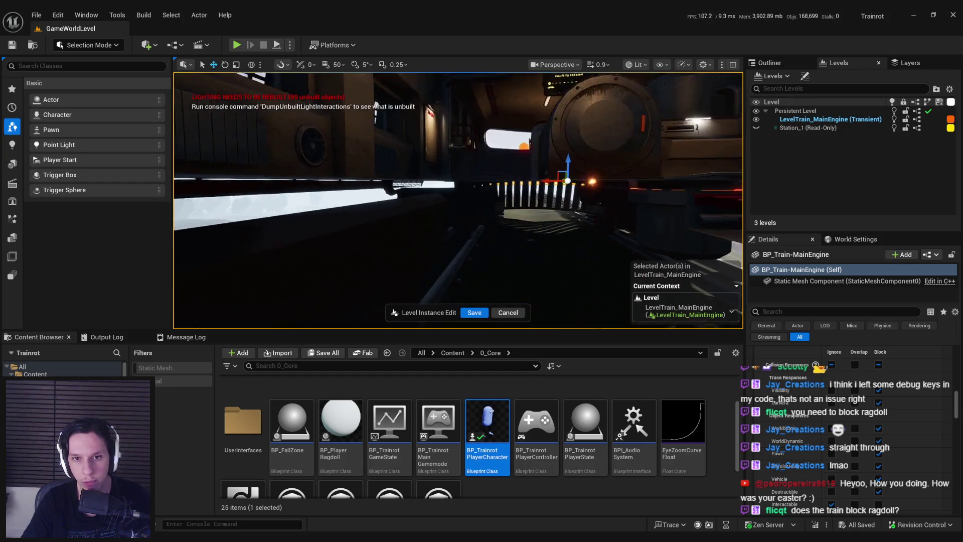
pyautogui.press('s')
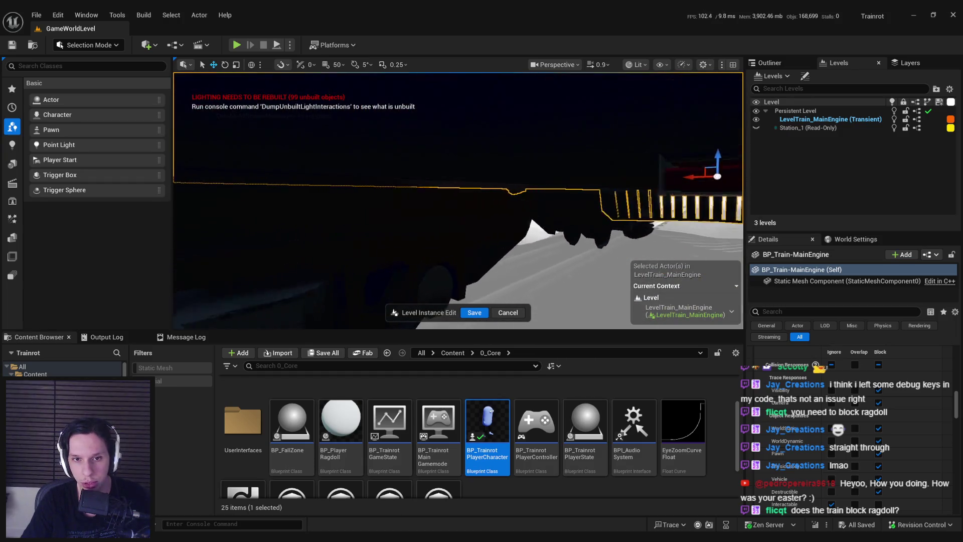
pyautogui.press('w')
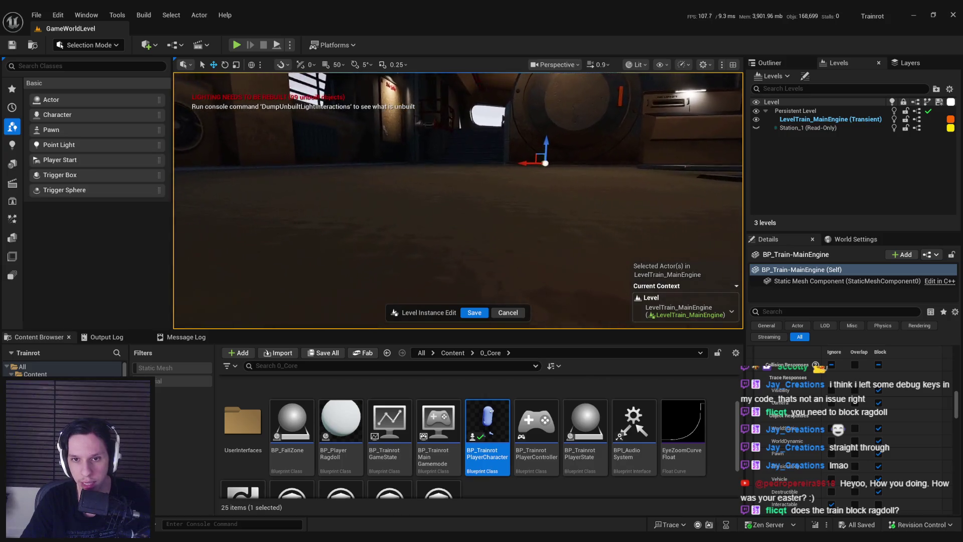
pyautogui.press('w')
pyautogui.press('w')
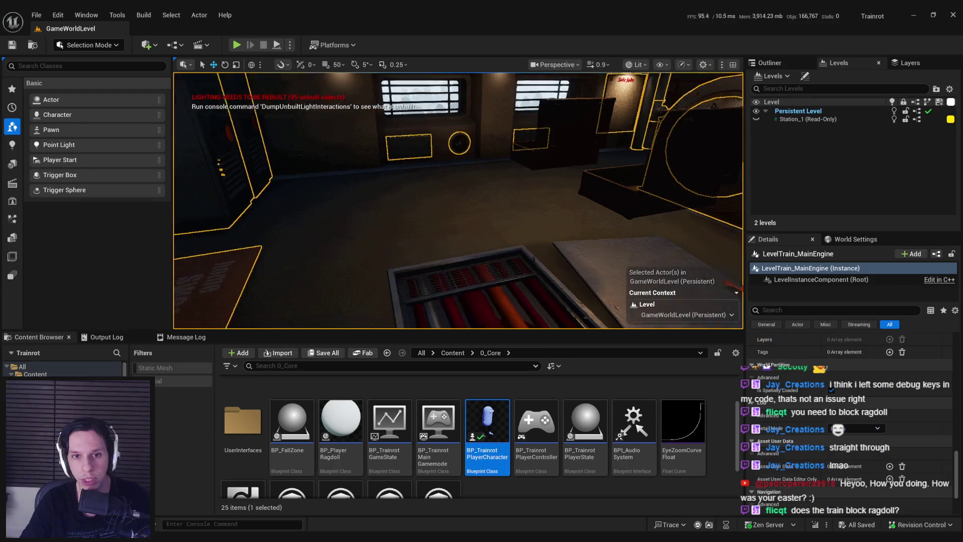
# Fly around the train cab and exterior, selecting the sky sphere along the way.
pyautogui.press('s')
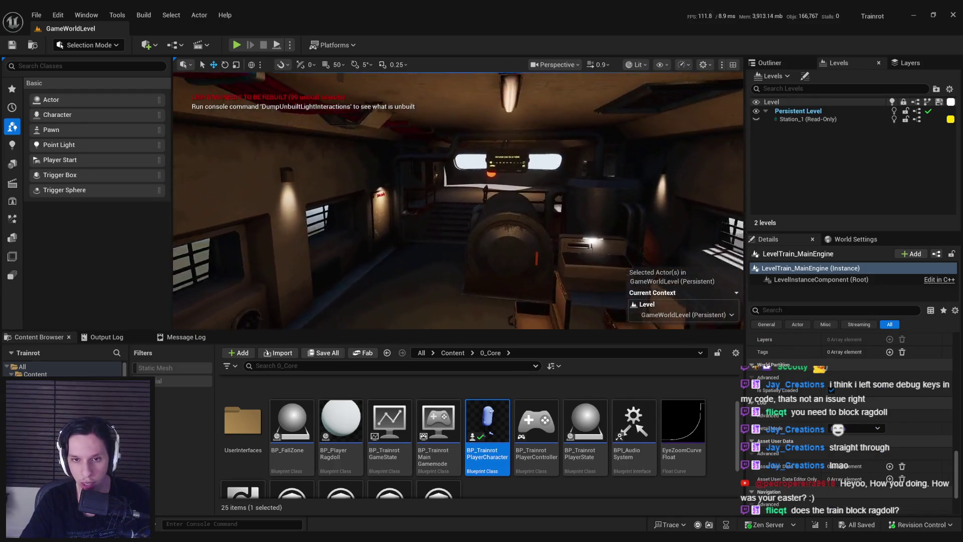
pyautogui.press('s')
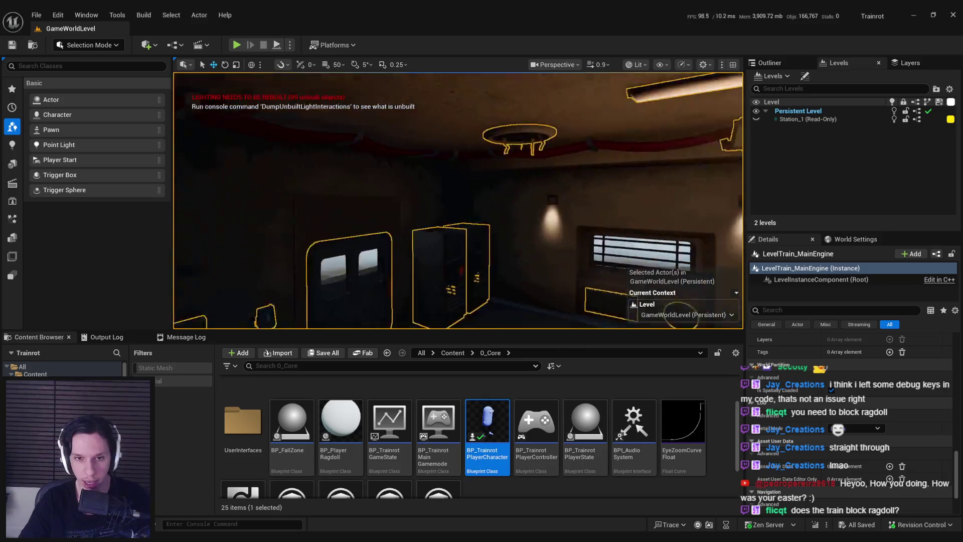
pyautogui.click(372, 164)
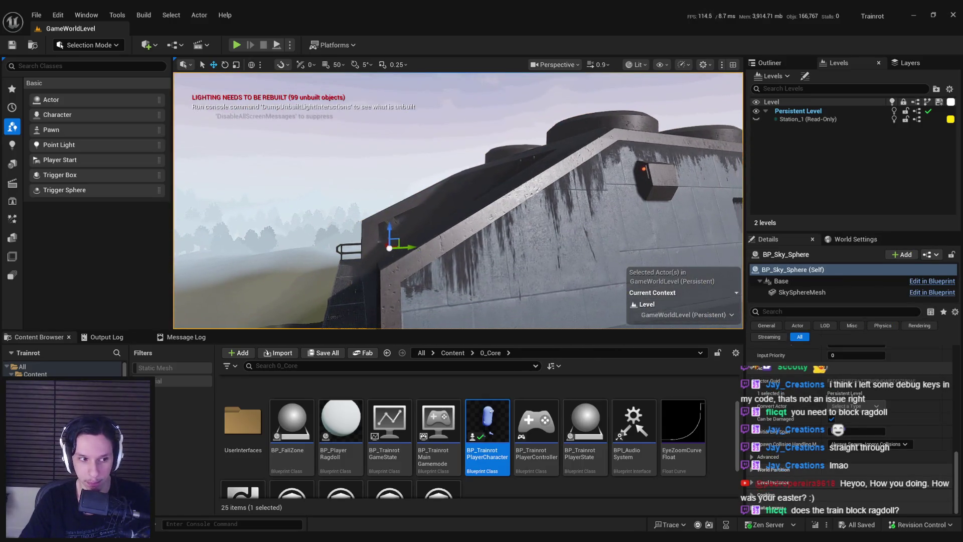
pyautogui.press('s')
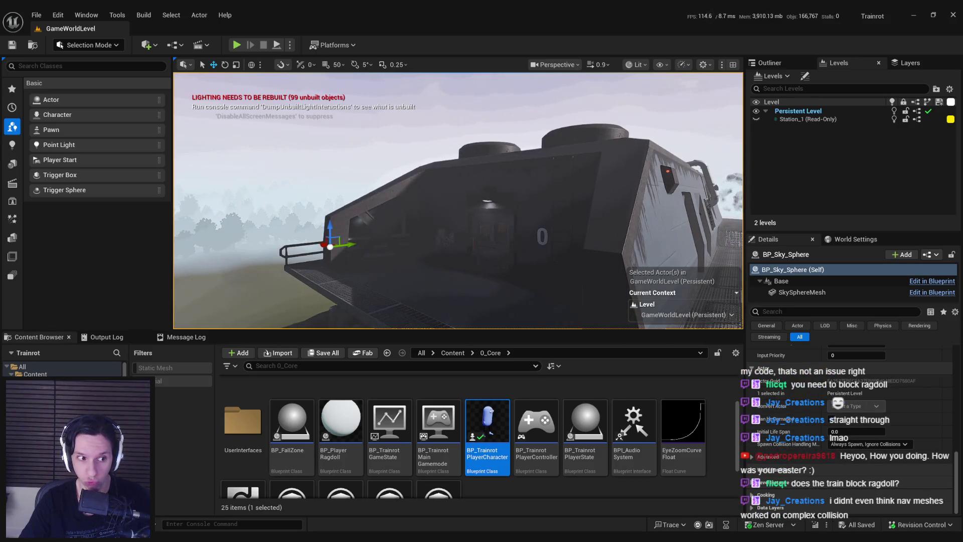
# Fly back into the cab interior, then reopen BP_TrainrotPlayerCharacter from the Content Browser.
pyautogui.press('w')
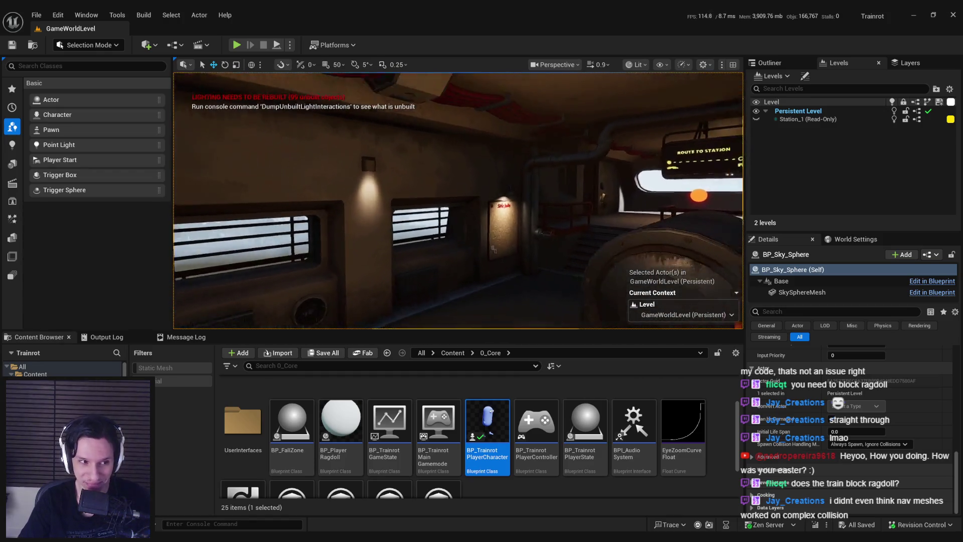
pyautogui.press('s')
pyautogui.press('w')
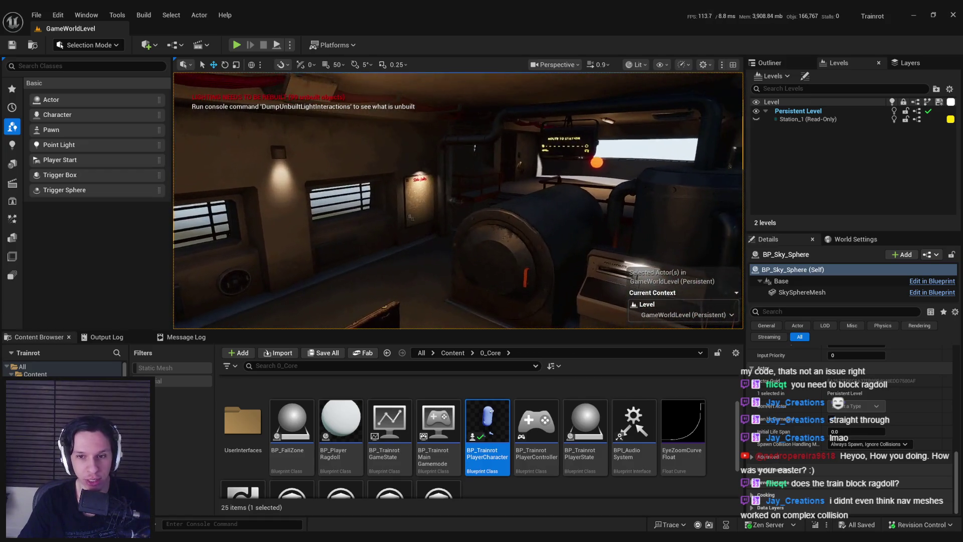
pyautogui.doubleClick(488, 436)
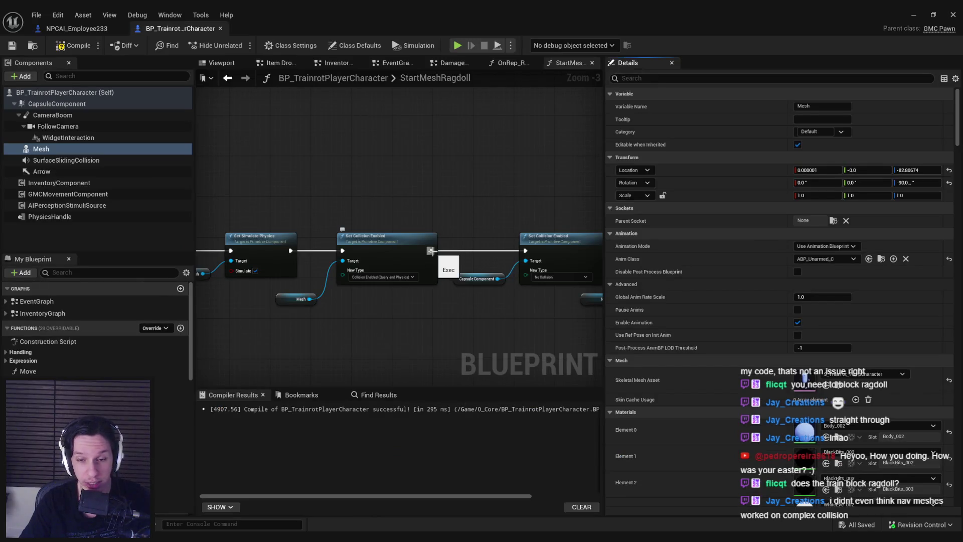
pyautogui.scroll(-2, 439, 294)
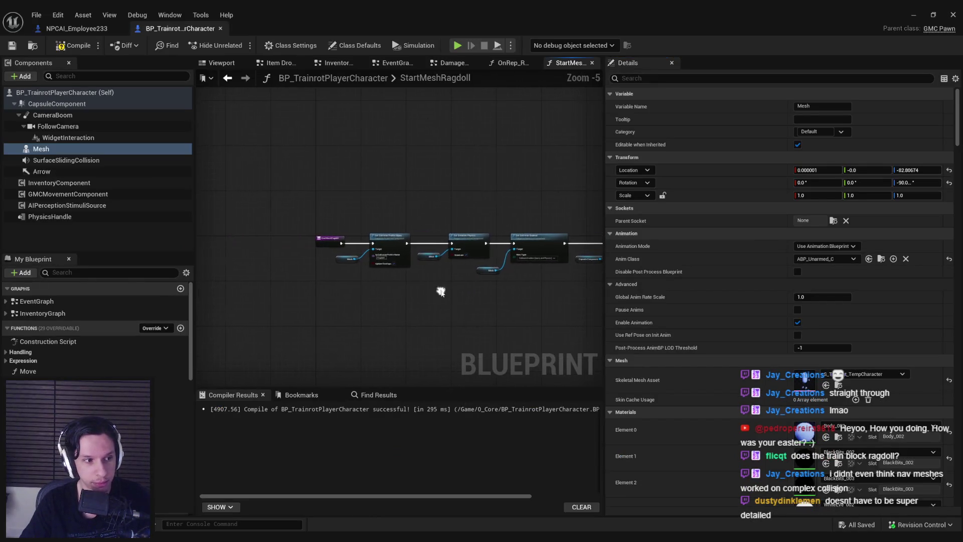
pyautogui.scroll(3, 434, 269)
# Review the Mesh's Collision Presets in Details, leaving CharacterMesh unchanged.
pyautogui.moveTo(434, 270); pyautogui.dragTo(514, 278)
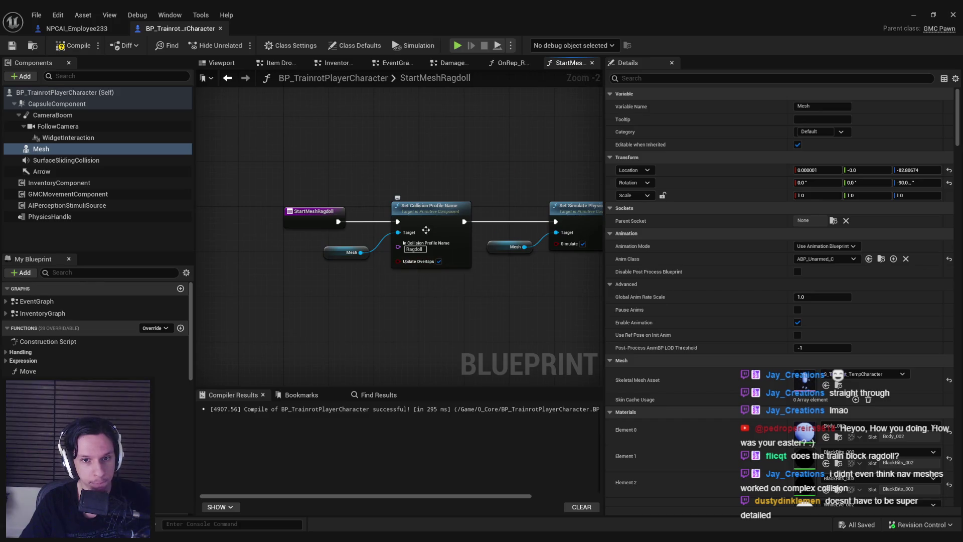
pyautogui.moveTo(474, 279); pyautogui.dragTo(402, 281)
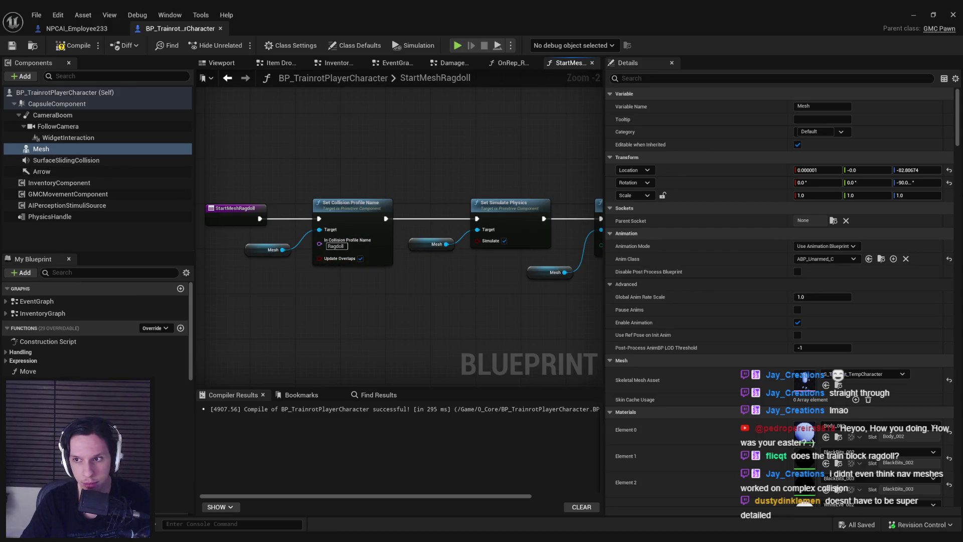
pyautogui.scroll(-5, 956, 142)
pyautogui.scroll(-5, 957, 143)
pyautogui.scroll(-5, 956, 142)
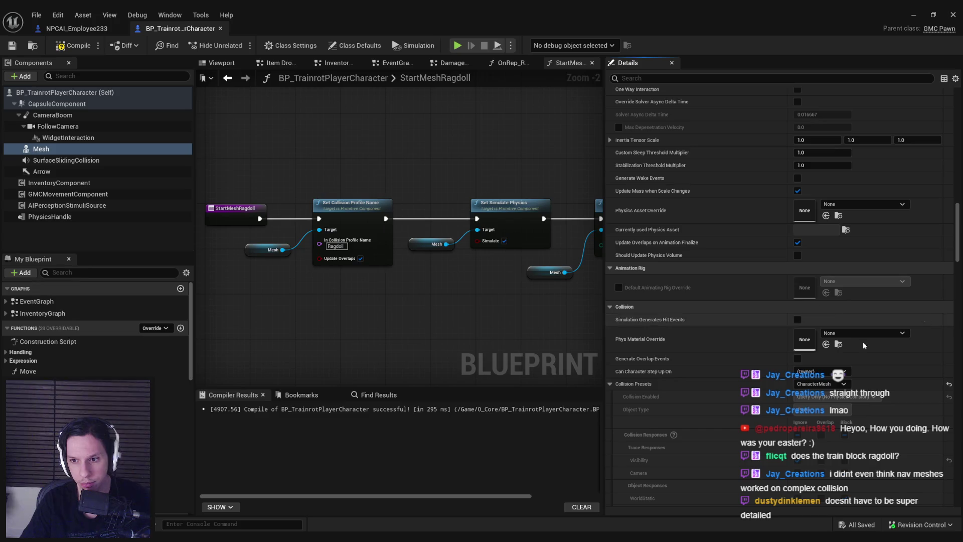
pyautogui.scroll(-1, 883, 329)
pyautogui.hotkey('ctrl', 'alt')
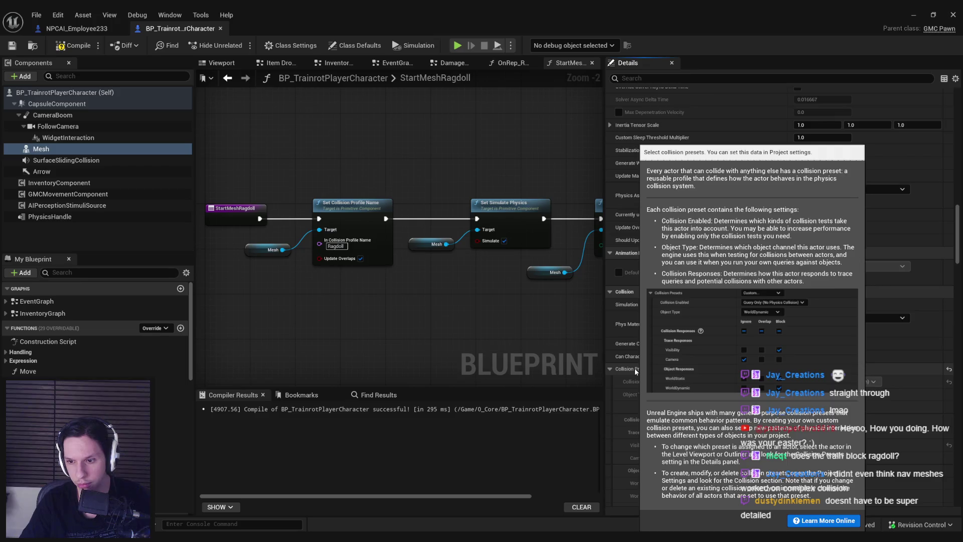
pyautogui.scroll(-1, 634, 367)
pyautogui.click(822, 353)
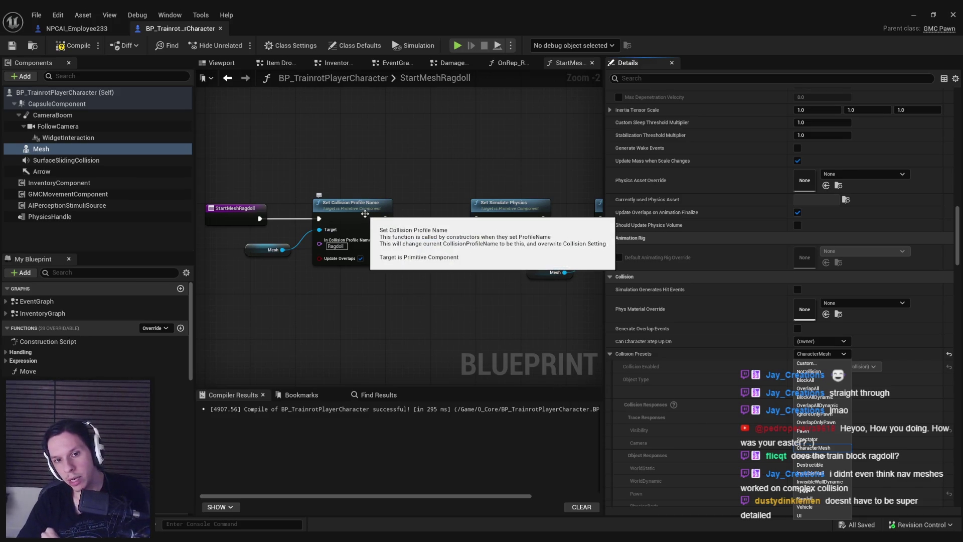
pyautogui.click(358, 278)
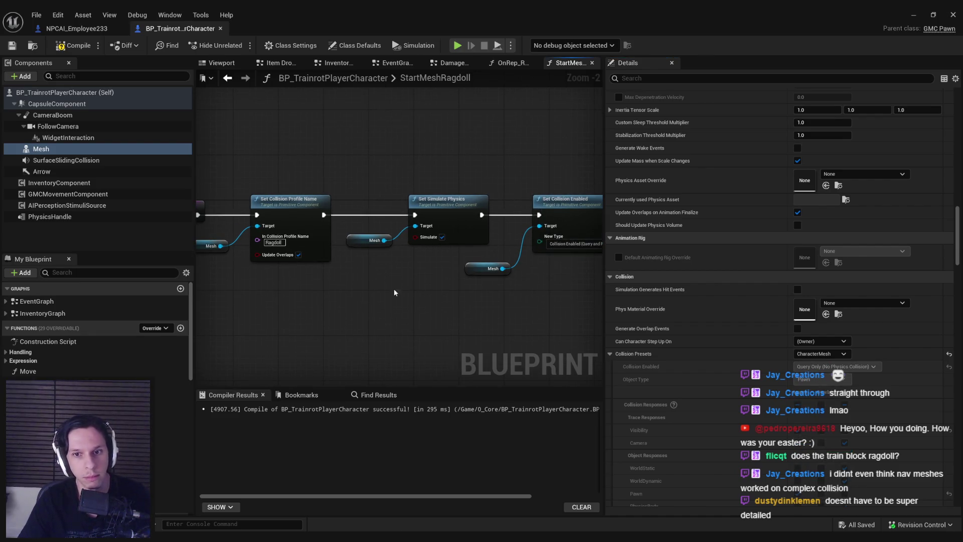
# Recheck the collision preset list beside the StartMeshRagdoll entry without changing it.
pyautogui.moveTo(353, 287); pyautogui.dragTo(435, 313)
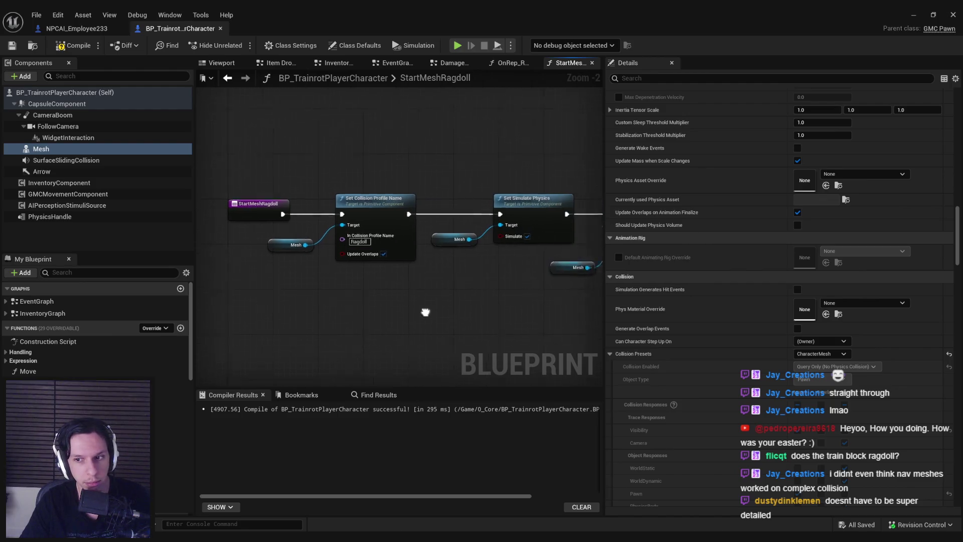
pyautogui.scroll(-2, 684, 353)
pyautogui.scroll(-1, 688, 344)
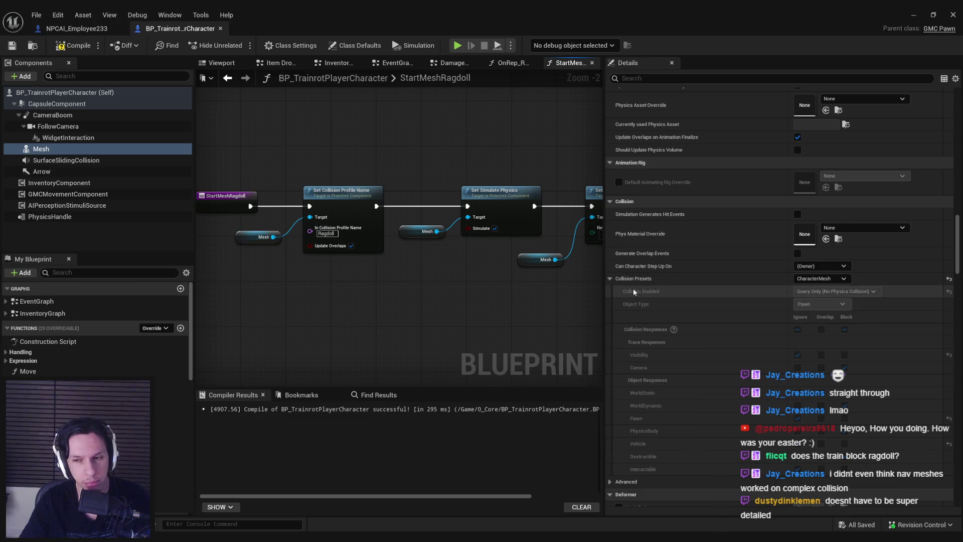
pyautogui.click(820, 279)
pyautogui.moveTo(323, 210); pyautogui.dragTo(306, 203)
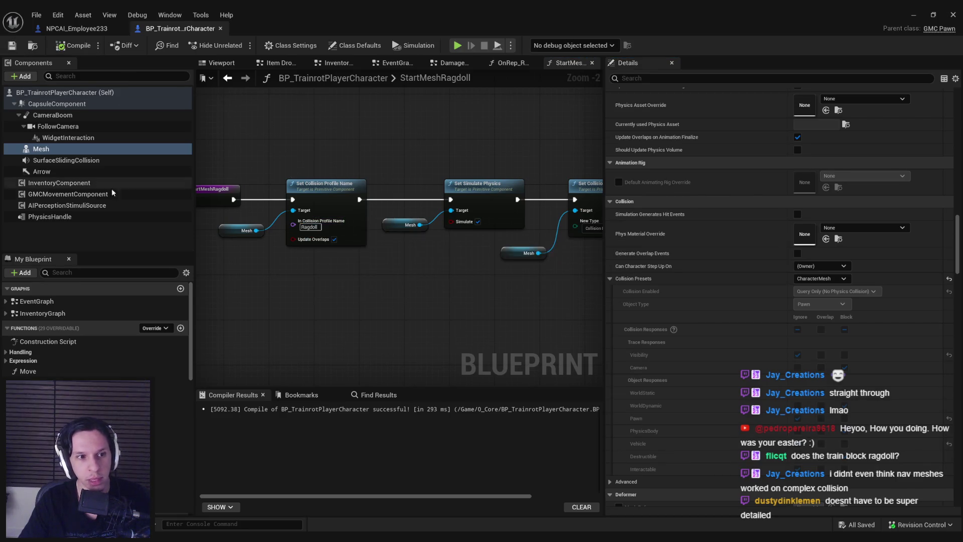
# Inspect the GMCMovementComponent, then navigate through the EventGraph to OnRep_RagdollComp.
pyautogui.click(69, 195)
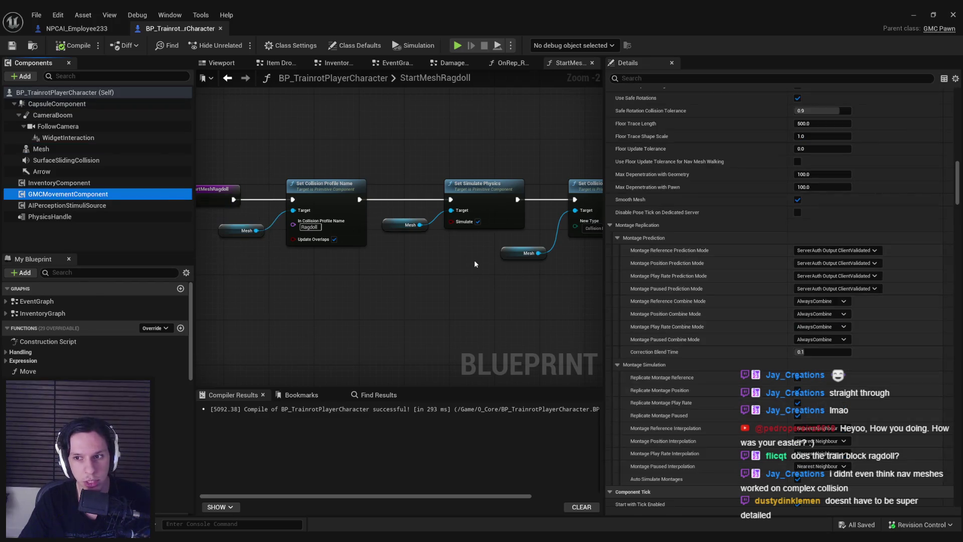
pyautogui.scroll(-2, 382, 275)
pyautogui.moveTo(382, 276); pyautogui.dragTo(264, 279)
pyautogui.moveTo(334, 292); pyautogui.dragTo(381, 279)
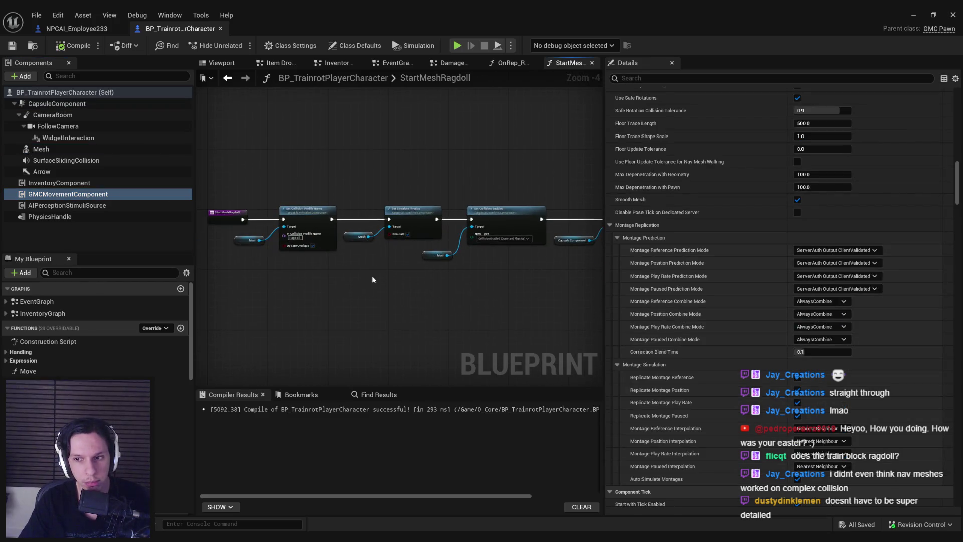
pyautogui.doubleClick(37, 301)
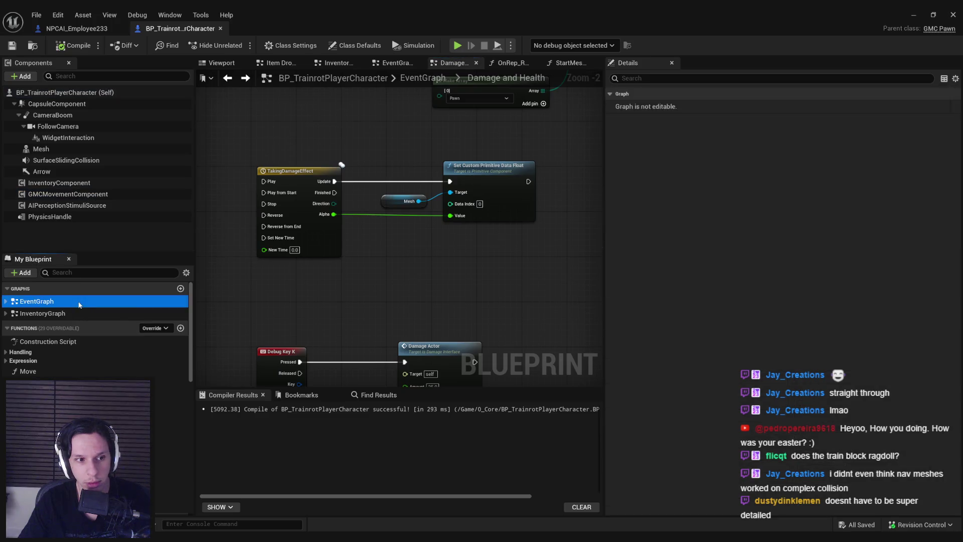
pyautogui.scroll(-3, 76, 340)
pyautogui.doubleClick(75, 410)
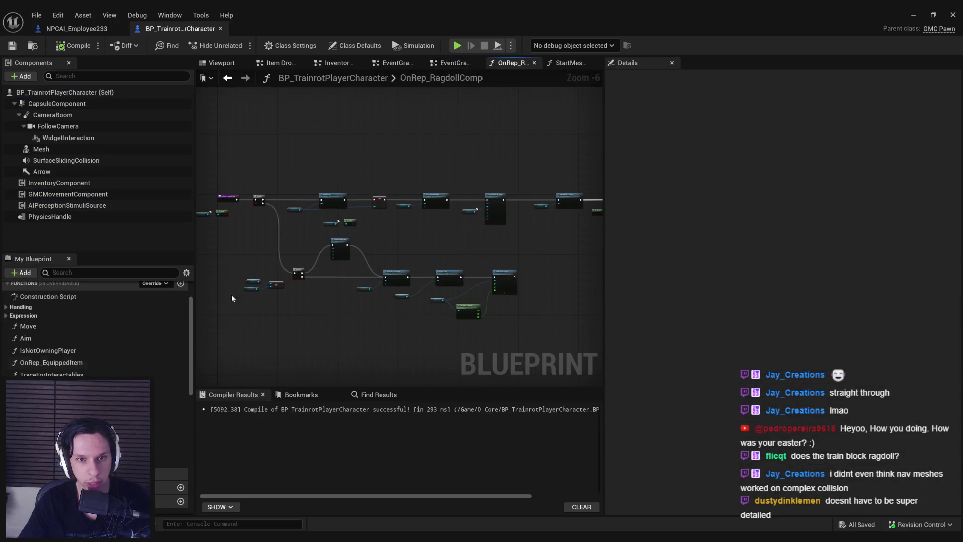
pyautogui.scroll(-1, 348, 284)
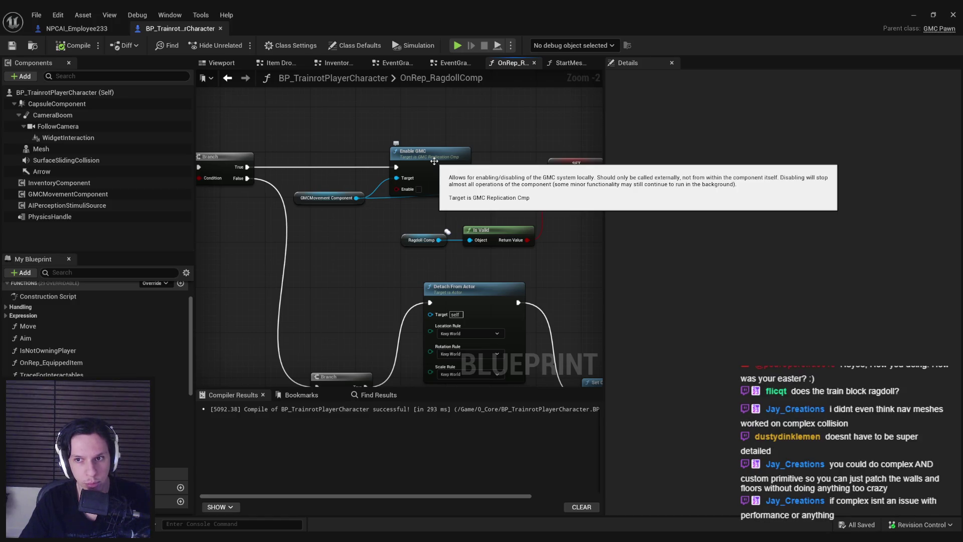
# Copy Enable GMC with its GMCMovement Component and paste them after StartMeshRagdoll's entry node.
pyautogui.moveTo(427, 214); pyautogui.dragTo(353, 189)
pyautogui.hotkey('alt', 'Left')
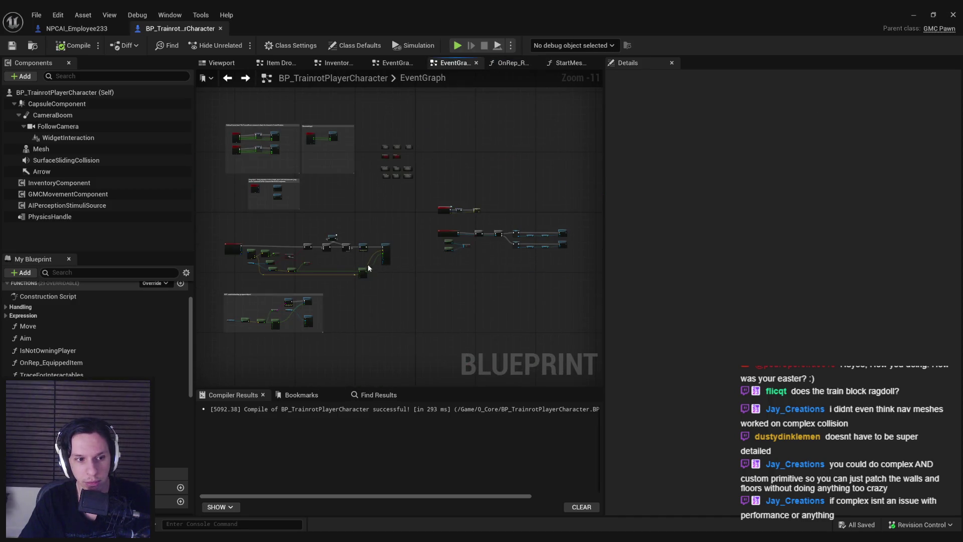
pyautogui.hotkey('alt', 'Left')
pyautogui.hotkey('alt', 'Left')
pyautogui.hotkey('alt', 'Left')
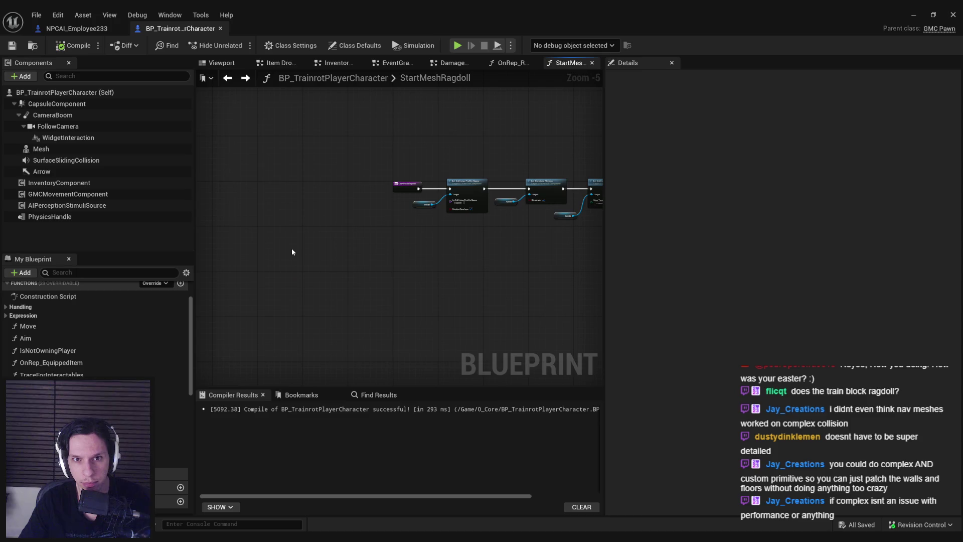
pyautogui.scroll(2, 292, 252)
pyautogui.moveTo(414, 174); pyautogui.dragTo(233, 175)
pyautogui.moveTo(244, 241); pyautogui.dragTo(382, 181)
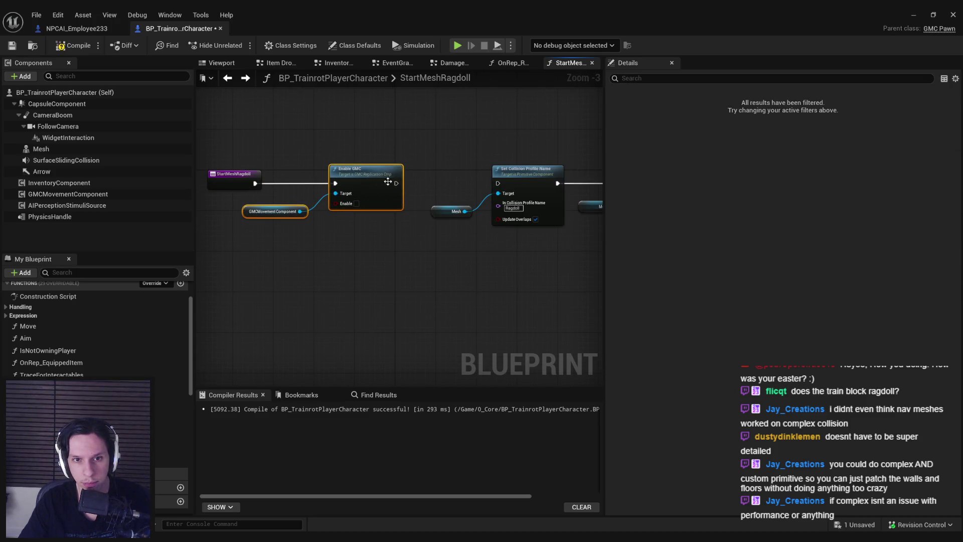
# Compile and save the Blueprint, check the Mesh's replication settings, and return to the level.
pyautogui.click(61, 45)
pyautogui.click(456, 211)
pyautogui.moveTo(960, 133)
pyautogui.mouseDown()
pyautogui.moveTo(956, 455)
pyautogui.moveTo(939, 273)
pyautogui.mouseUp()
pyautogui.write('plicate')
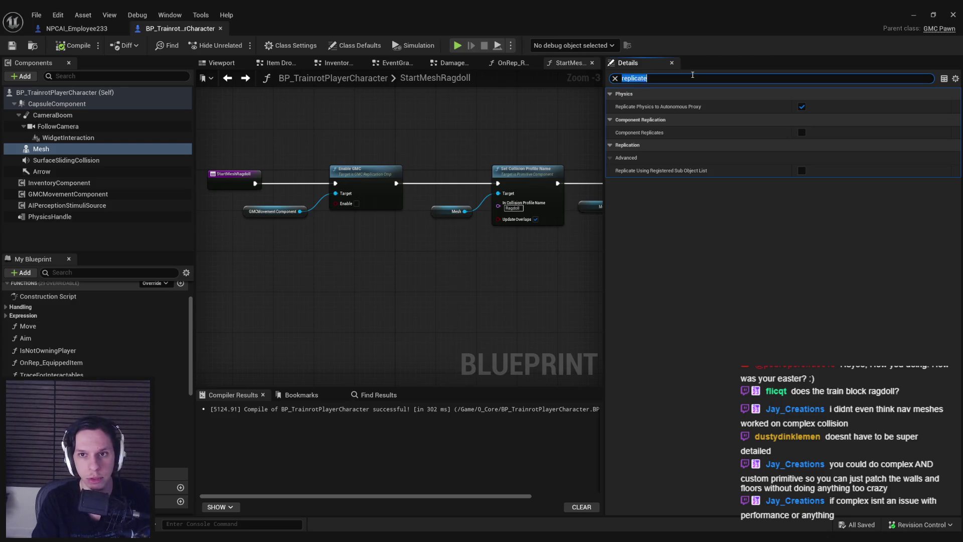
pyautogui.press('BackSpace')
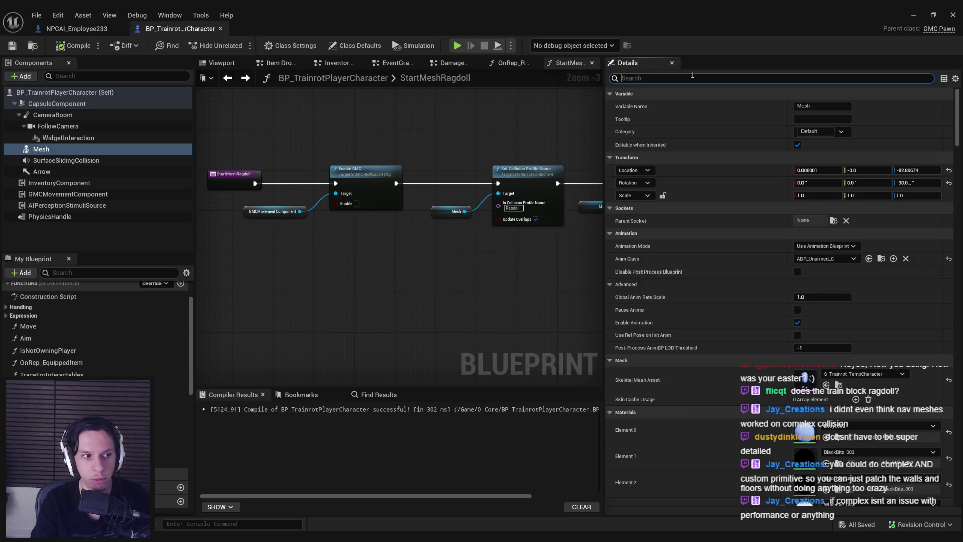
pyautogui.click(919, 14)
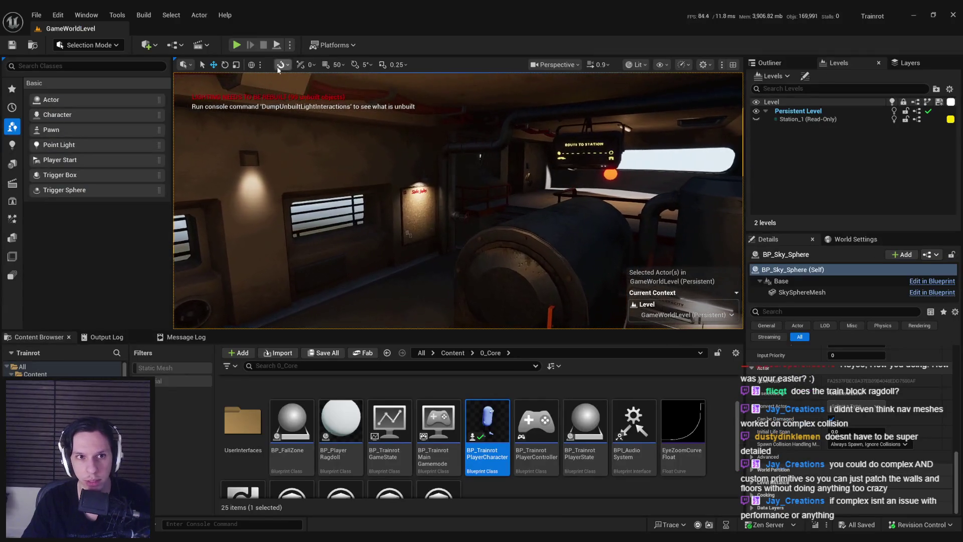
# Start a play session and run 'show collision' from the console.
pyautogui.hotkey('alt', 'p')
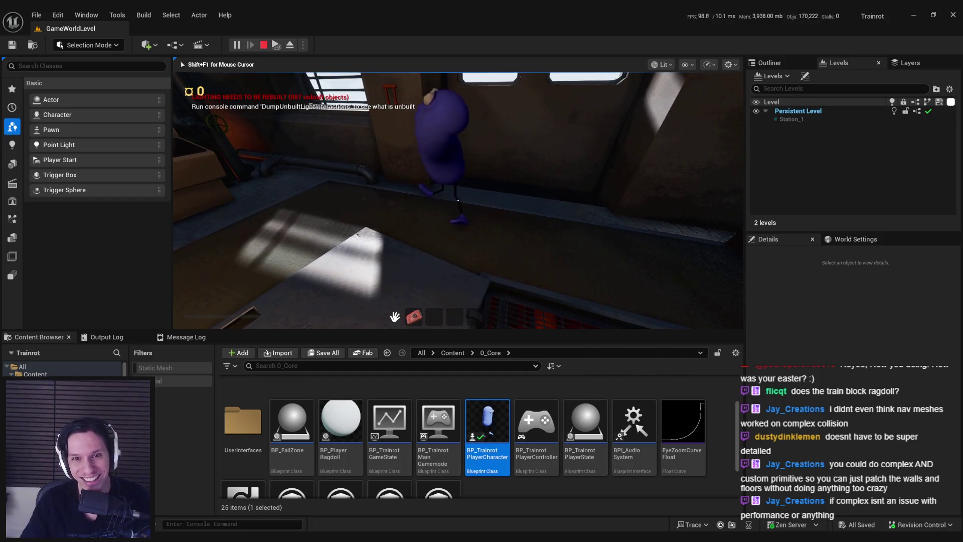
pyautogui.press('`')
pyautogui.write('show collision')
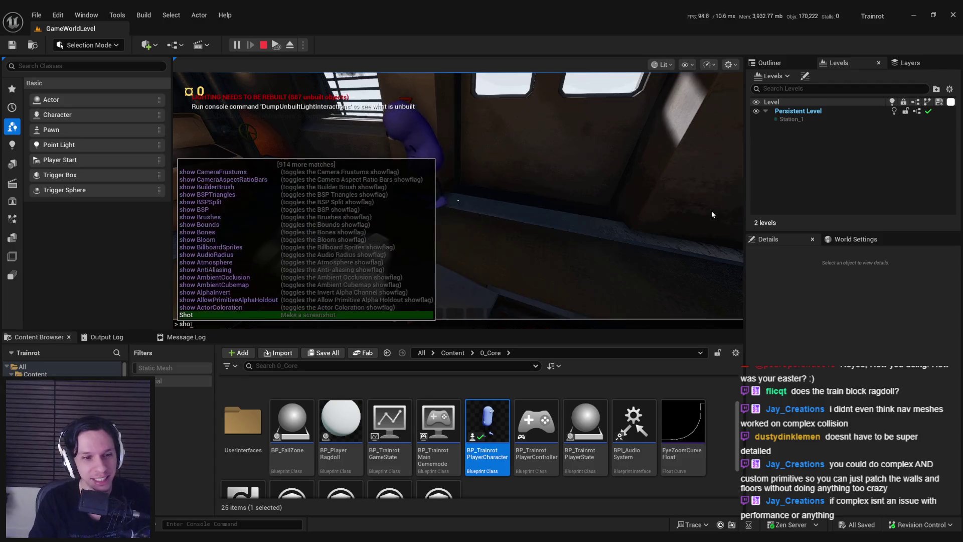
pyautogui.press('Return')
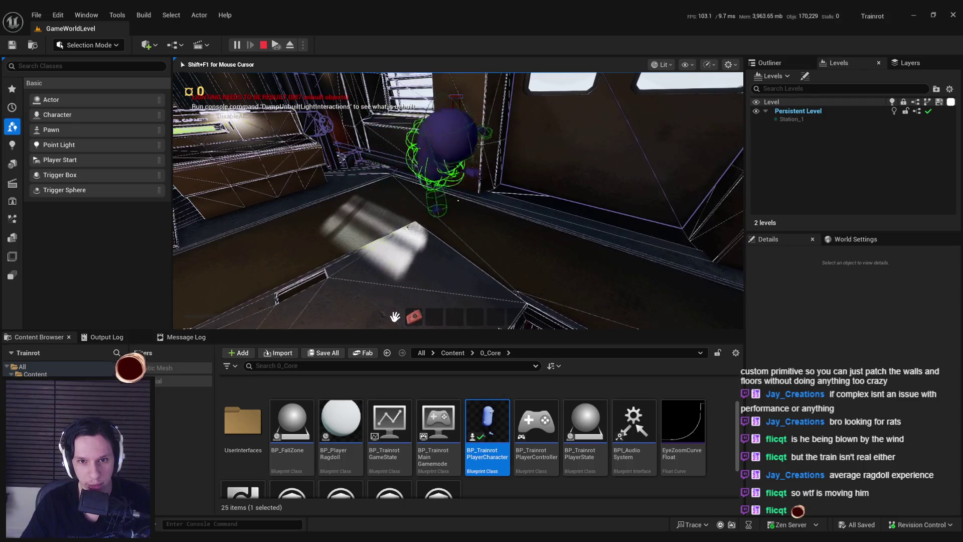
# Toggle 'show collision' off again and stop the play session.
pyautogui.press('`')
pyautogui.press('Up')
pyautogui.press('Return')
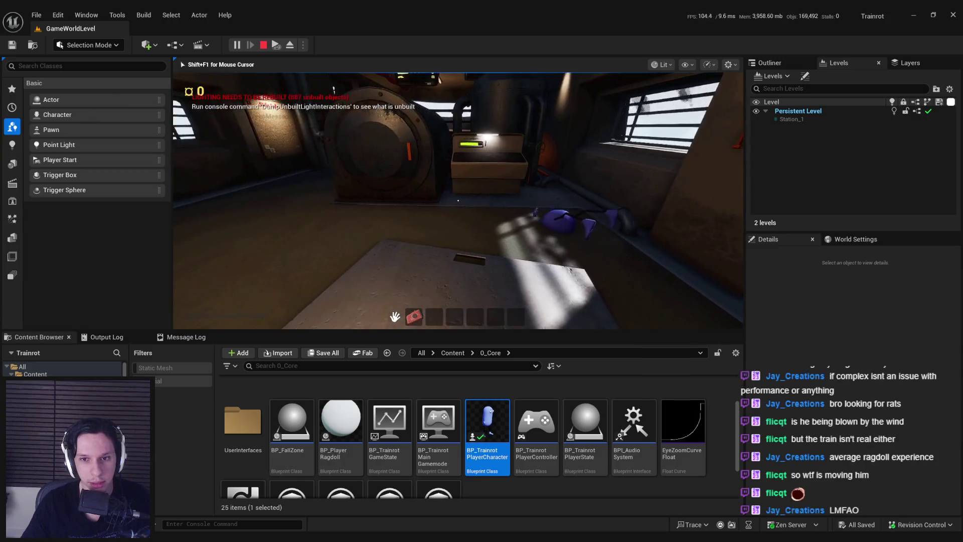
pyautogui.press('Escape')
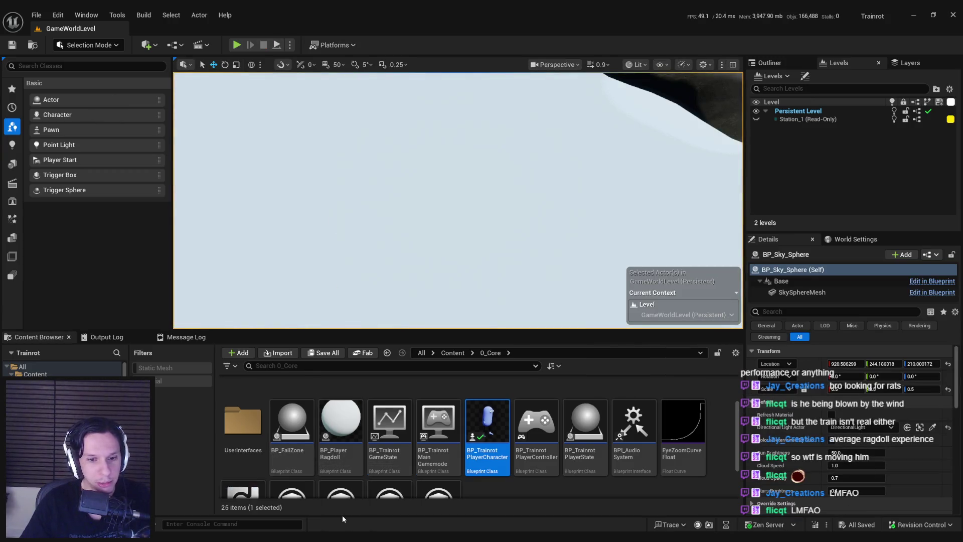
# Return to the Blueprint and open the skeletal mesh asset assigned to the Mesh component.
pyautogui.hotkey('alt', 'Tab')
pyautogui.scroll(1, 249, 311)
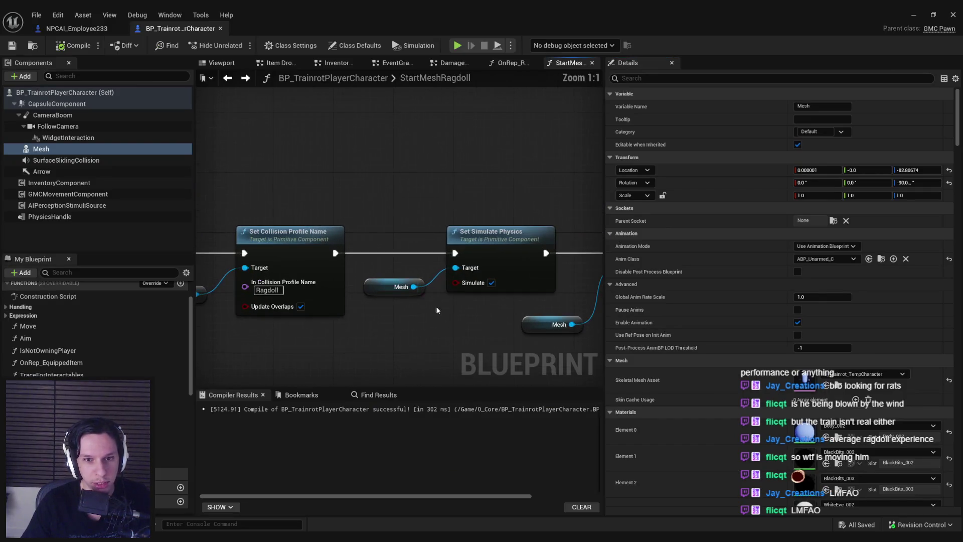
pyautogui.moveTo(395, 286)
pyautogui.mouseDown()
pyautogui.moveTo(358, 277)
pyautogui.moveTo(712, 266)
pyautogui.mouseUp()
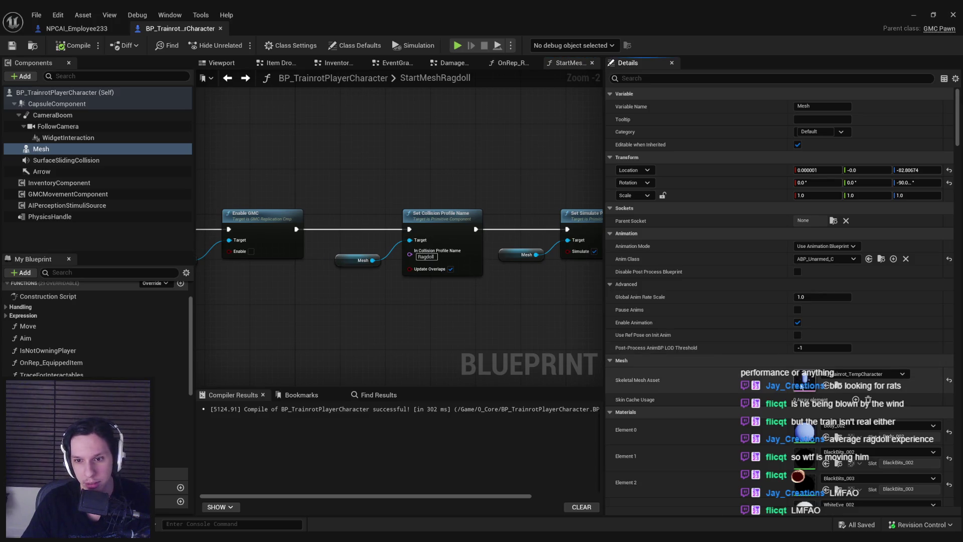
pyautogui.doubleClick(803, 384)
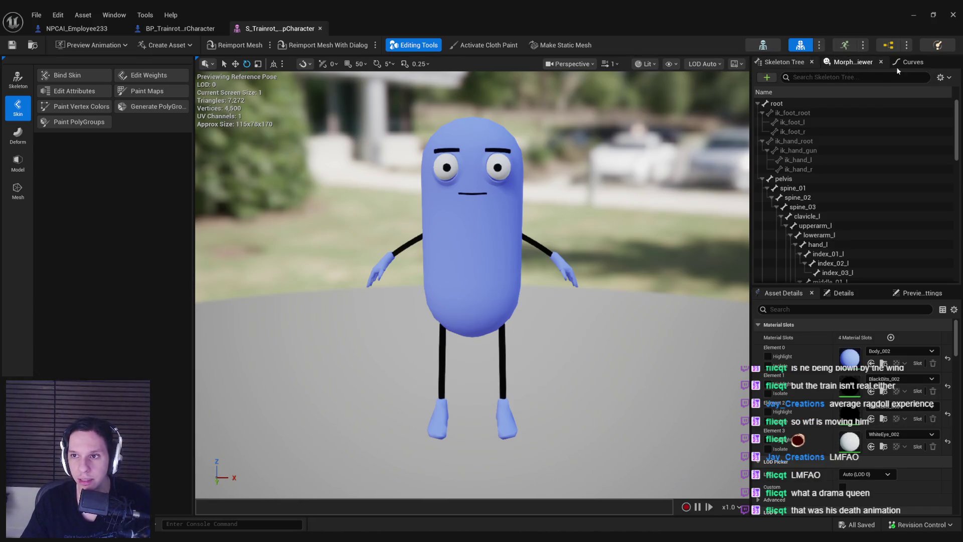
# Open the character's skeleton, locate the pelvis and spine_01 bones, and open its physics asset.
pyautogui.click(22, 89)
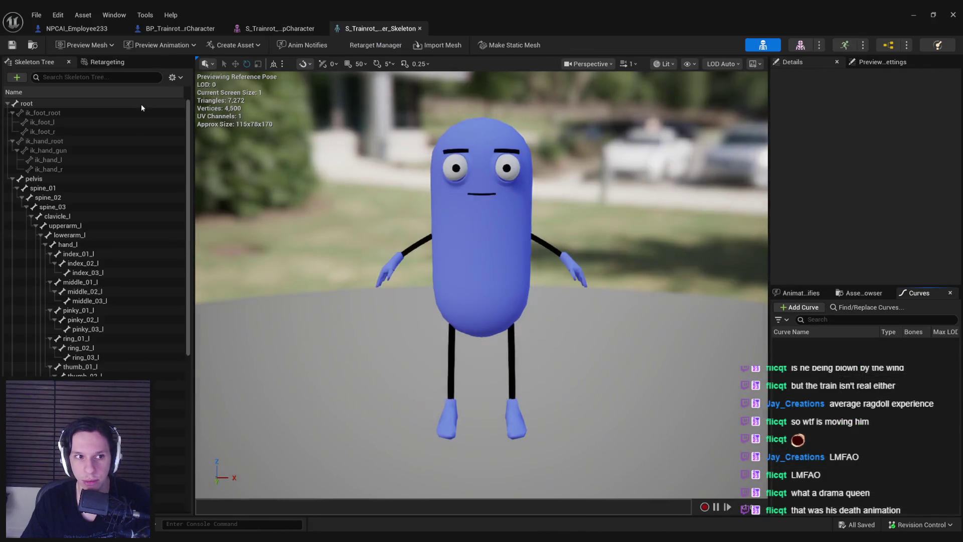
pyautogui.click(49, 170)
pyautogui.click(47, 179)
pyautogui.press('Down')
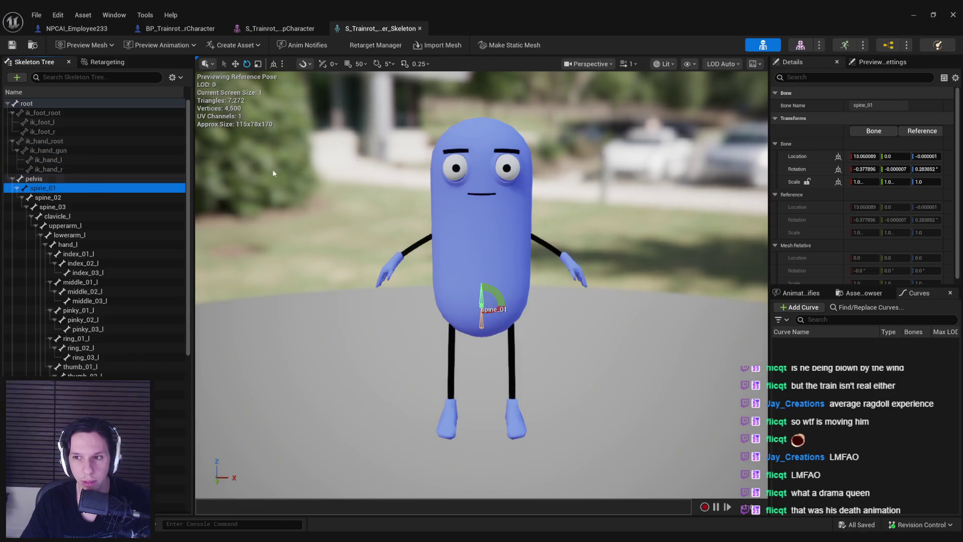
pyautogui.click(937, 44)
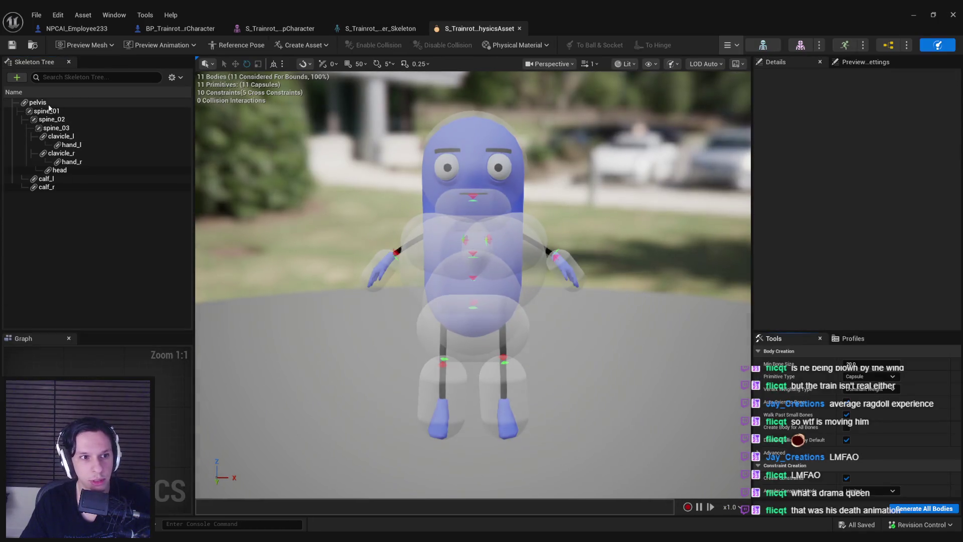
# Set the spine_01 through spine_03 physics bodies to the Default physics type.
pyautogui.click(48, 111)
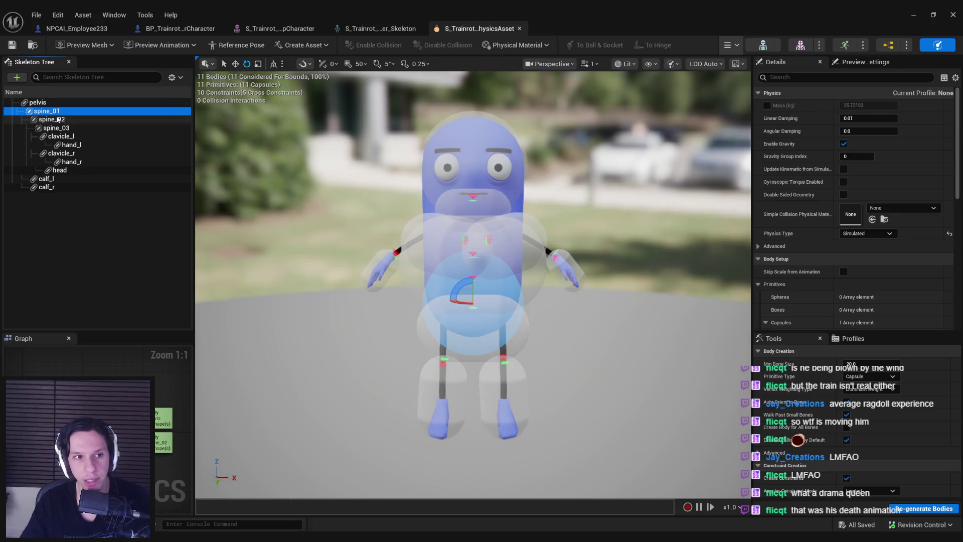
pyautogui.click(54, 120)
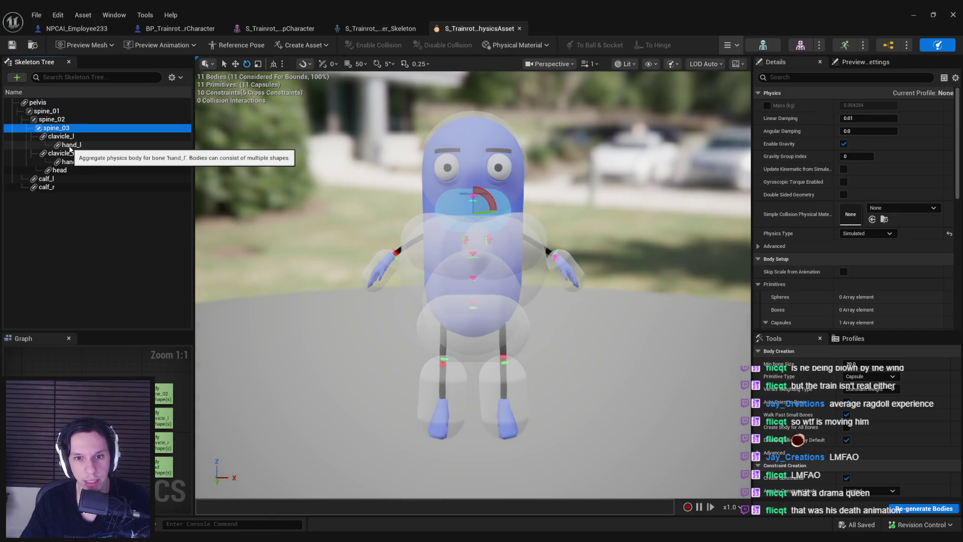
pyautogui.click(47, 112)
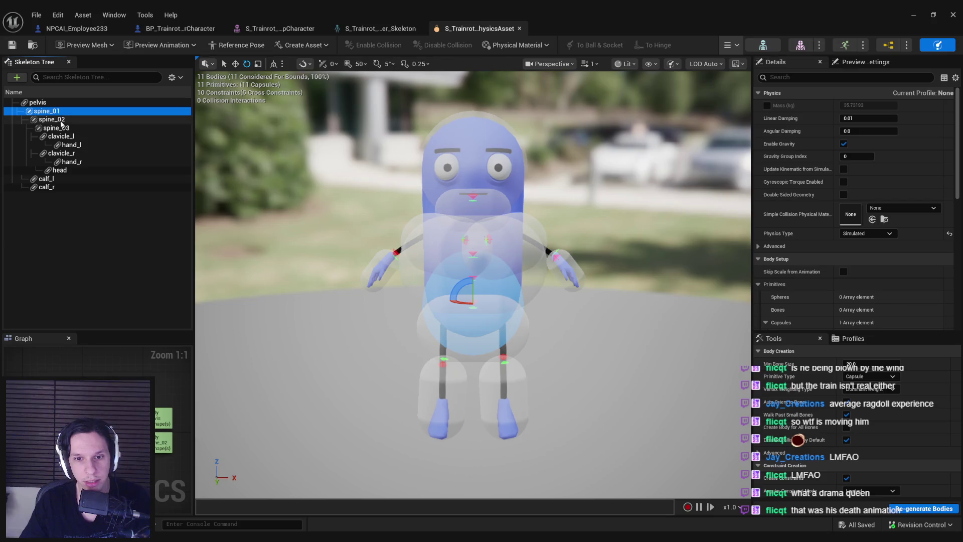
pyautogui.keyDown('shift'); pyautogui.click(59, 127); pyautogui.keyUp('shift')
pyautogui.click(867, 234)
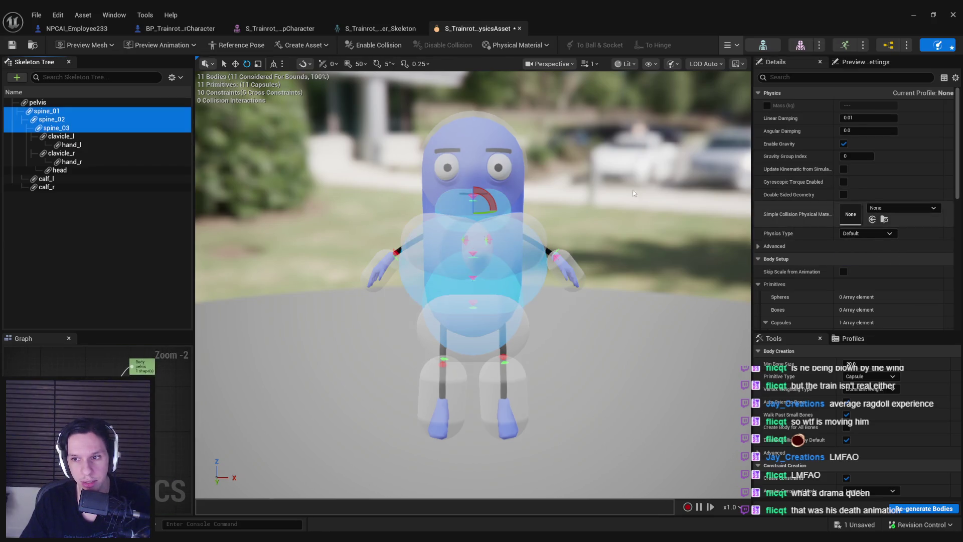
pyautogui.click(85, 44)
# Save the physics asset with Check Out Selected and close its editor.
pyautogui.click(12, 45)
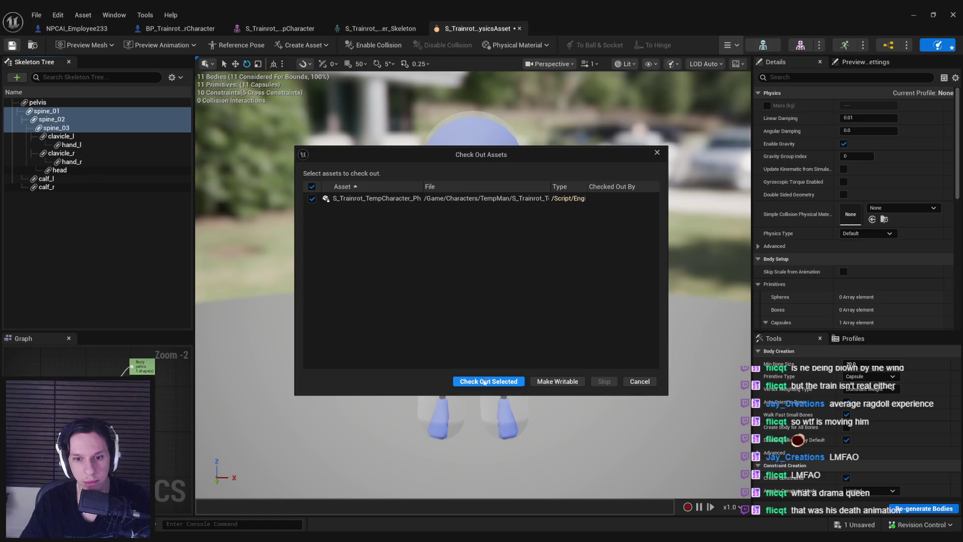
pyautogui.click(486, 381)
pyautogui.click(952, 15)
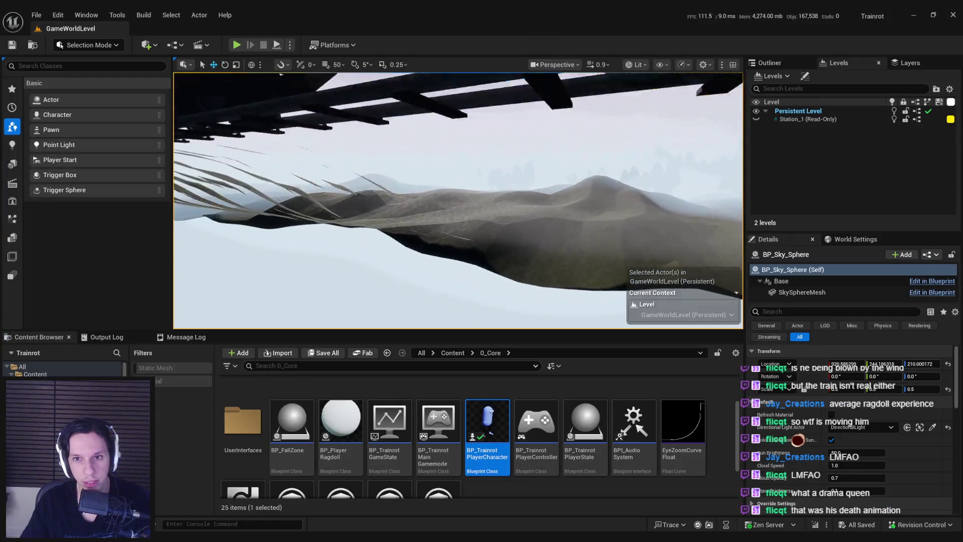
# Play in fullscreen, drop the red suitcase on the ragdoll, and end the session.
pyautogui.click(237, 45)
pyautogui.press('F11')
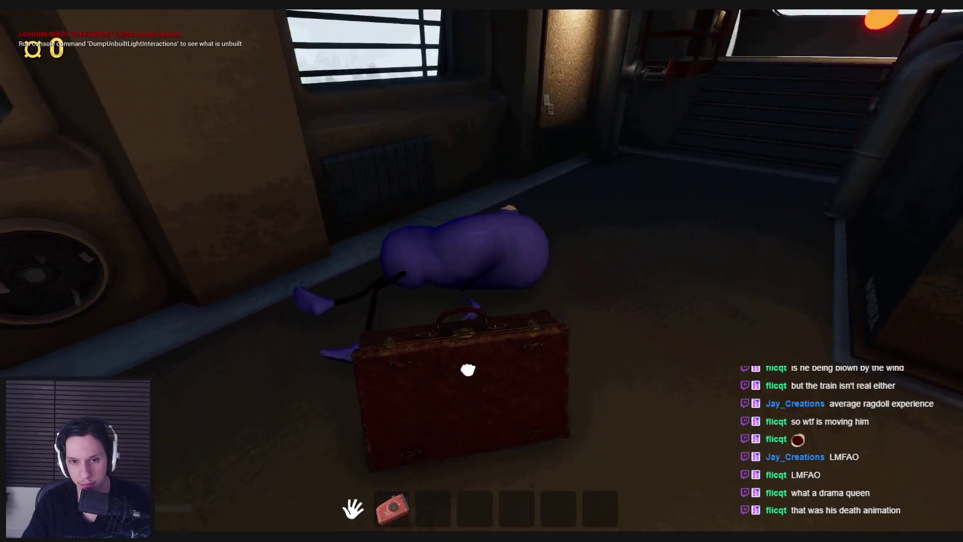
pyautogui.moveTo(482, 272); pyautogui.dragTo(481, 271)
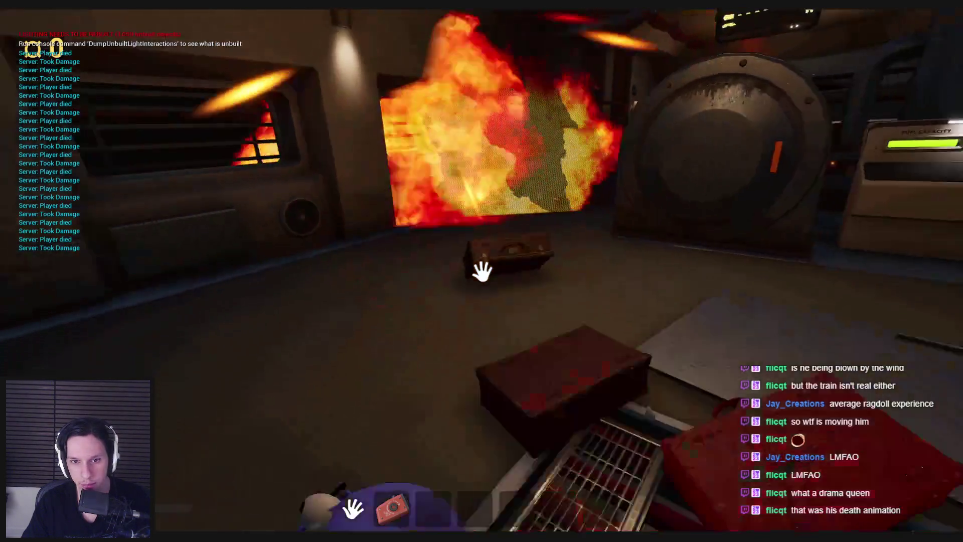
pyautogui.press('Escape')
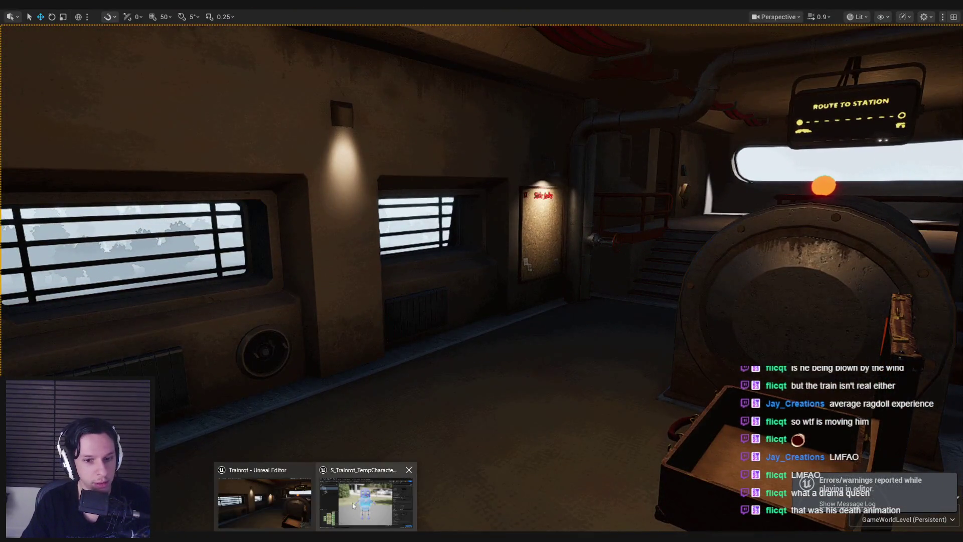
# Step back through the physics asset and skeletal mesh to the Blueprint, then bring up the Trello card.
pyautogui.click(366, 497)
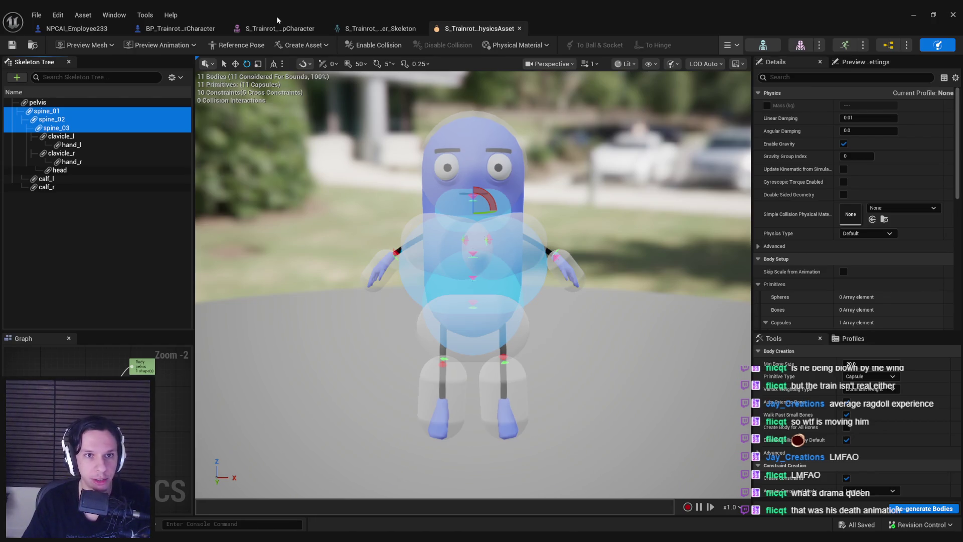
pyautogui.click(269, 31)
pyautogui.click(167, 31)
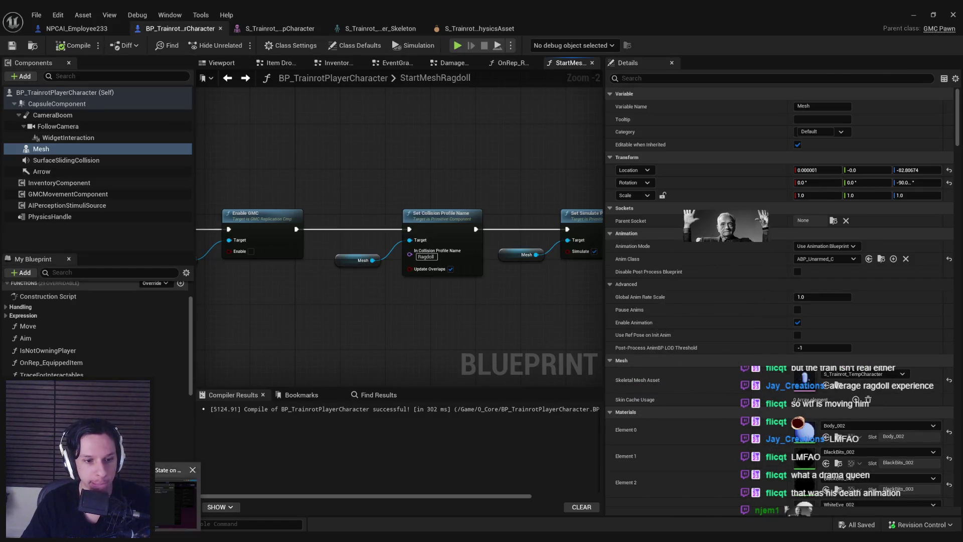
pyautogui.click(174, 497)
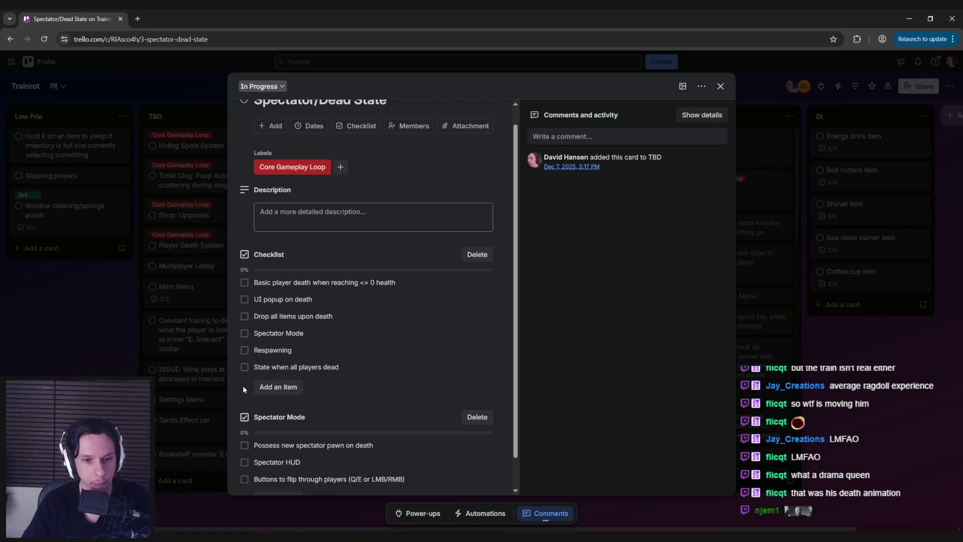
pyautogui.scroll(-1, 243, 385)
pyautogui.scroll(1, 243, 388)
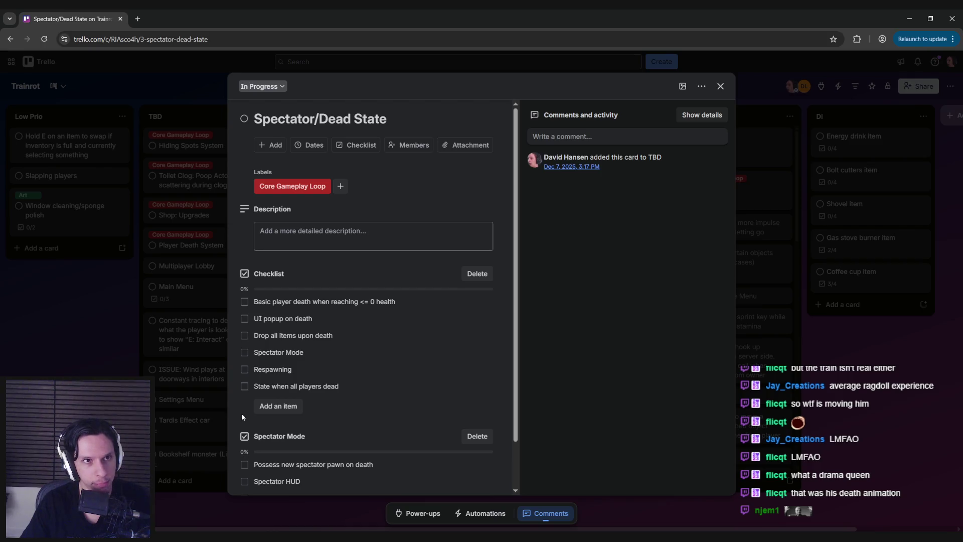
# Minimize Chrome after reviewing the Spectator/Dead State checklist to show the blueprint.
pyautogui.click(908, 18)
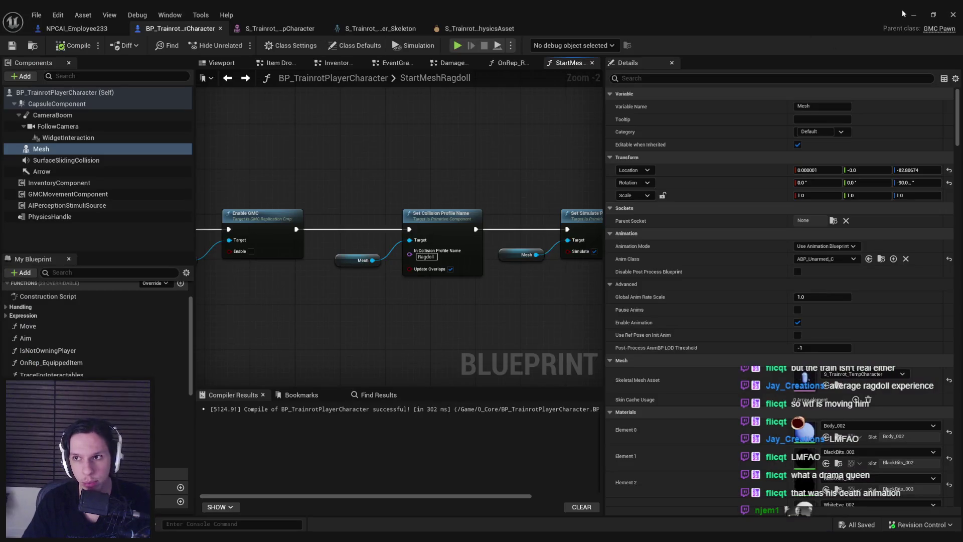
# Add a ServerPlayerDeathEvents custom event set to Run on Server and Reliable.
pyautogui.hotkey('alt', 'Left')
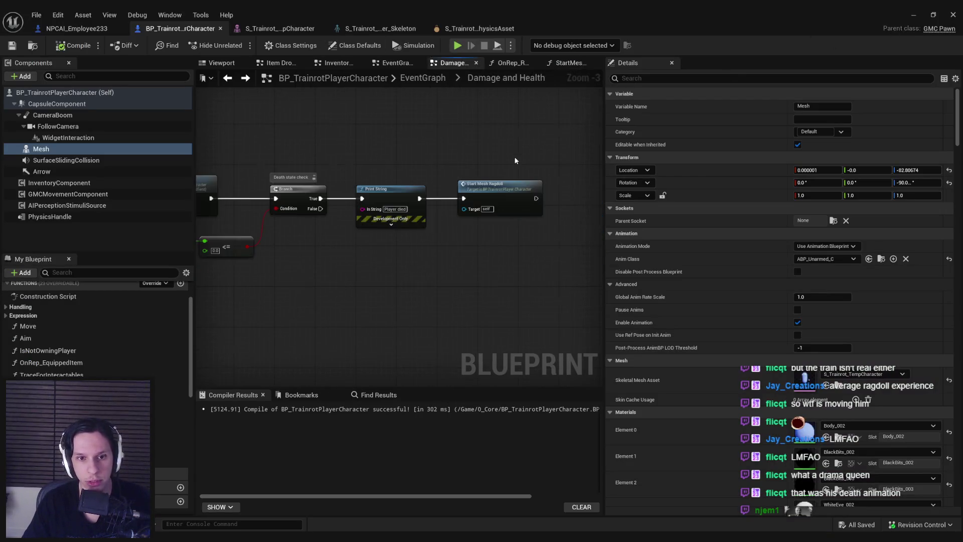
pyautogui.click(437, 276)
pyautogui.scroll(-1, 406, 244)
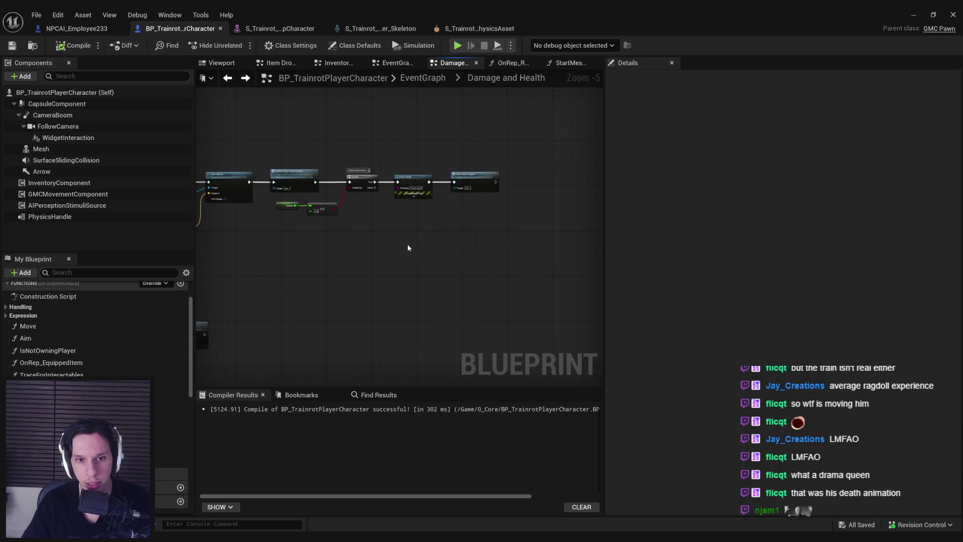
pyautogui.scroll(1, 368, 248)
pyautogui.scroll(-1, 323, 250)
pyautogui.rightClick(323, 251)
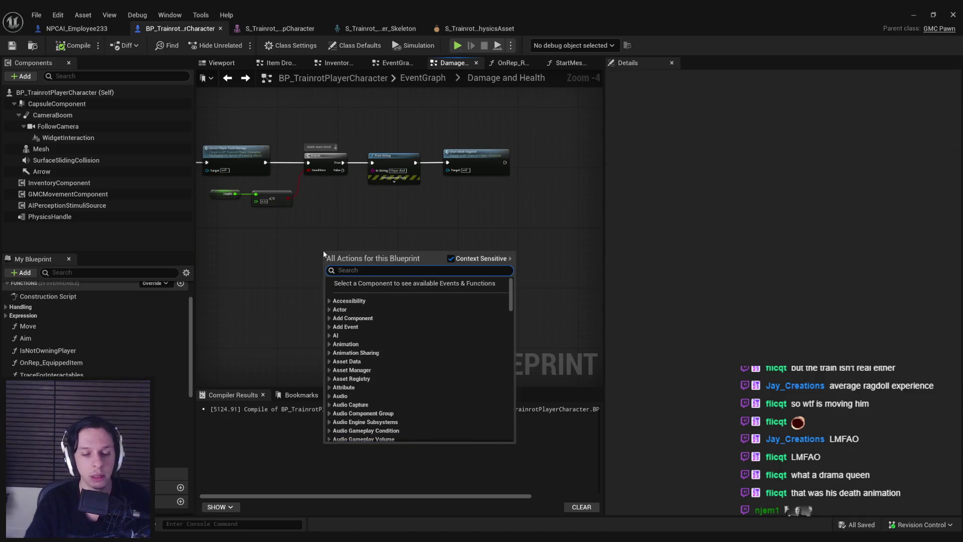
pyautogui.write('set')
pyautogui.press('Escape')
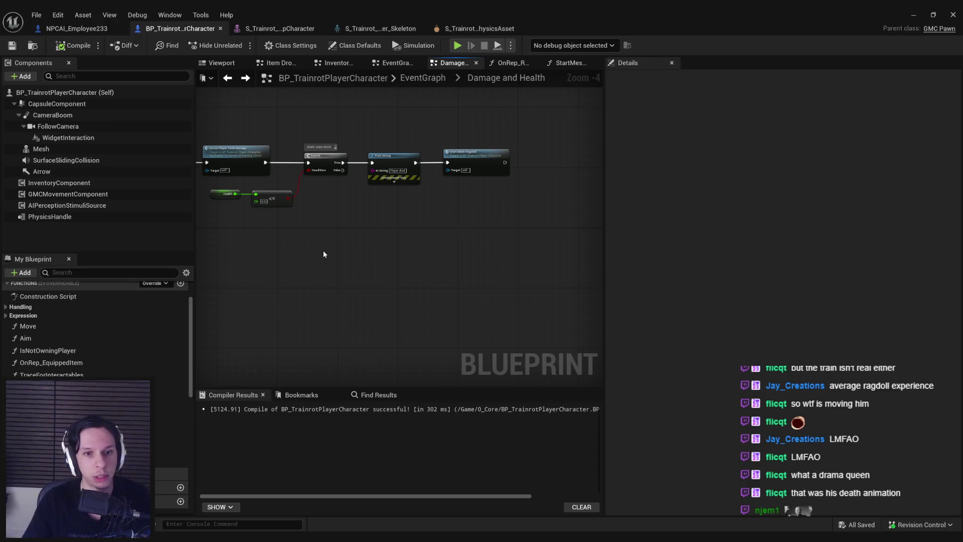
pyautogui.rightClick(323, 251)
pyautogui.write('set')
pyautogui.press('Escape')
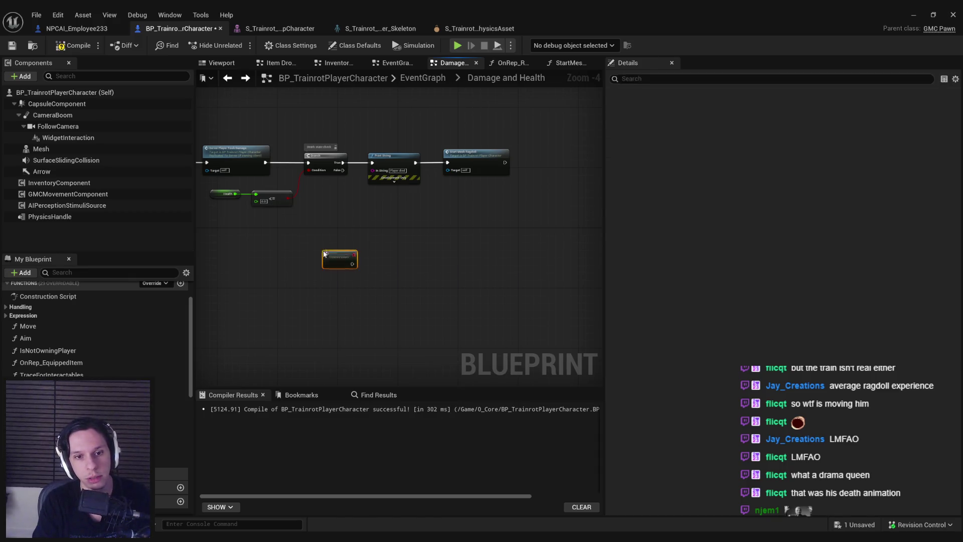
pyautogui.scroll(4, 359, 223)
pyautogui.write('Server')
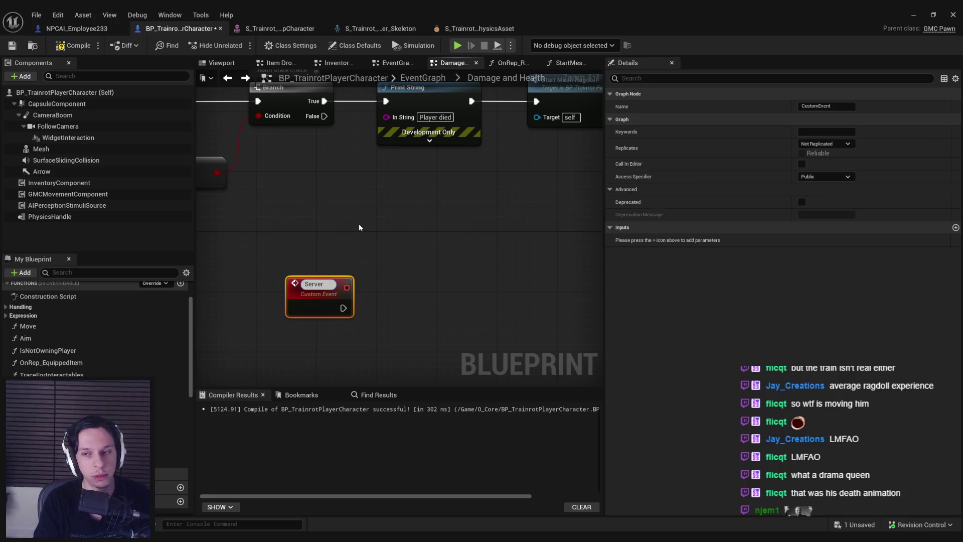
pyautogui.write('PlayerDeathEvents')
pyautogui.press('Return')
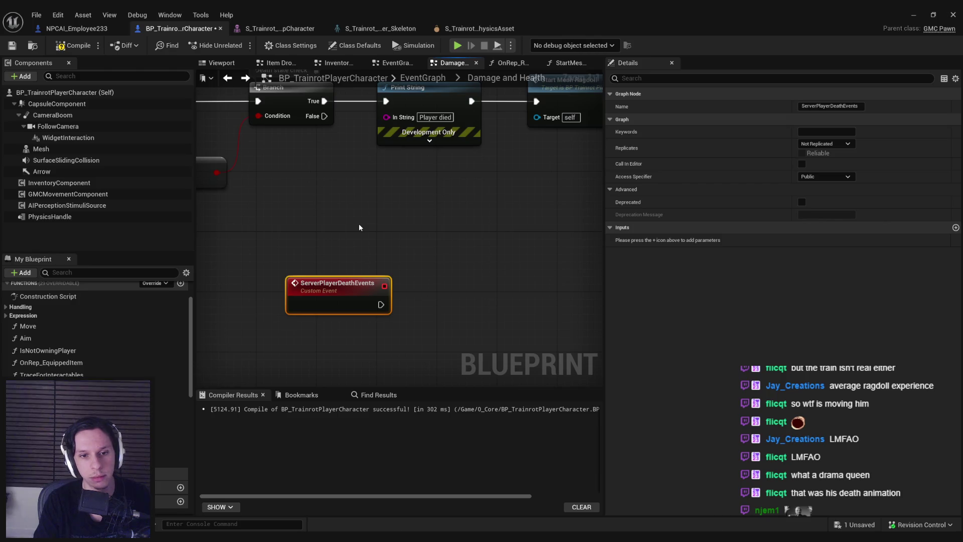
pyautogui.scroll(-2, 359, 223)
pyautogui.click(826, 143)
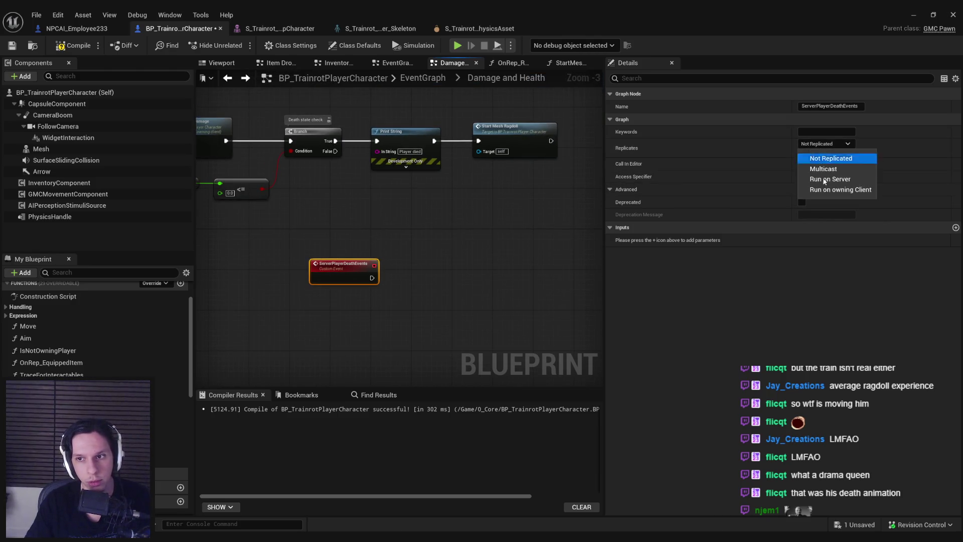
pyautogui.click(823, 180)
pyautogui.click(802, 153)
pyautogui.moveTo(334, 283)
pyautogui.mouseDown()
pyautogui.moveTo(314, 295)
pyautogui.moveTo(321, 273)
pyautogui.mouseUp()
# Add a MultiPlayerDeathEvents custom event set to Multicast, then compile and save.
pyautogui.rightClick(320, 270)
pyautogui.write('bre')
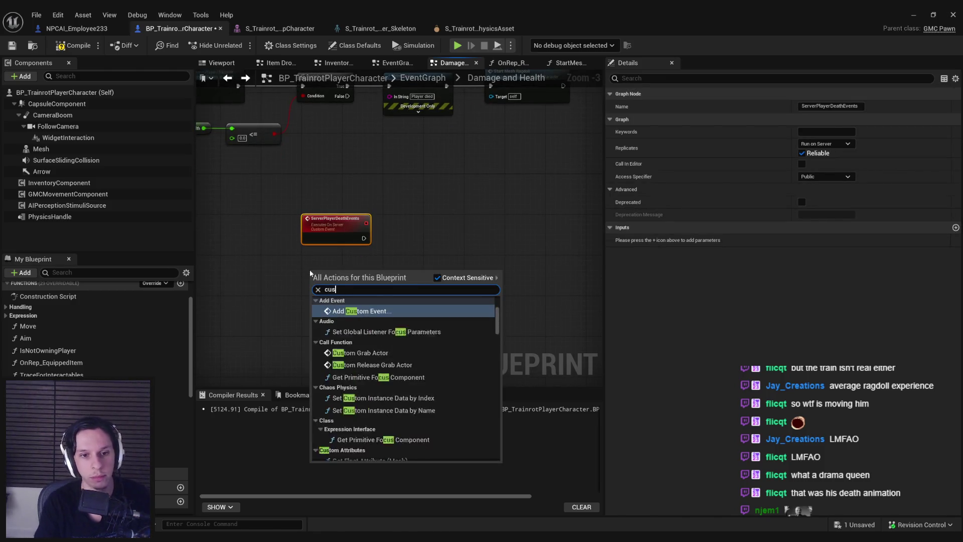
pyautogui.press('Escape')
pyautogui.rightClick(309, 270)
pyautogui.write('custom event')
pyautogui.press('Return')
pyautogui.write('MultiPlayerDeathEvents')
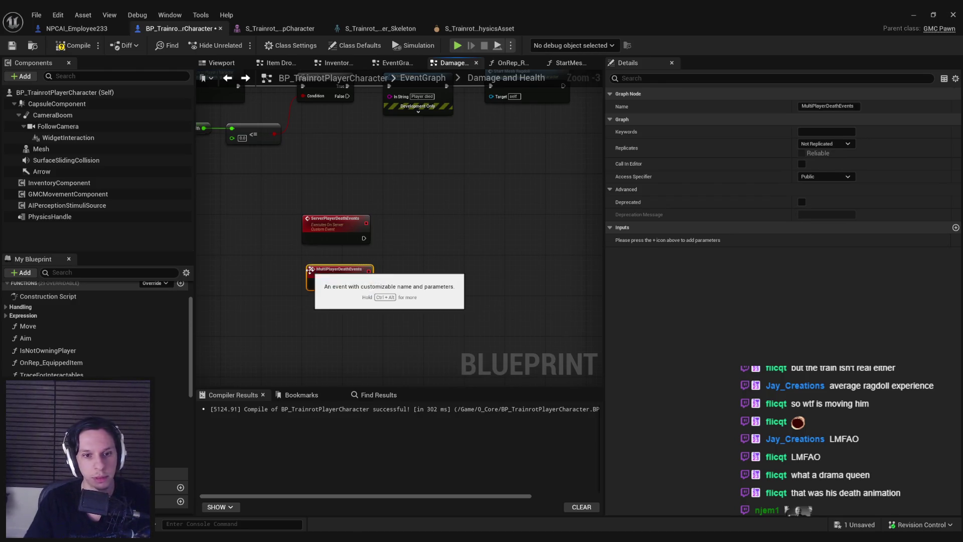
pyautogui.press('Return')
pyautogui.click(825, 143)
pyautogui.click(823, 169)
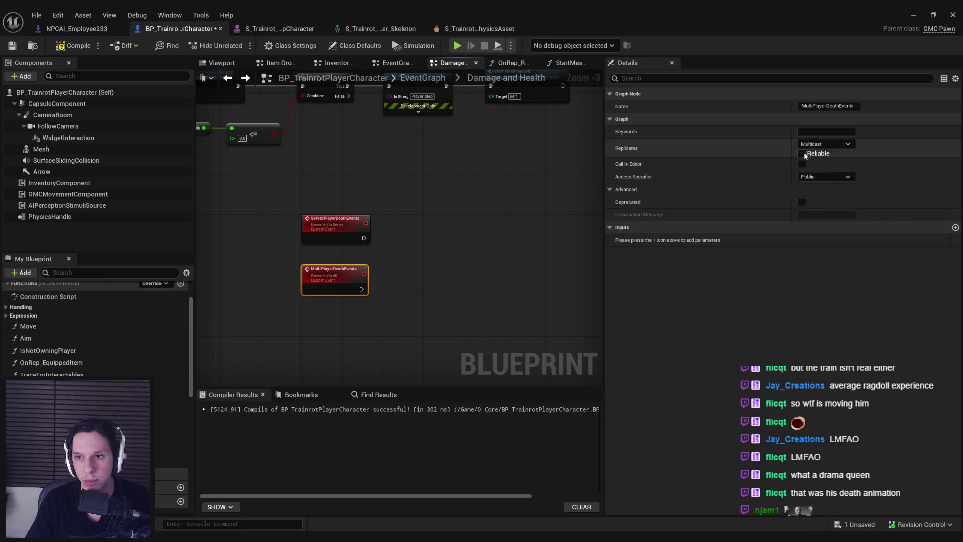
pyautogui.press('F7')
pyautogui.hotkey('ctrl', 's')
pyautogui.click(362, 166)
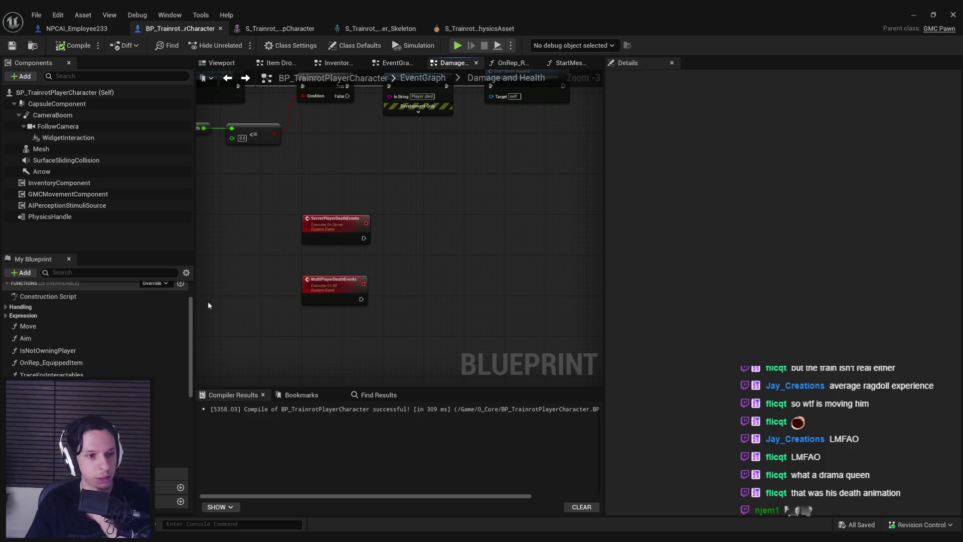
pyautogui.scroll(-3, 98, 331)
pyautogui.scroll(-4, 98, 331)
pyautogui.scroll(-3, 98, 331)
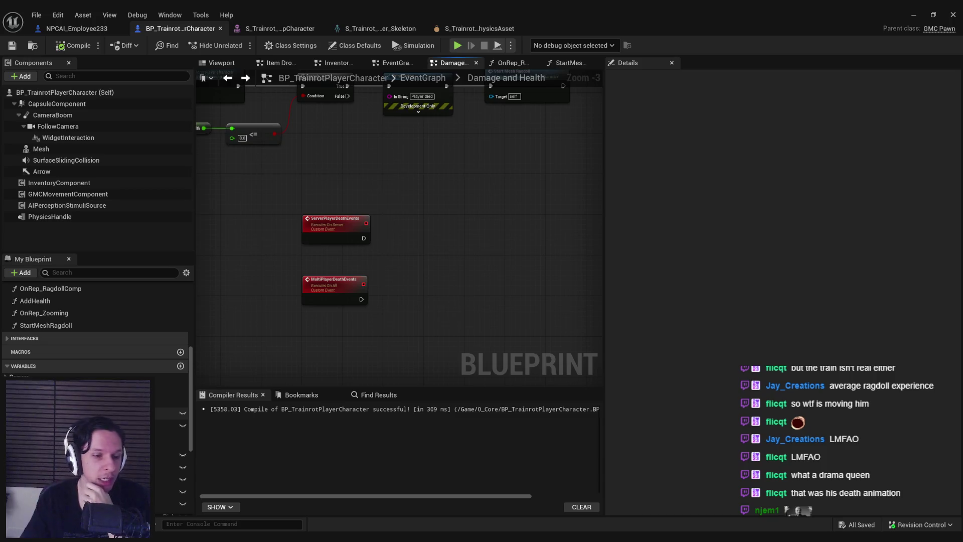
pyautogui.scroll(-3, 98, 338)
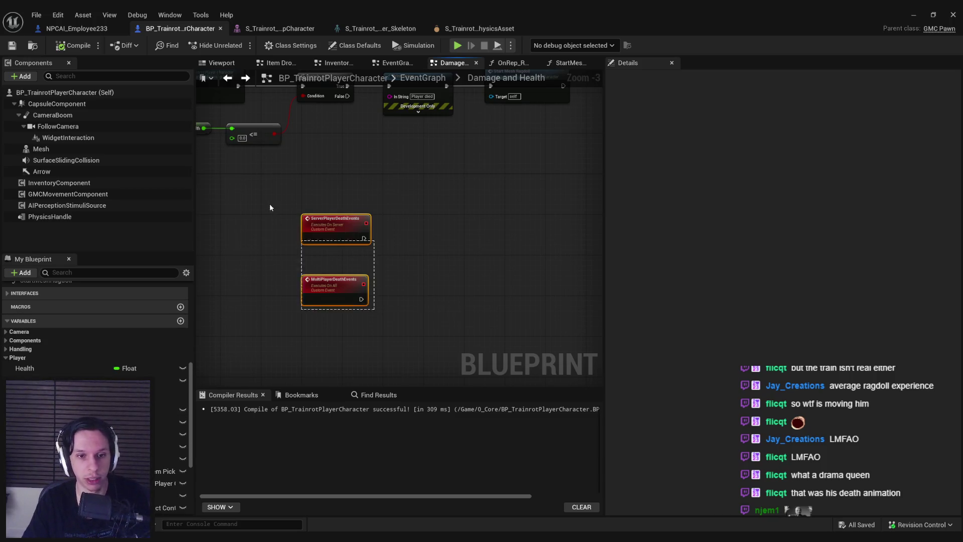
pyautogui.scroll(-1, 95, 332)
pyautogui.scroll(-5, 98, 339)
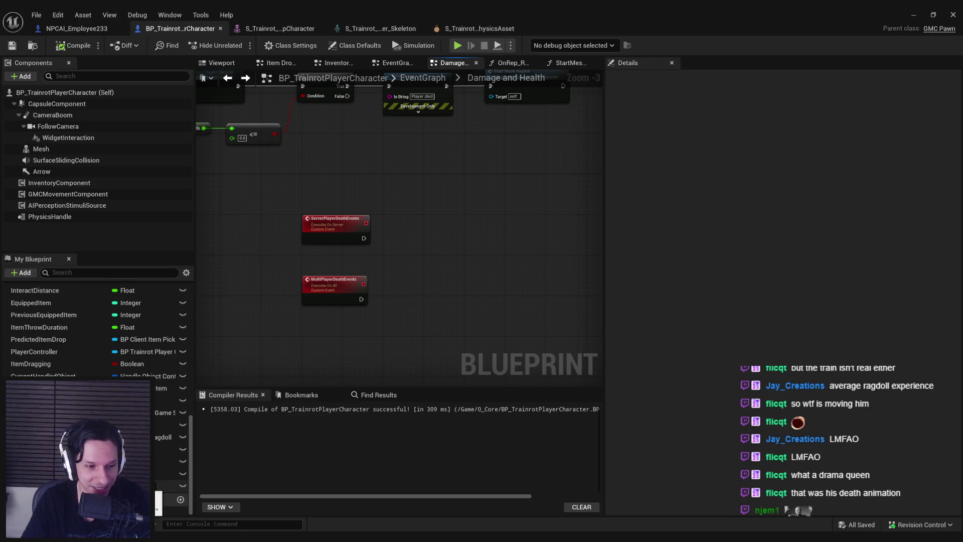
pyautogui.scroll(3, 97, 331)
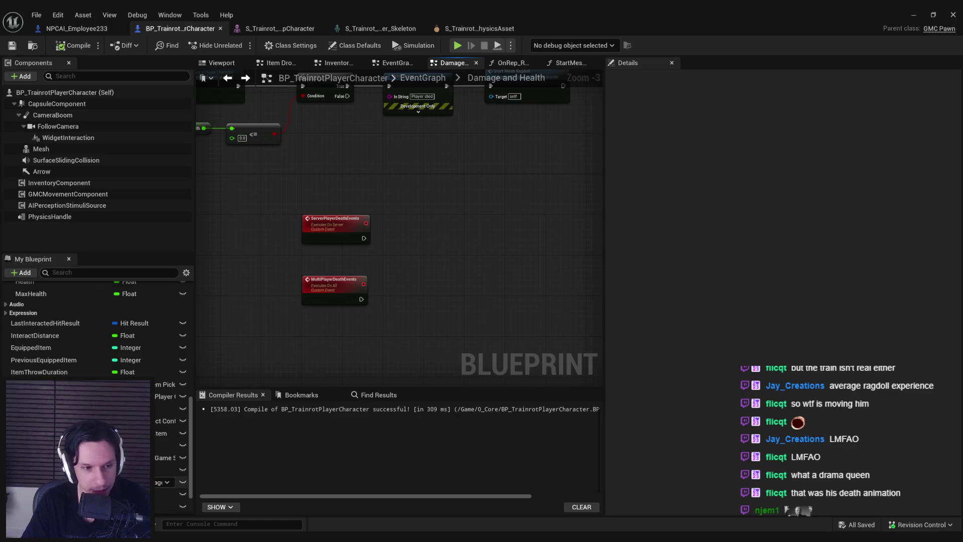
pyautogui.scroll(-3, 98, 332)
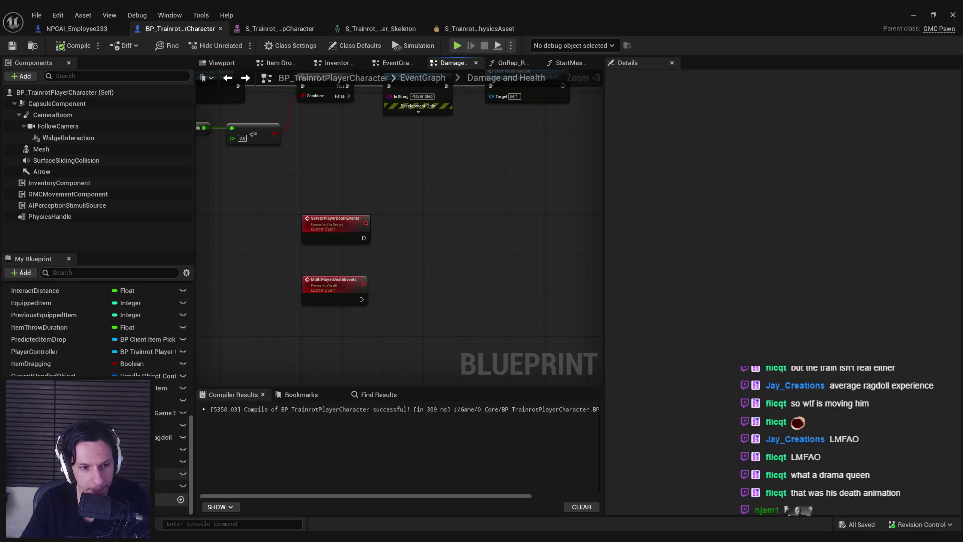
pyautogui.scroll(3, 99, 331)
pyautogui.scroll(-2, 97, 331)
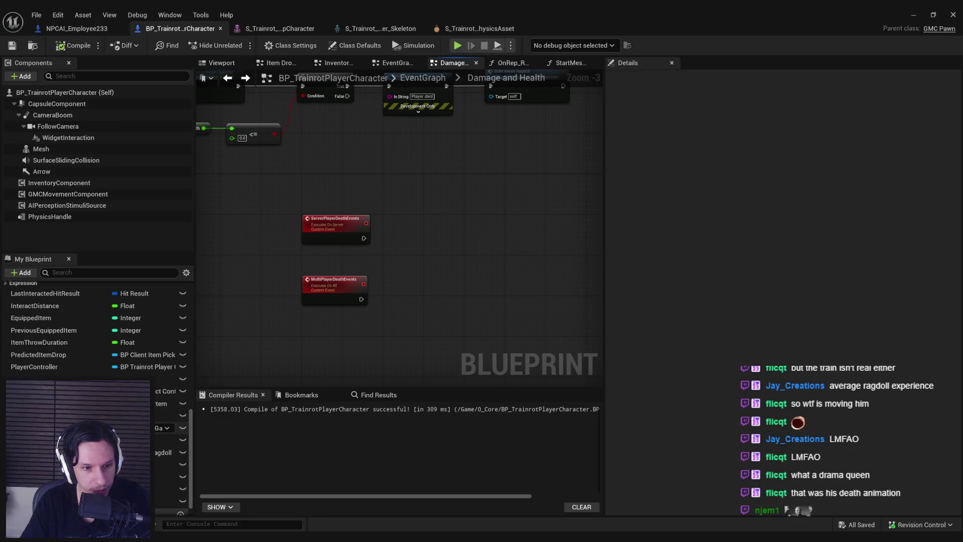
pyautogui.scroll(-1, 97, 331)
pyautogui.scroll(-2, 98, 332)
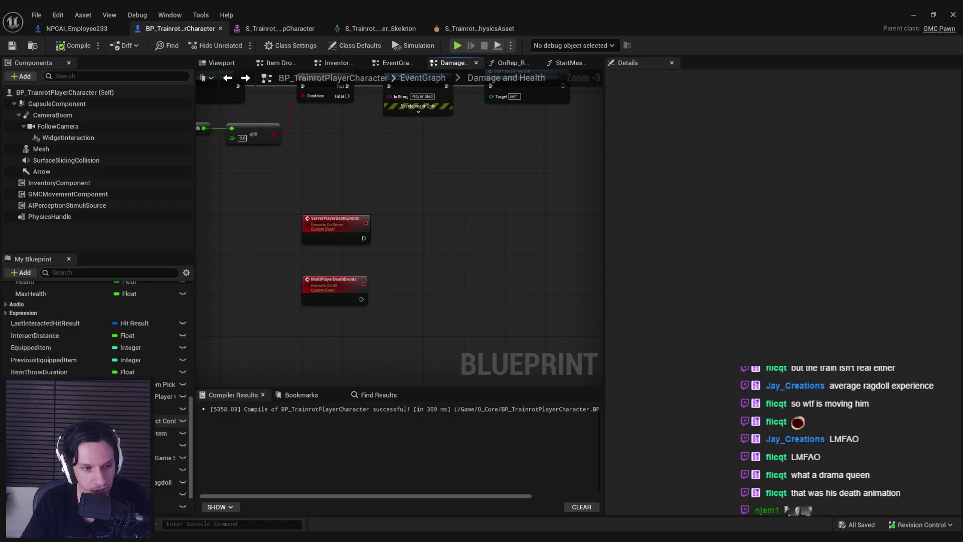
pyautogui.scroll(-3, 98, 331)
pyautogui.scroll(-3, 98, 331)
pyautogui.scroll(-3, 98, 331)
pyautogui.scroll(3, 98, 331)
pyautogui.scroll(2, 99, 331)
pyautogui.scroll(3, 98, 331)
pyautogui.scroll(3, 98, 331)
pyautogui.scroll(-4, 98, 331)
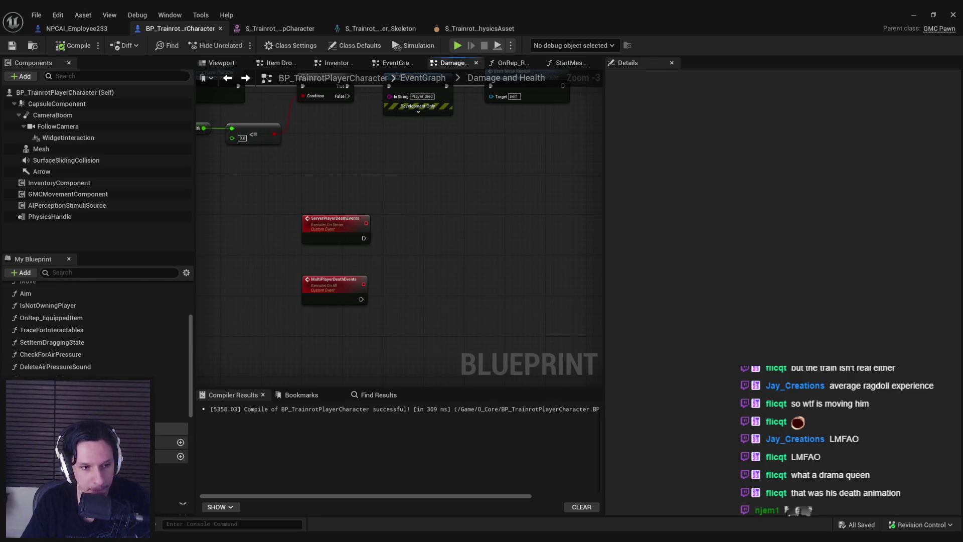
pyautogui.scroll(-3, 98, 331)
pyautogui.scroll(-3, 98, 331)
pyautogui.scroll(-2, 98, 332)
pyautogui.scroll(-3, 98, 331)
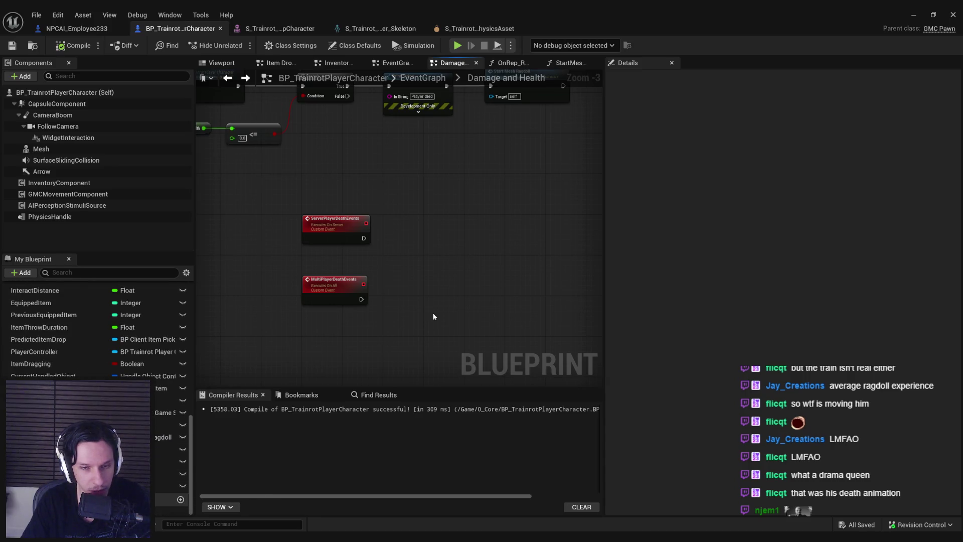
pyautogui.scroll(1, 404, 308)
pyautogui.scroll(-2, 389, 277)
pyautogui.scroll(2, 340, 291)
pyautogui.scroll(-2, 346, 297)
pyautogui.scroll(2, 349, 308)
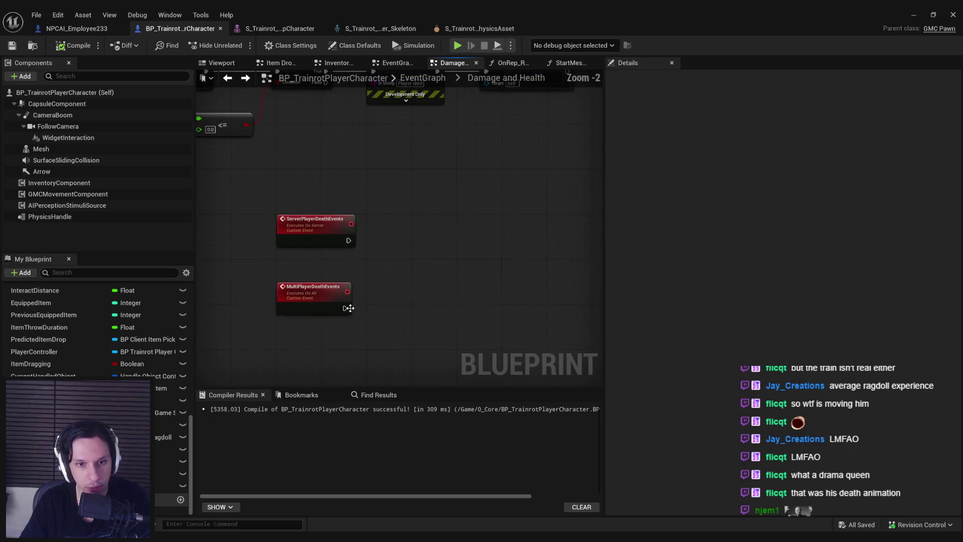
pyautogui.scroll(2, 457, 260)
pyautogui.click(500, 113)
# Wire MultiPlayerDeathEvents to a Start Mesh Ragdoll call and have the server event call Multi Player Death Events; save.
pyautogui.hotkey('ctrl', 'c')
pyautogui.scroll(-2, 452, 226)
pyautogui.hotkey('ctrl', 'v')
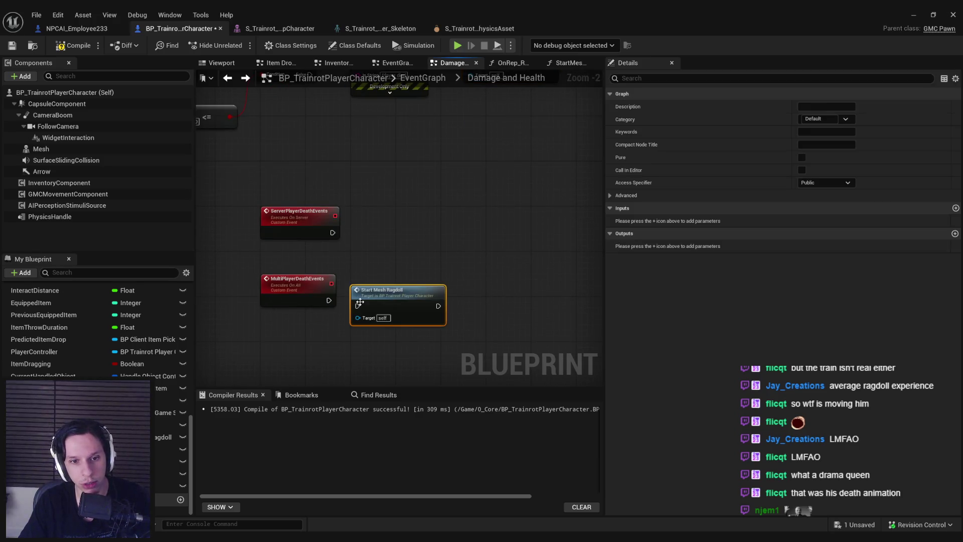
pyautogui.moveTo(361, 302)
pyautogui.mouseDown()
pyautogui.moveTo(328, 301)
pyautogui.moveTo(378, 295)
pyautogui.mouseUp()
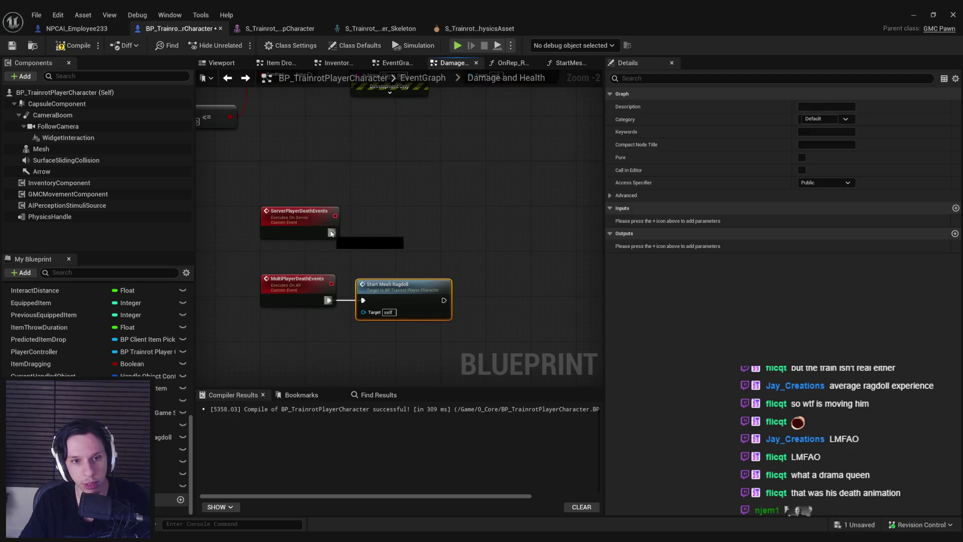
pyautogui.moveTo(331, 233); pyautogui.dragTo(400, 234)
pyautogui.write('multi player')
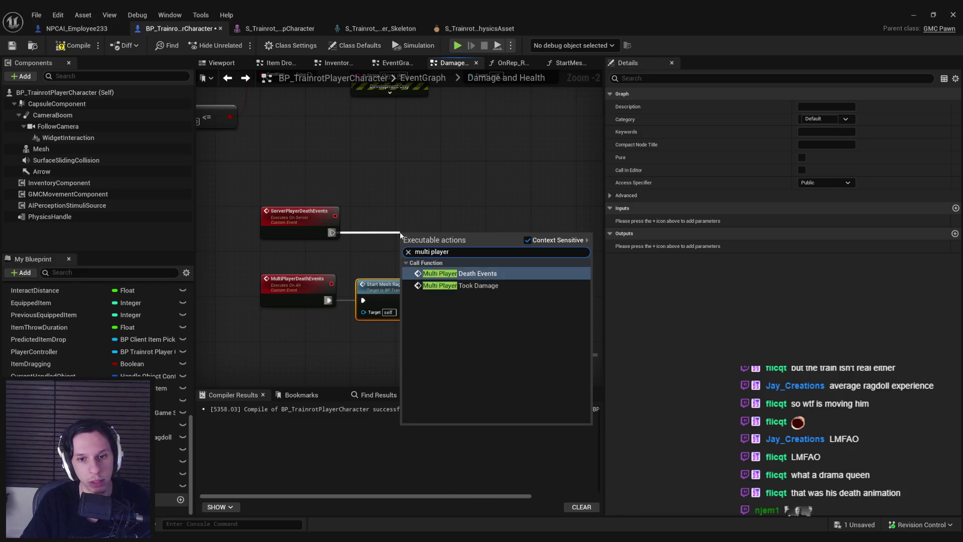
pyautogui.click(459, 273)
pyautogui.moveTo(463, 246); pyautogui.dragTo(427, 225)
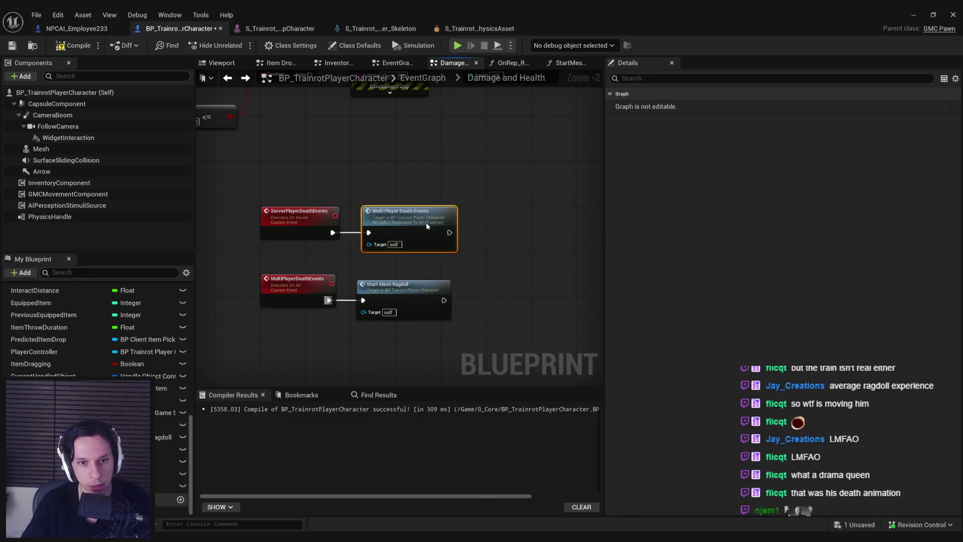
pyautogui.hotkey('ctrl', 's')
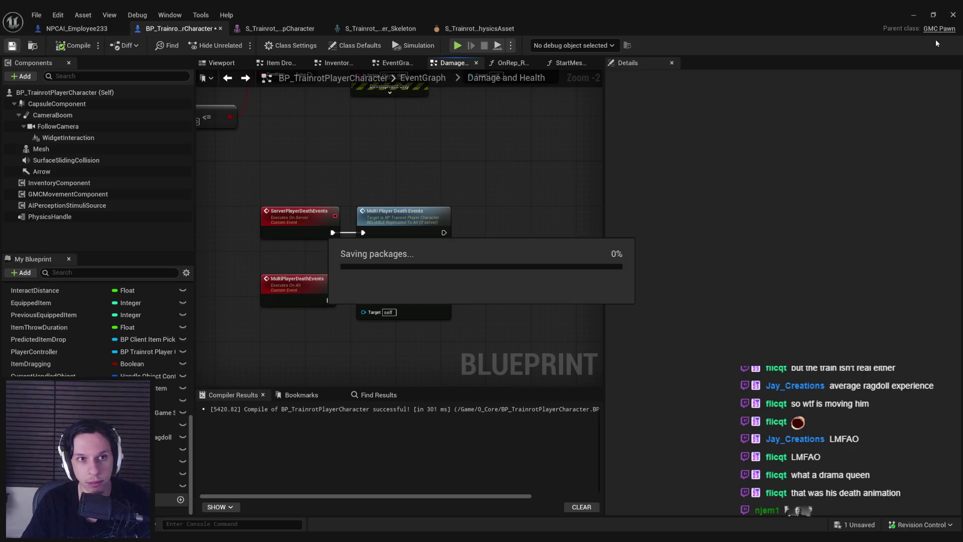
pyautogui.click(912, 15)
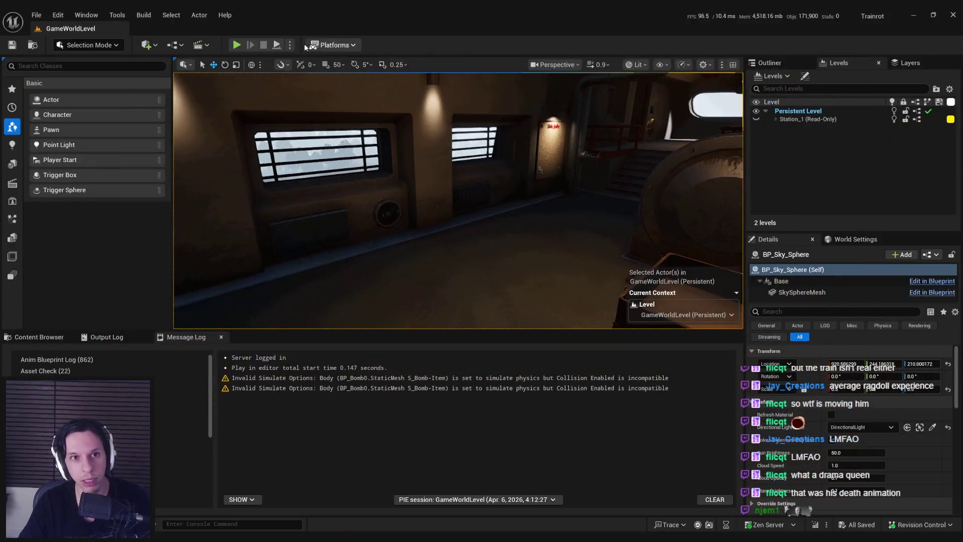
# Play in a New Editor Window, damage the Client 1 character until it dies, then stop and reopen the character blueprint.
pyautogui.click(289, 45)
pyautogui.click(321, 96)
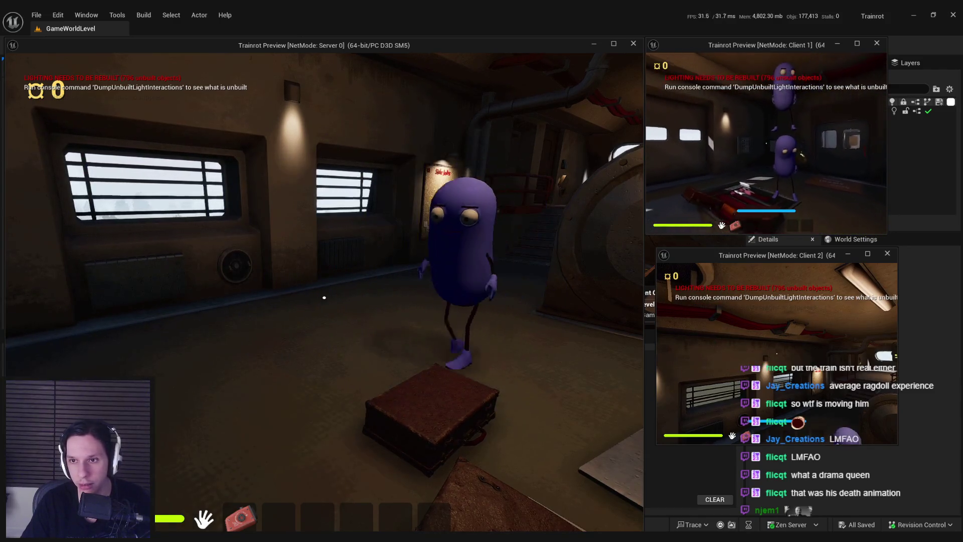
pyautogui.click(324, 297)
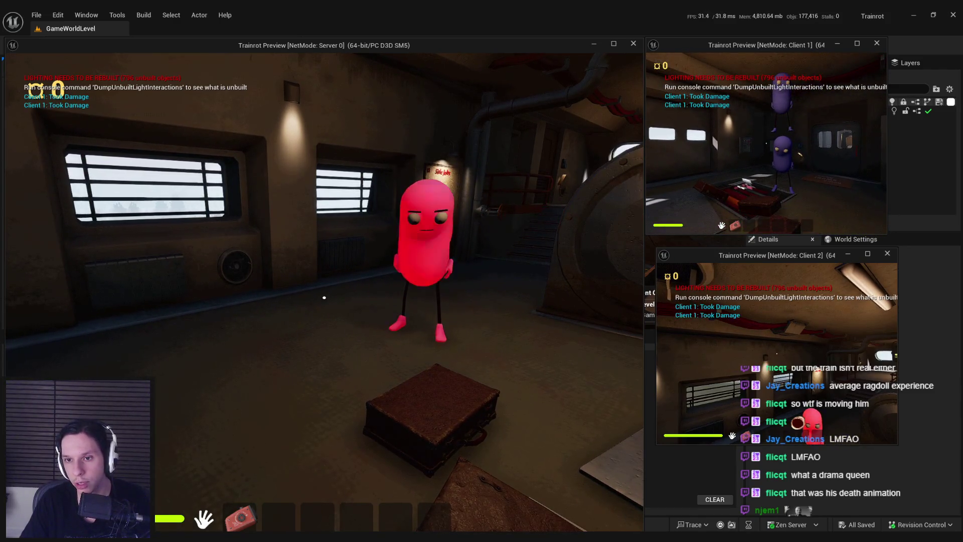
pyautogui.click(324, 297)
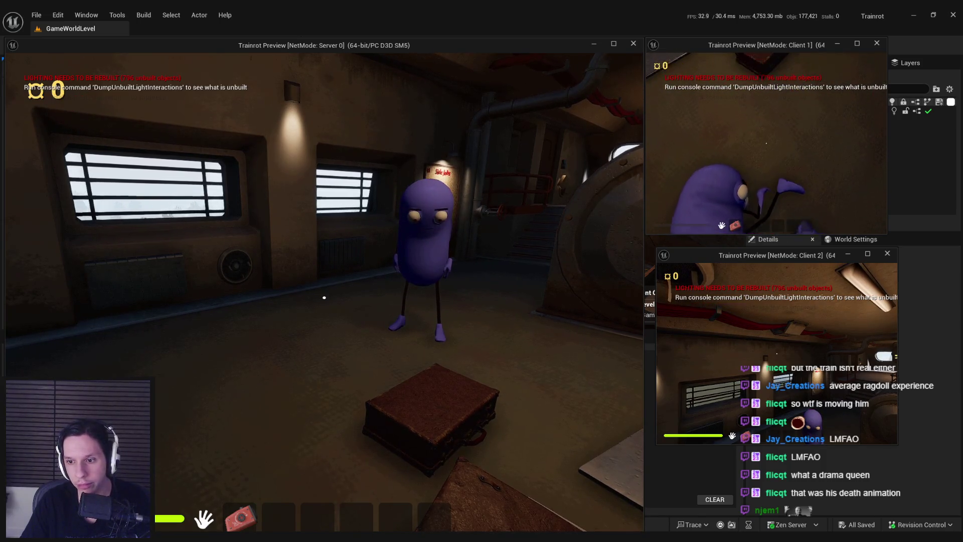
pyautogui.press('Escape')
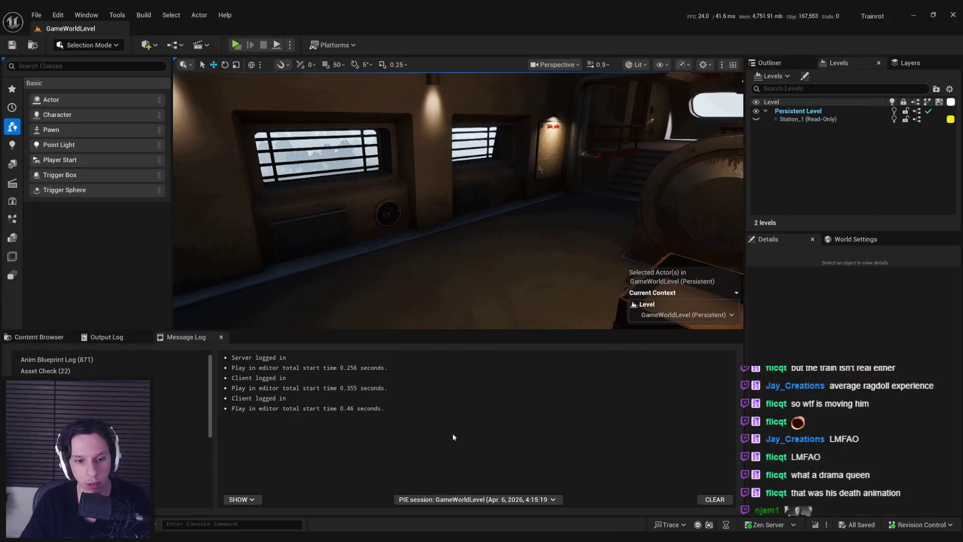
pyautogui.click(364, 493)
pyautogui.scroll(-3, 483, 213)
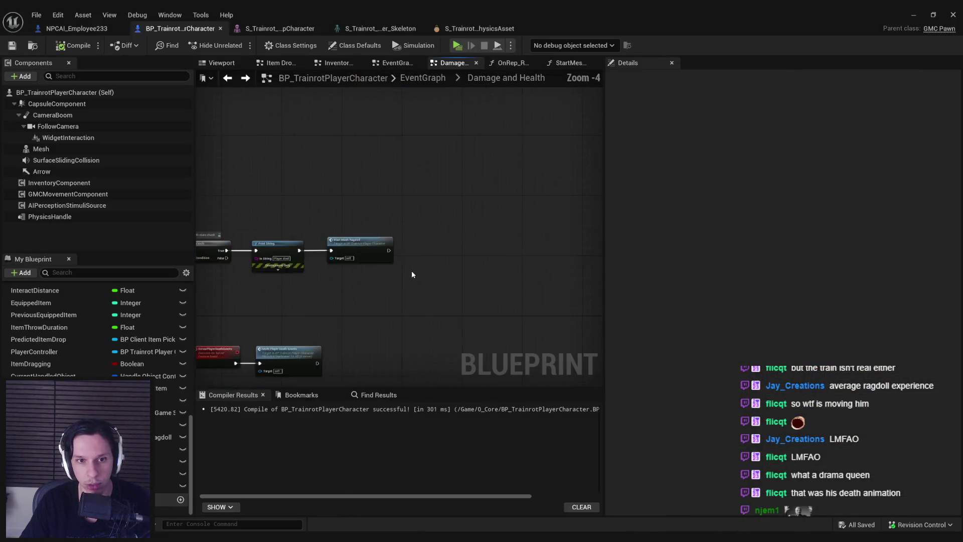
pyautogui.scroll(1, 458, 230)
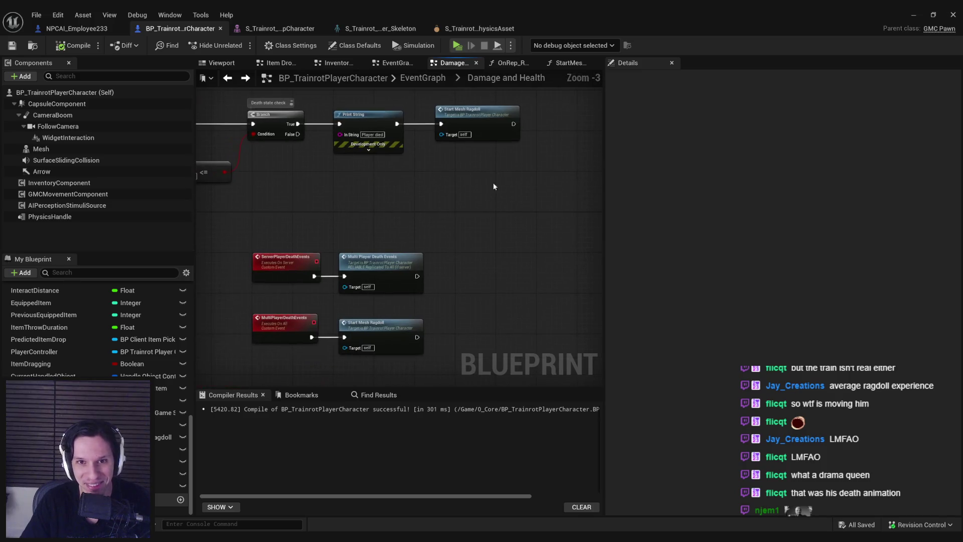
# Add a Server Player Death Events call after Start Mesh Ragdoll, compile, save, and return to the level.
pyautogui.moveTo(515, 119); pyautogui.dragTo(543, 124)
pyautogui.write('server player death')
pyautogui.press('Return')
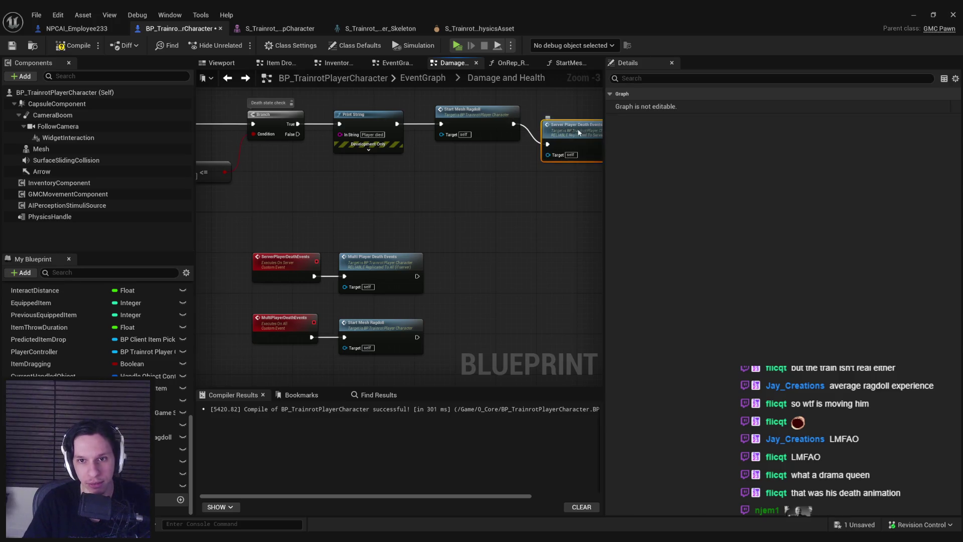
pyautogui.click(76, 45)
pyautogui.click(12, 47)
pyautogui.click(911, 15)
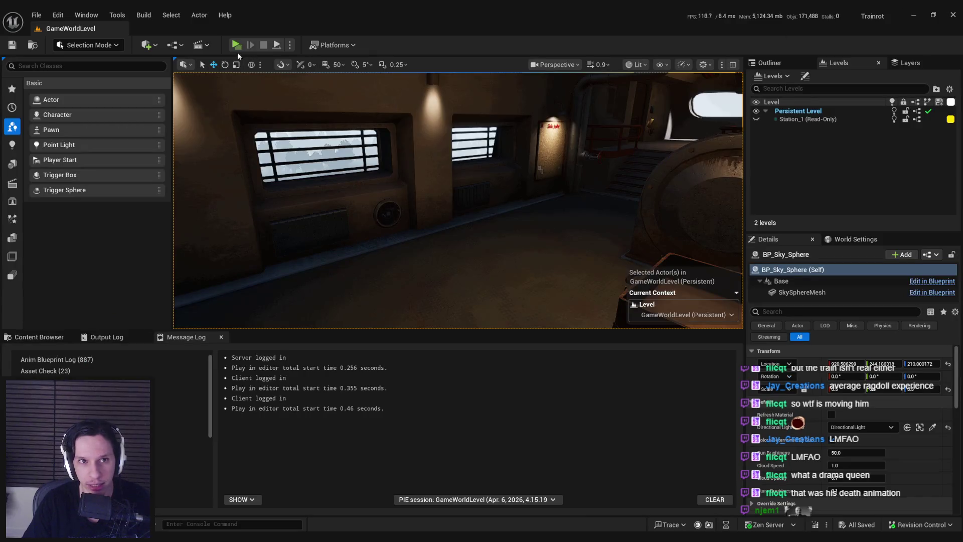
# Play multiplayer, pick up, throw and carry boxes across server and client windows, then stop PIE.
pyautogui.click(429, 187)
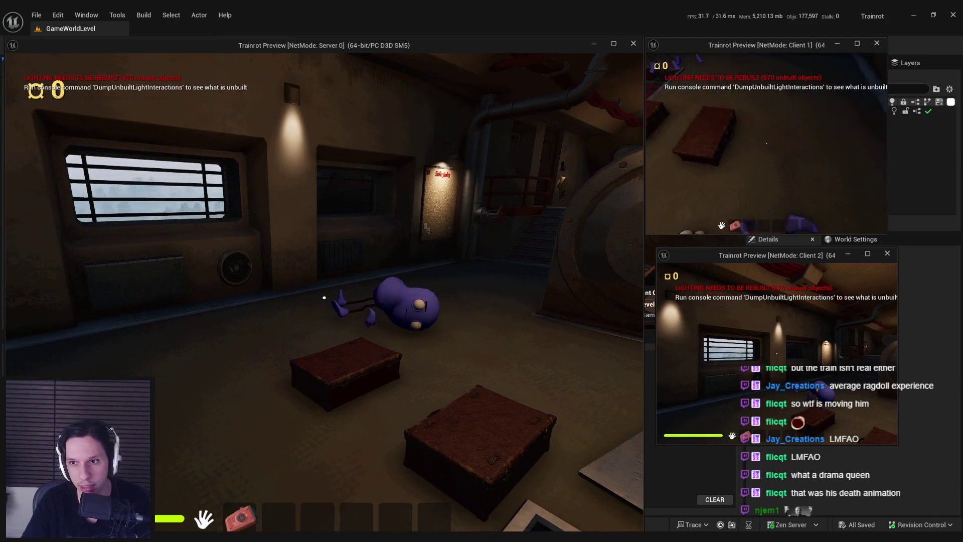
pyautogui.click(766, 144)
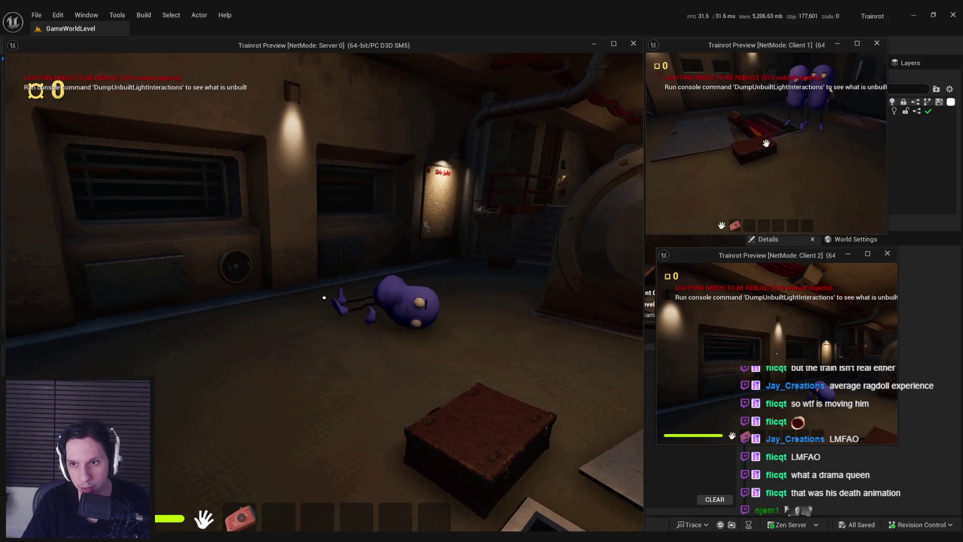
pyautogui.click(765, 143)
pyautogui.click(770, 198)
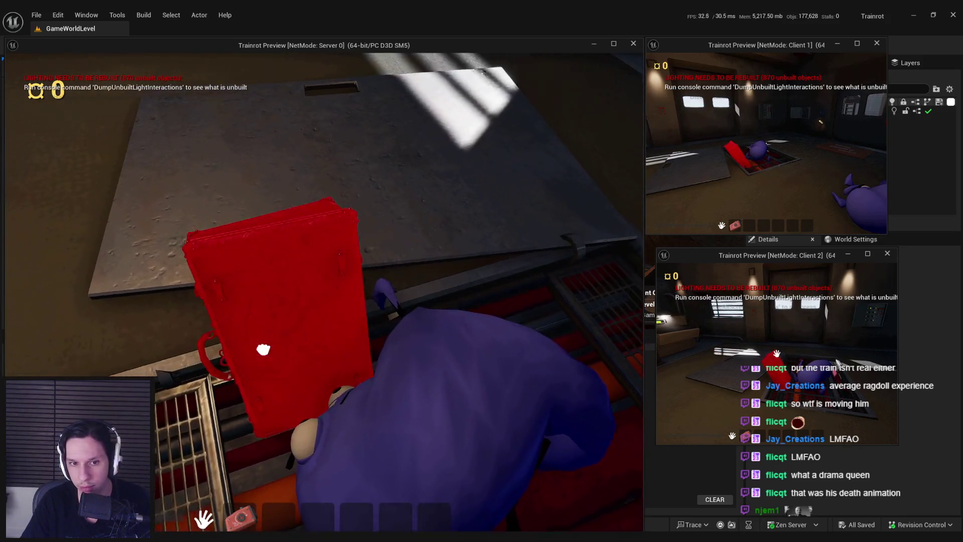
pyautogui.click(263, 350)
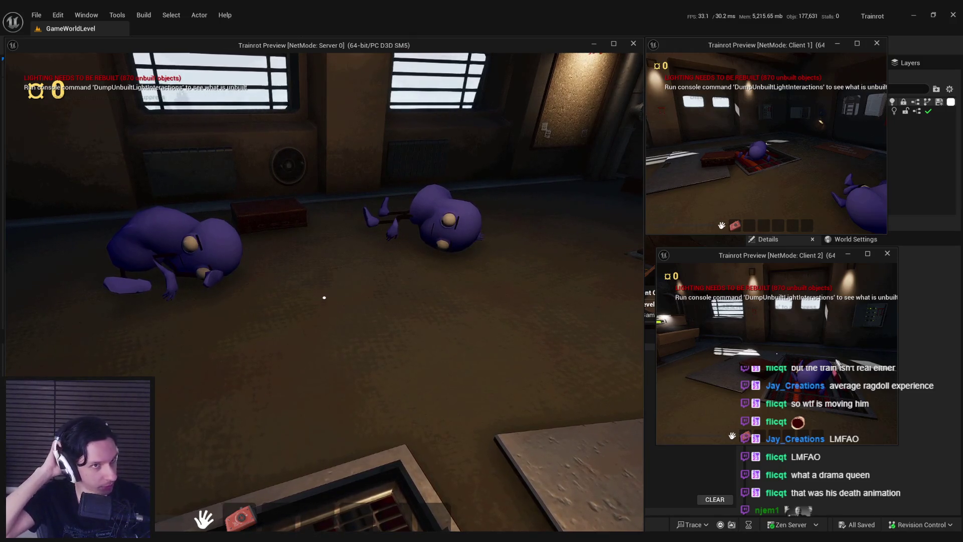
pyautogui.press('Escape')
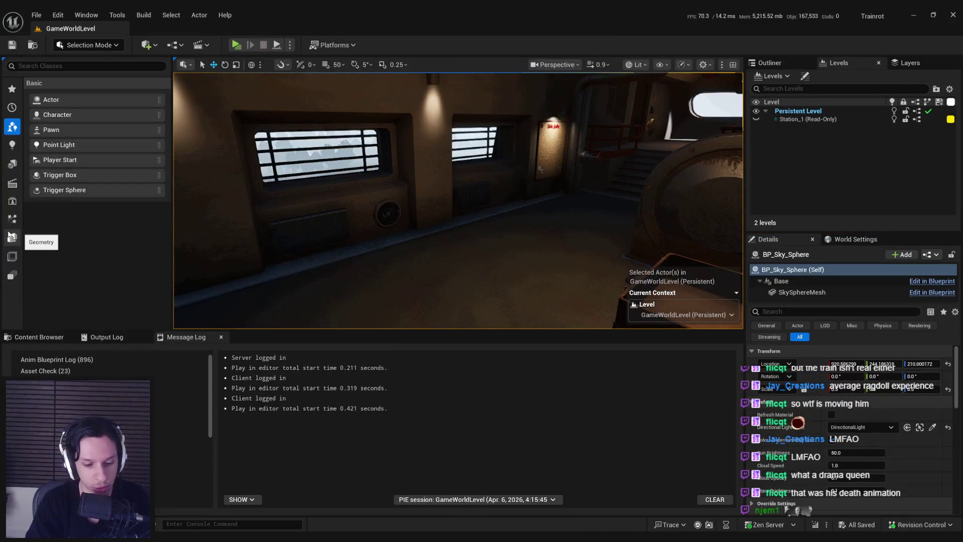
# Run another multiplayer play session, then stop it to return to the character blueprint.
pyautogui.hotkey('alt', 'p')
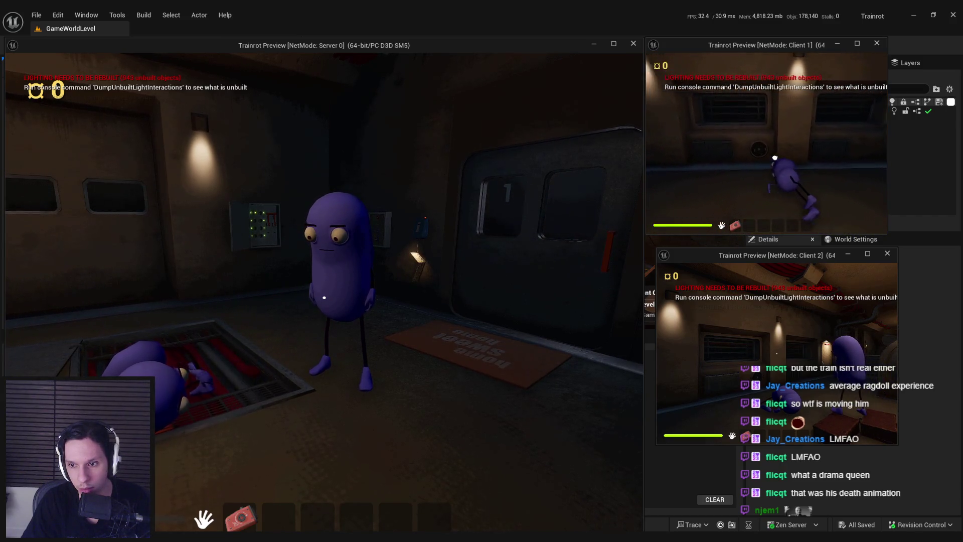
pyautogui.press('Escape')
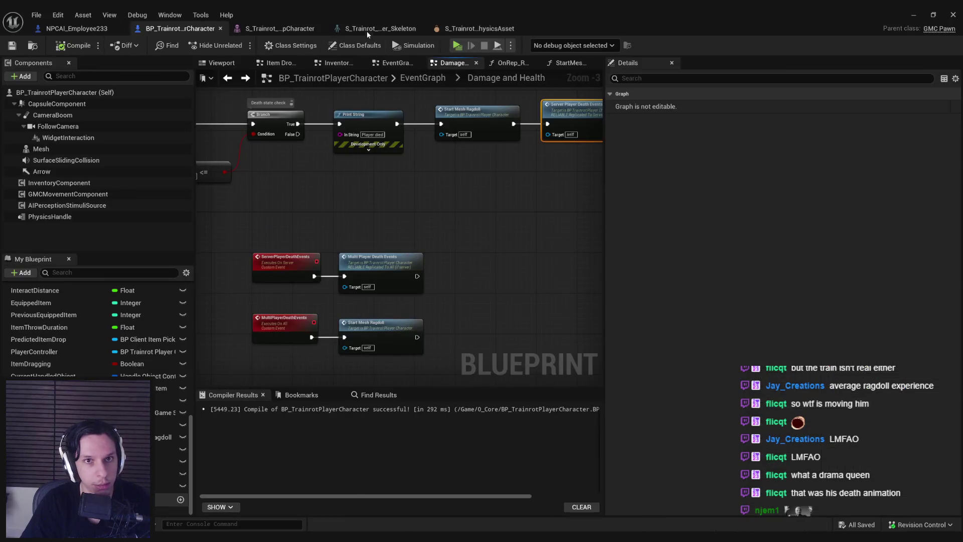
# Show Class Defaults to review replication, then open the StartMeshRagdoll function graph.
pyautogui.click(354, 45)
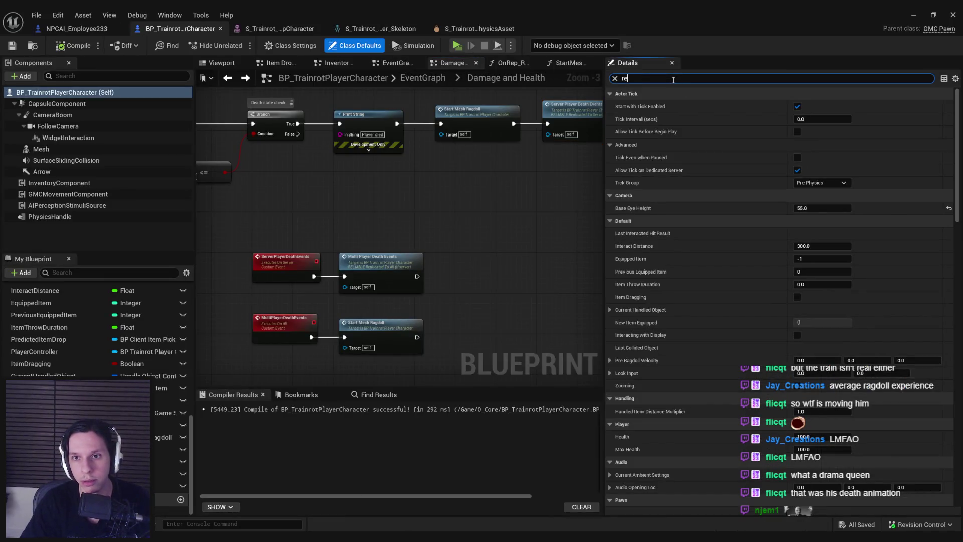
pyautogui.write('plic')
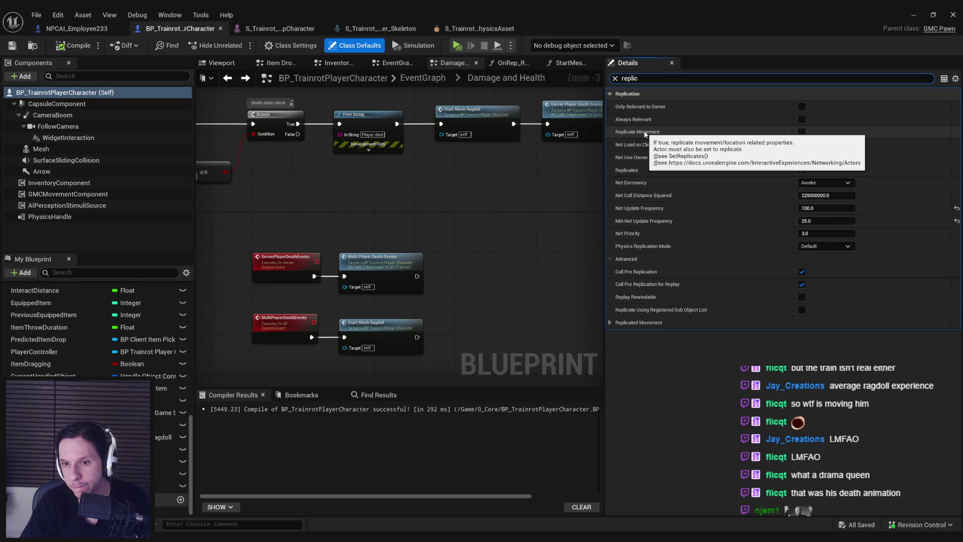
pyautogui.doubleClick(471, 126)
pyautogui.scroll(4, 409, 218)
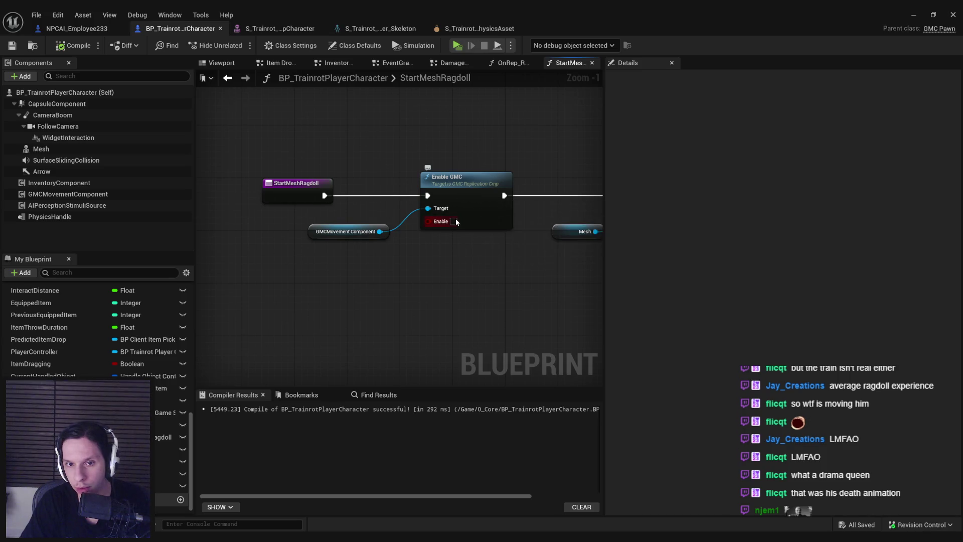
pyautogui.scroll(-2, 455, 225)
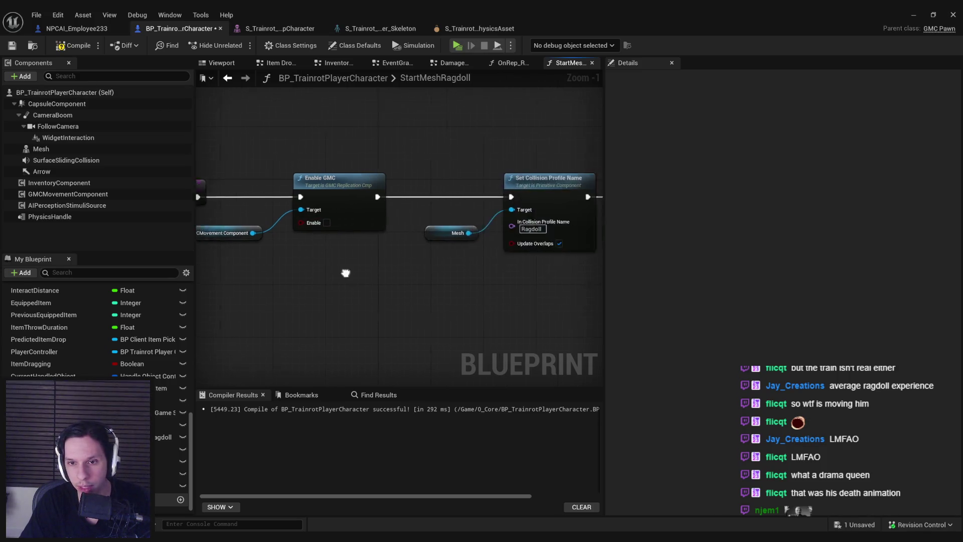
# Add a Set Replicate Movement node after Enable GMC with replicate movement turned on.
pyautogui.moveTo(362, 273); pyautogui.dragTo(213, 266)
pyautogui.moveTo(316, 227); pyautogui.dragTo(461, 211)
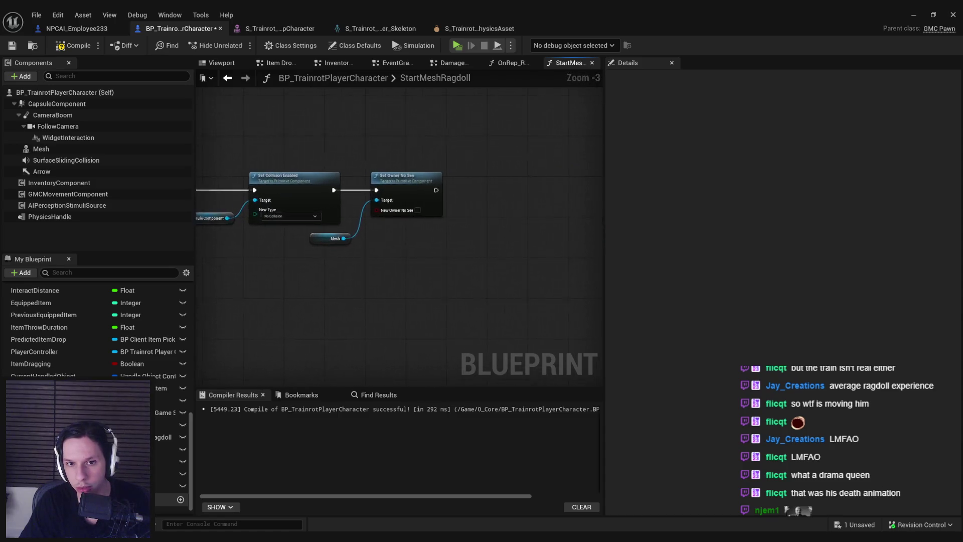
pyautogui.scroll(-1, 270, 146)
pyautogui.hotkey('ctrl', 's')
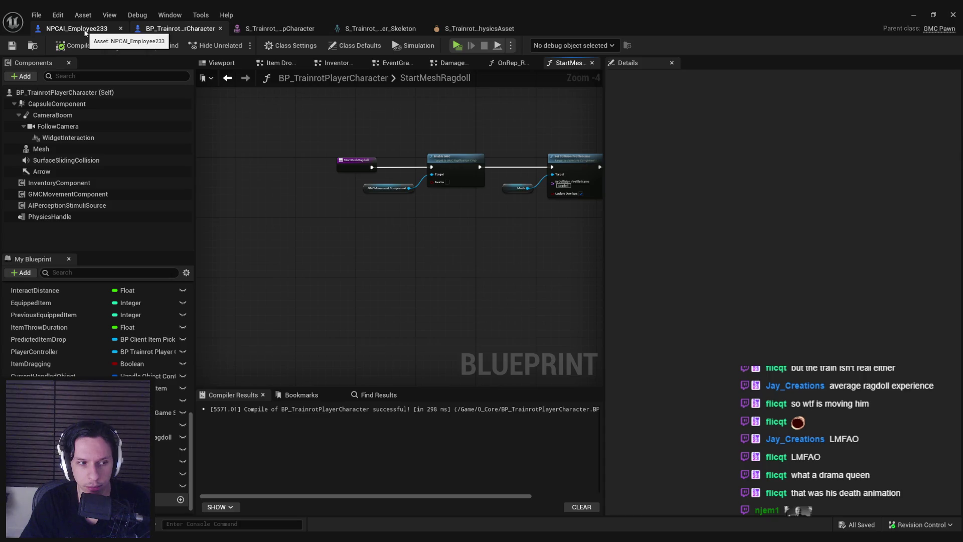
pyautogui.moveTo(324, 133); pyautogui.dragTo(486, 192)
pyautogui.moveTo(456, 175); pyautogui.dragTo(441, 175)
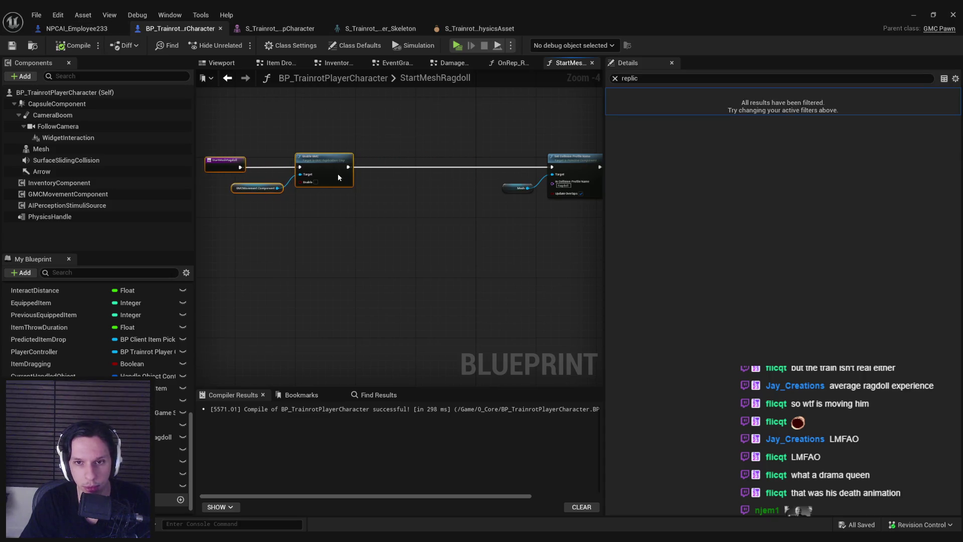
pyautogui.click(346, 203)
pyautogui.scroll(2, 346, 203)
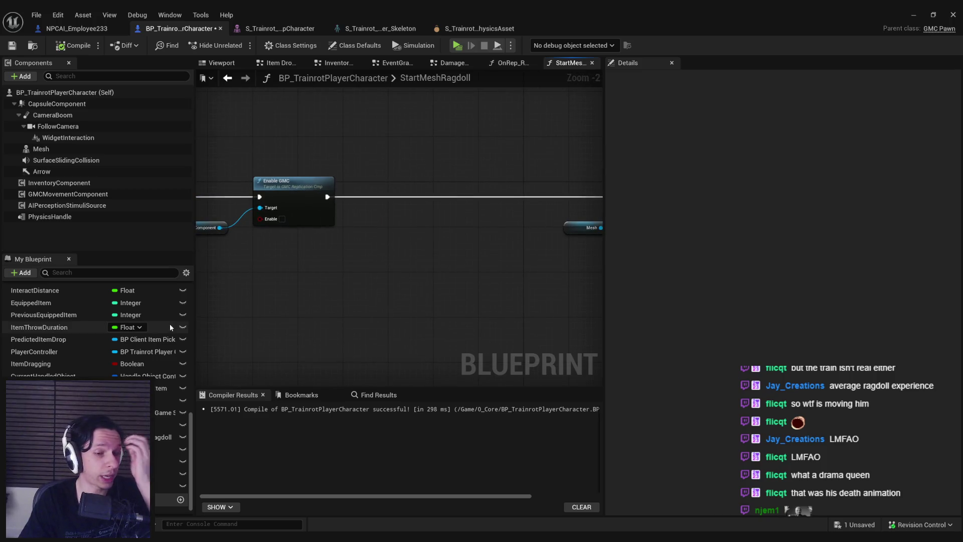
pyautogui.scroll(5, 90, 363)
pyautogui.rightClick(313, 277)
pyautogui.write('replicate movem')
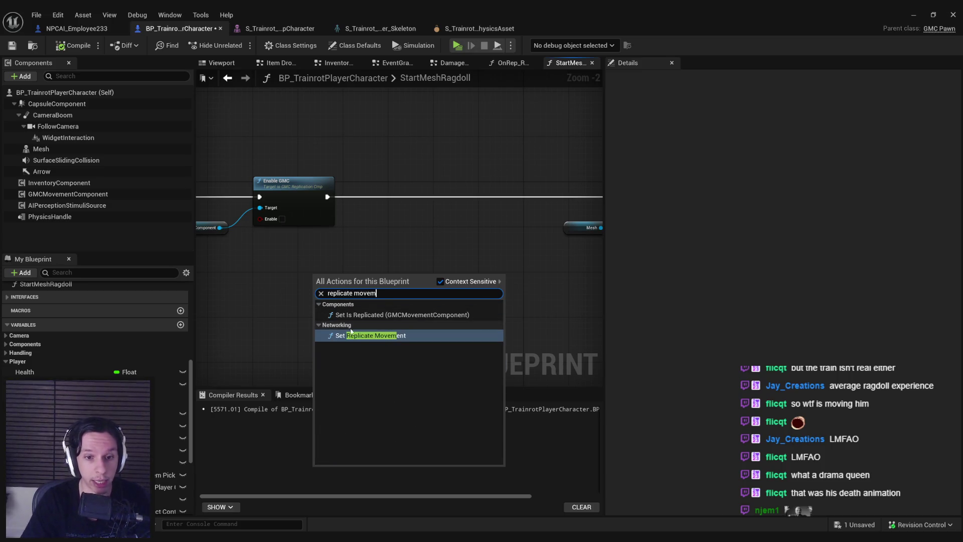
pyautogui.press('Return')
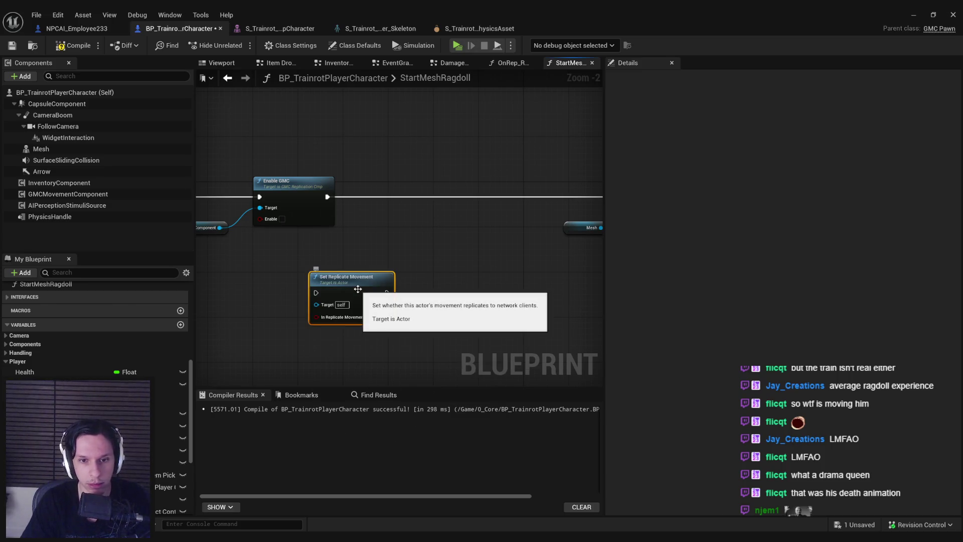
pyautogui.moveTo(357, 289); pyautogui.dragTo(386, 233)
pyautogui.moveTo(404, 189); pyautogui.dragTo(477, 202)
pyautogui.click(426, 221)
pyautogui.scroll(-1, 278, 262)
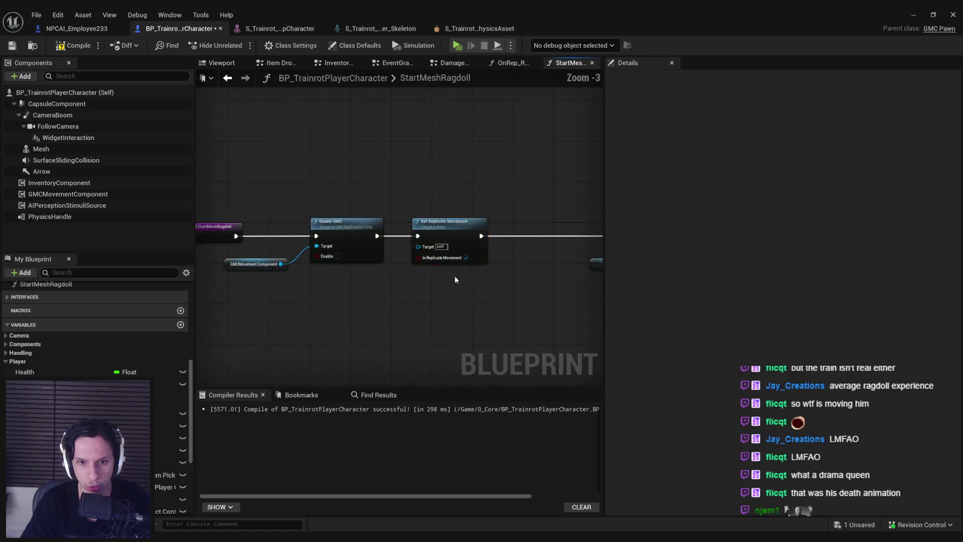
pyautogui.moveTo(391, 264); pyautogui.dragTo(350, 264)
pyautogui.click(366, 99)
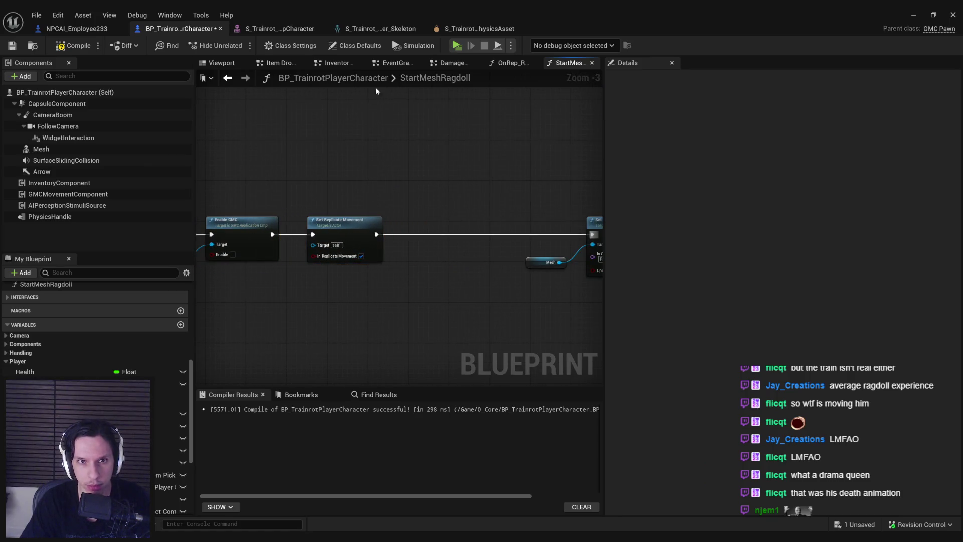
# Add Set Is Replicated on the Mesh between Set Replicate Movement and Set Collision Profile Name; compile and save.
pyautogui.moveTo(42, 149)
pyautogui.mouseDown()
pyautogui.moveTo(354, 283)
pyautogui.moveTo(392, 285)
pyautogui.mouseUp()
pyautogui.write('replicate')
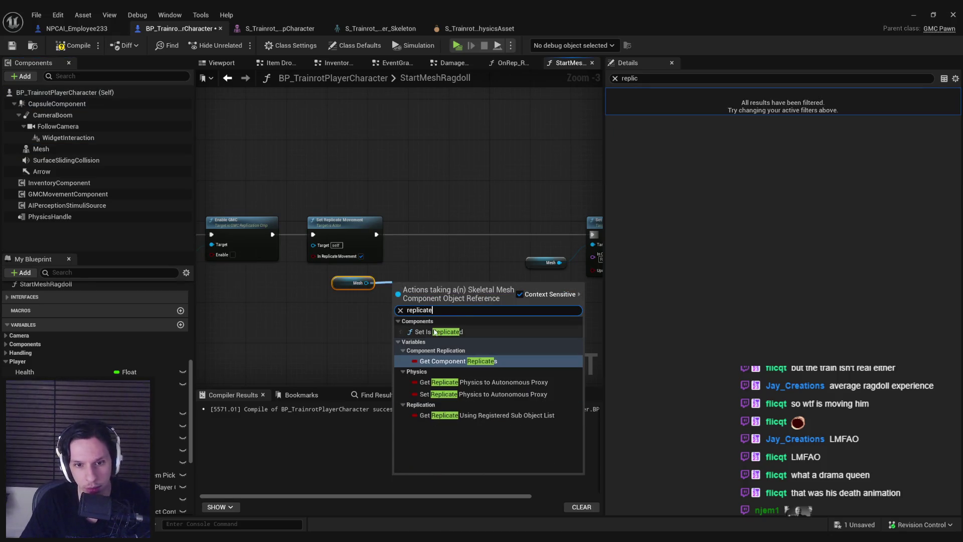
pyautogui.click(434, 331)
pyautogui.scroll(3, 457, 288)
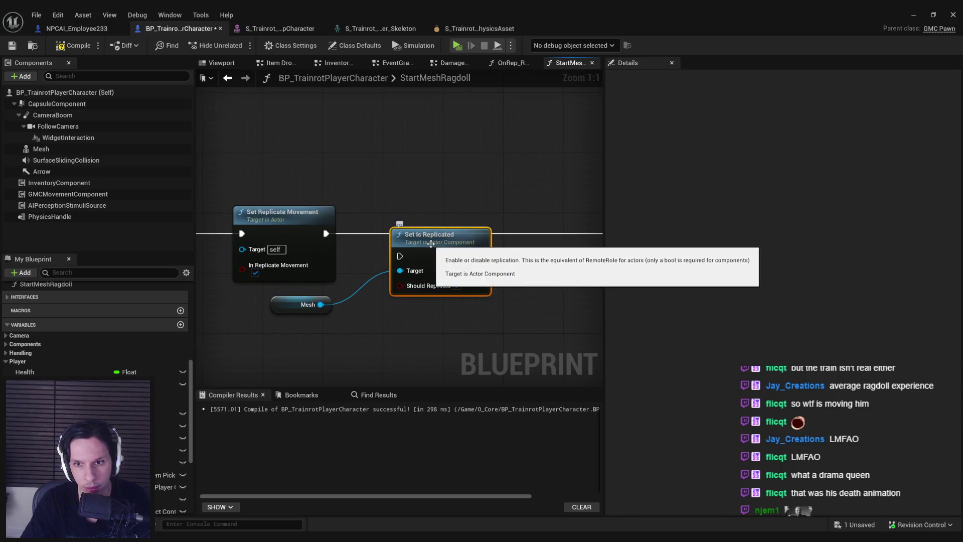
pyautogui.moveTo(430, 244); pyautogui.dragTo(423, 222)
pyautogui.moveTo(328, 233); pyautogui.dragTo(392, 233)
pyautogui.moveTo(512, 229); pyautogui.dragTo(494, 228)
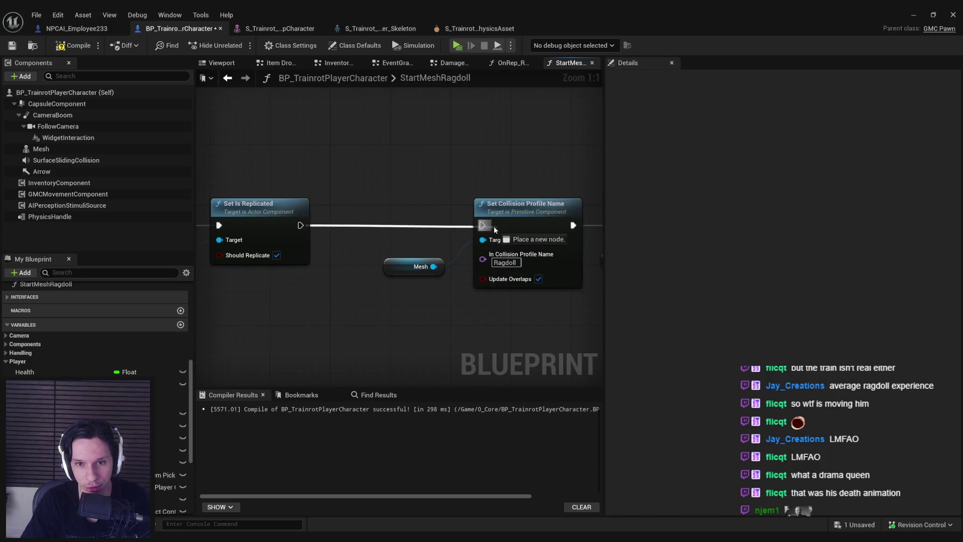
pyautogui.click(12, 45)
pyautogui.scroll(-2, 594, 121)
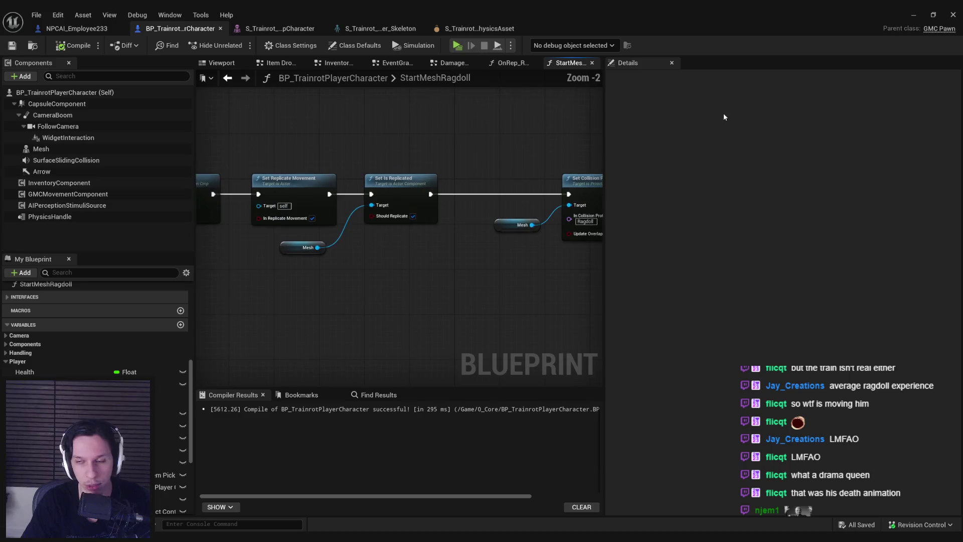
pyautogui.click(913, 15)
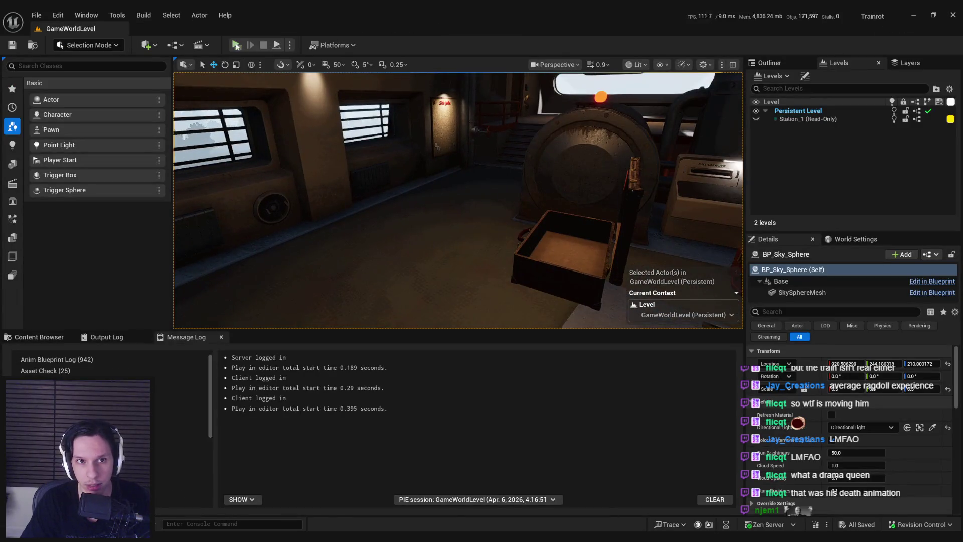
# Play with server and clients, move around and carry the ragdolled character in the server window.
pyautogui.hotkey('alt', 'p')
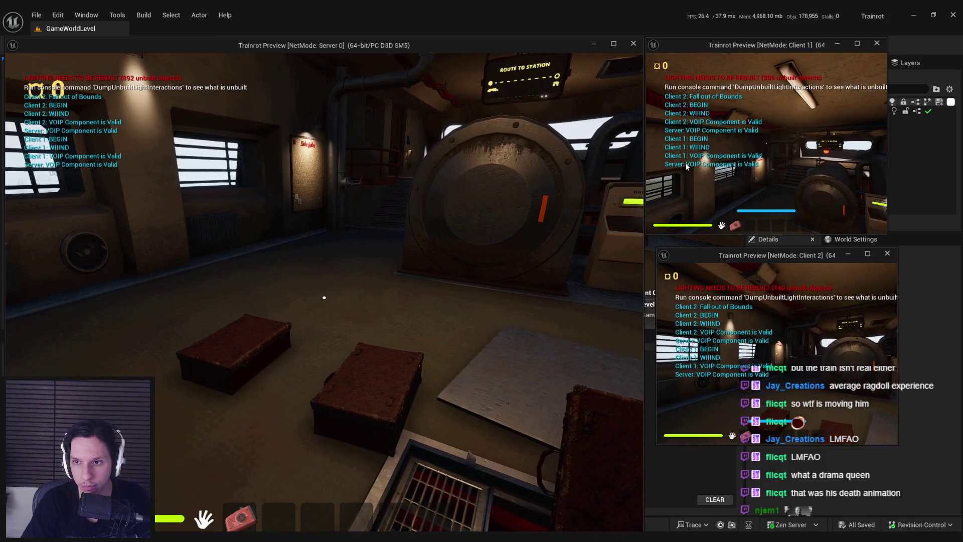
pyautogui.click(741, 176)
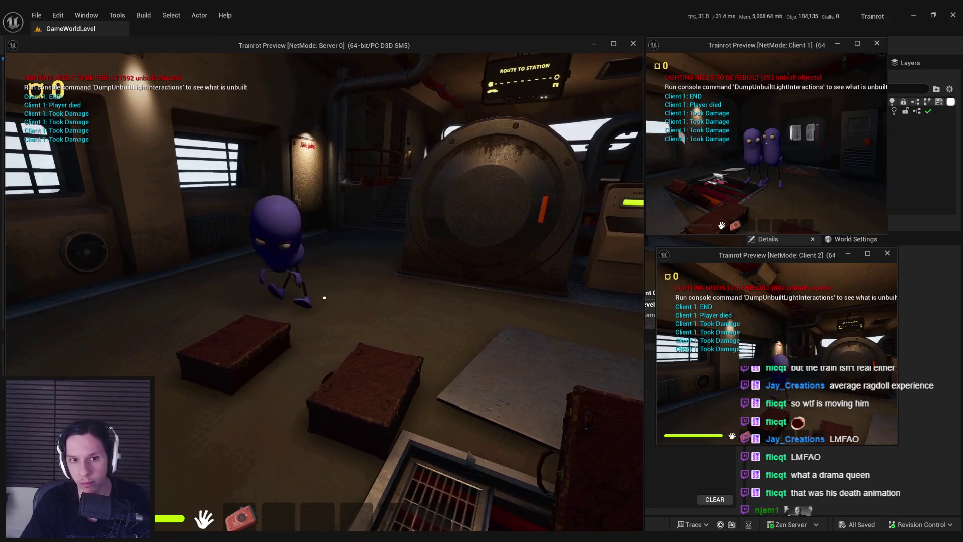
pyautogui.press('w')
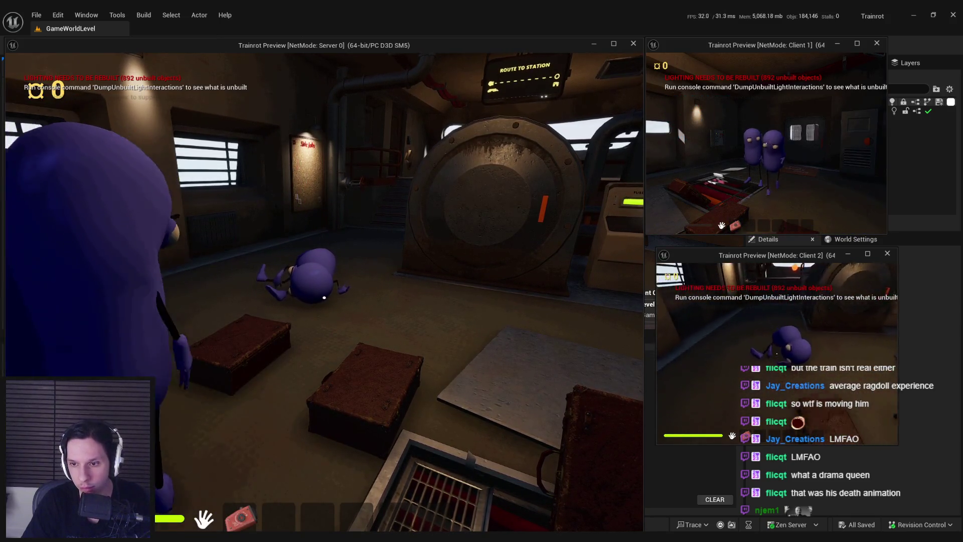
pyautogui.press('w')
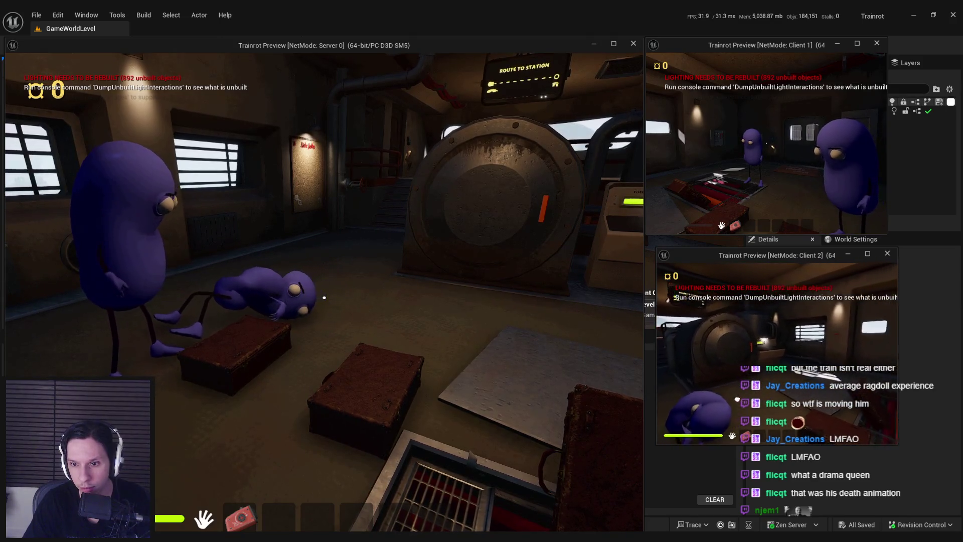
pyautogui.press('w')
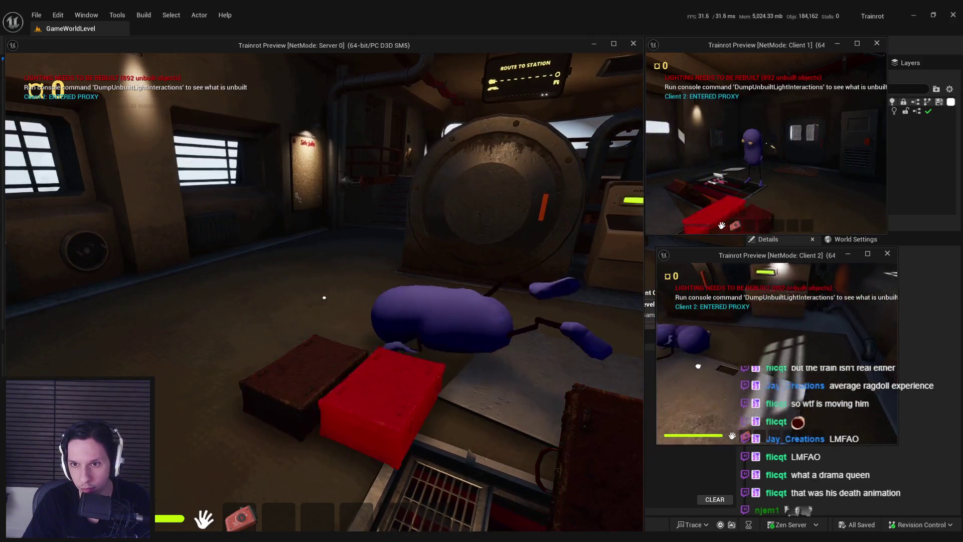
pyautogui.press('w')
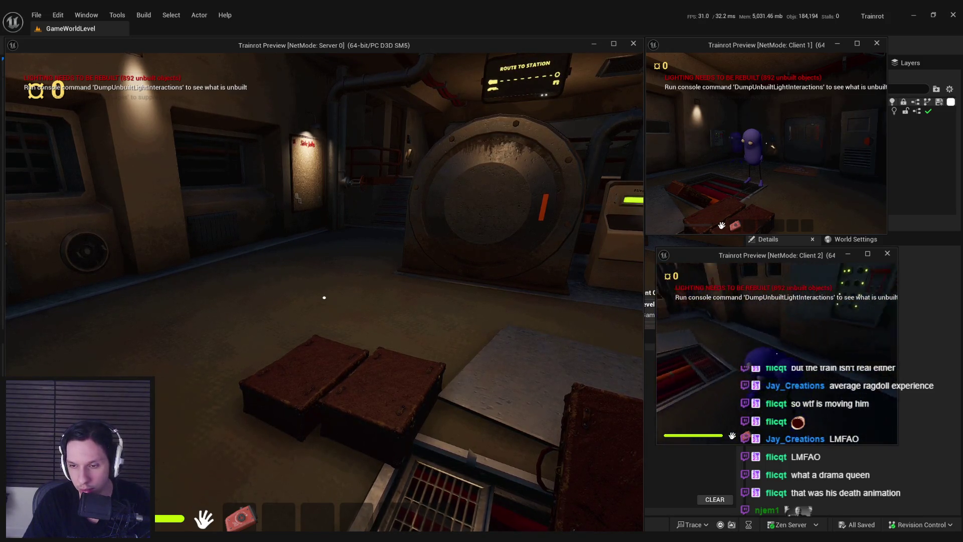
# Run 'show collision' from Client 2's console history, then stop the play session.
pyautogui.press('`')
pyautogui.press('Up')
pyautogui.press('Return')
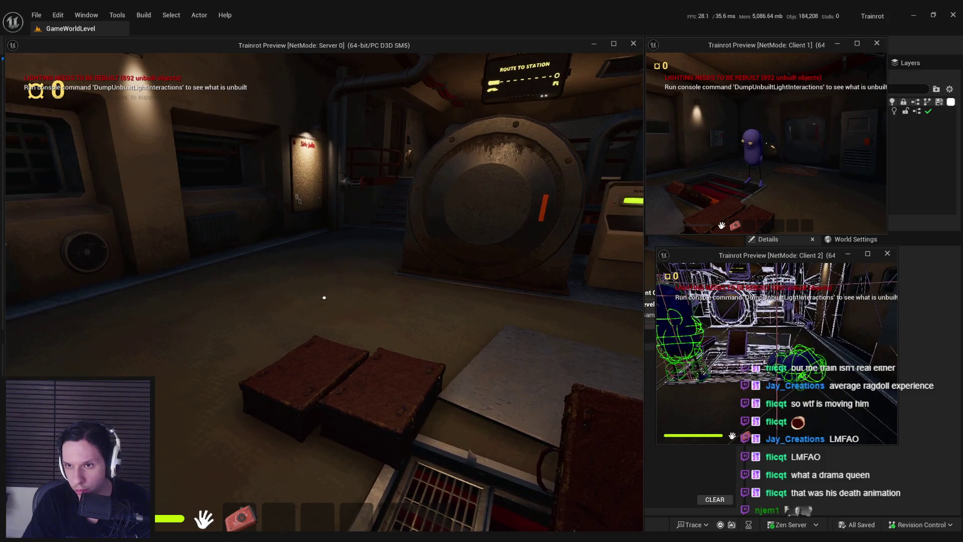
pyautogui.press('Escape')
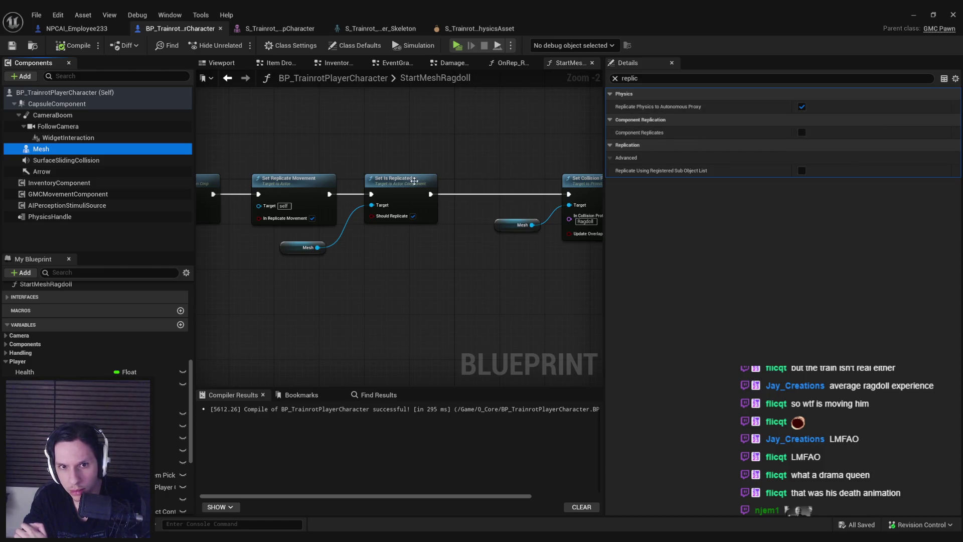
# Review Class Defaults, expanding and collapsing the Replicated Movement settings.
pyautogui.click(368, 47)
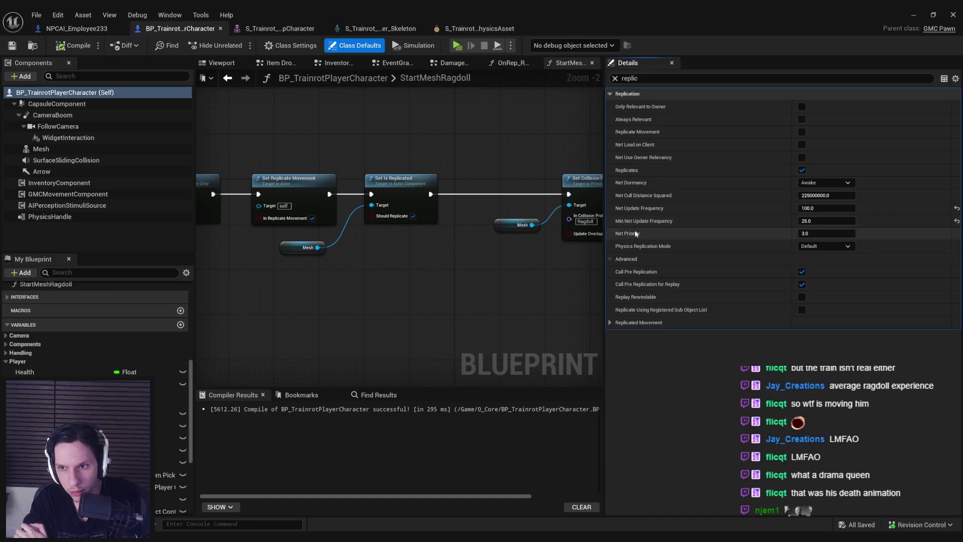
pyautogui.click(610, 324)
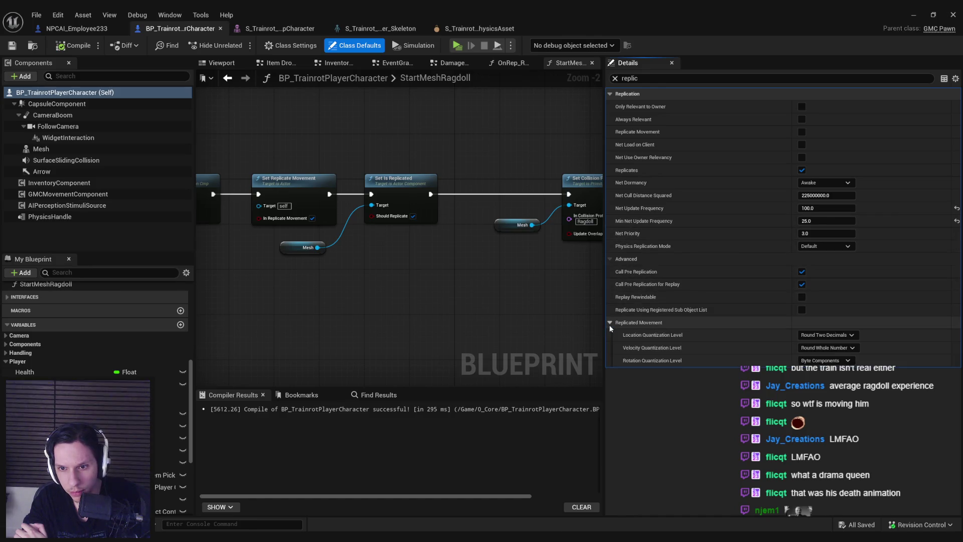
pyautogui.click(609, 324)
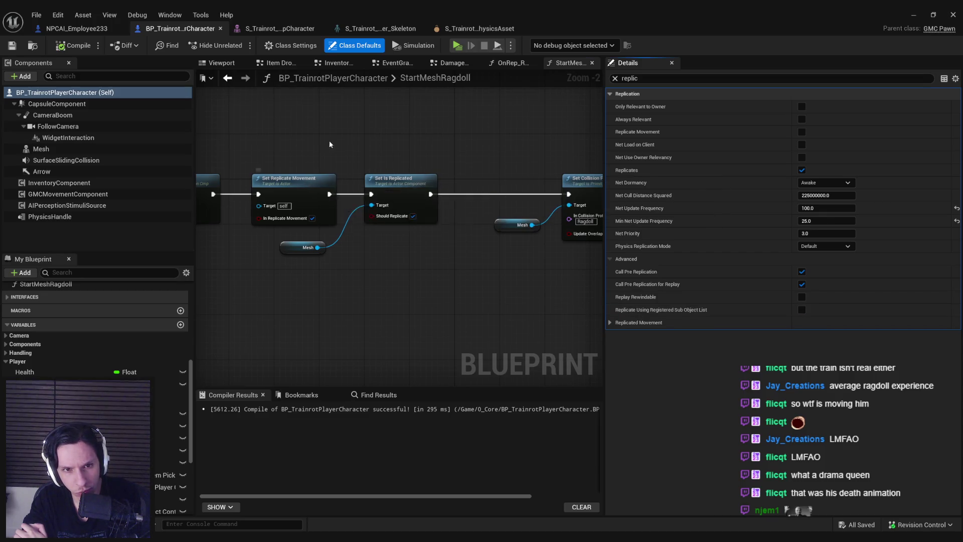
# Box-select the replication nodes and Mesh getter in StartMeshRagdoll, then open the EventGraph.
pyautogui.moveTo(327, 145); pyautogui.dragTo(516, 76)
pyautogui.moveTo(480, 197)
pyautogui.mouseDown()
pyautogui.moveTo(374, 170)
pyautogui.moveTo(455, 270)
pyautogui.mouseUp()
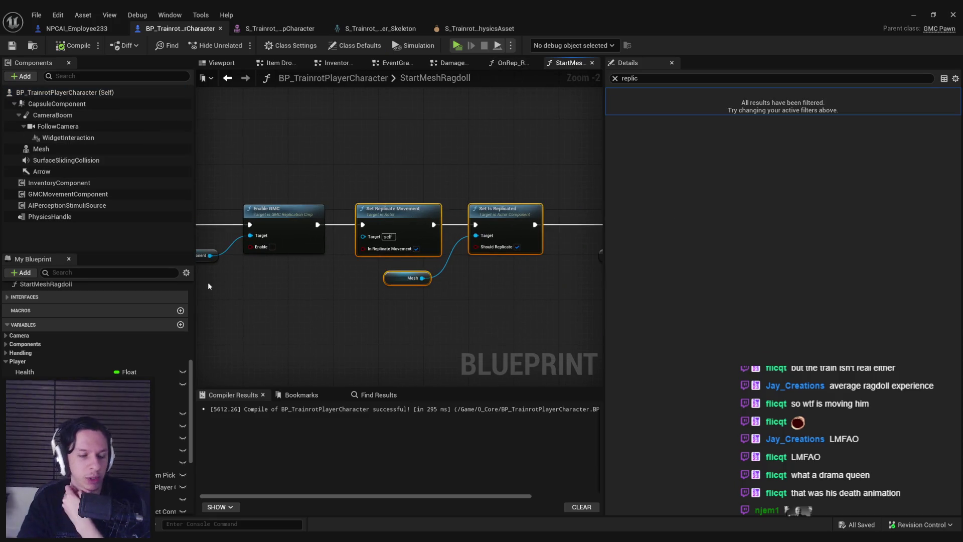
pyautogui.scroll(2, 102, 356)
pyautogui.scroll(2, 103, 356)
pyautogui.scroll(2, 103, 356)
pyautogui.scroll(2, 102, 356)
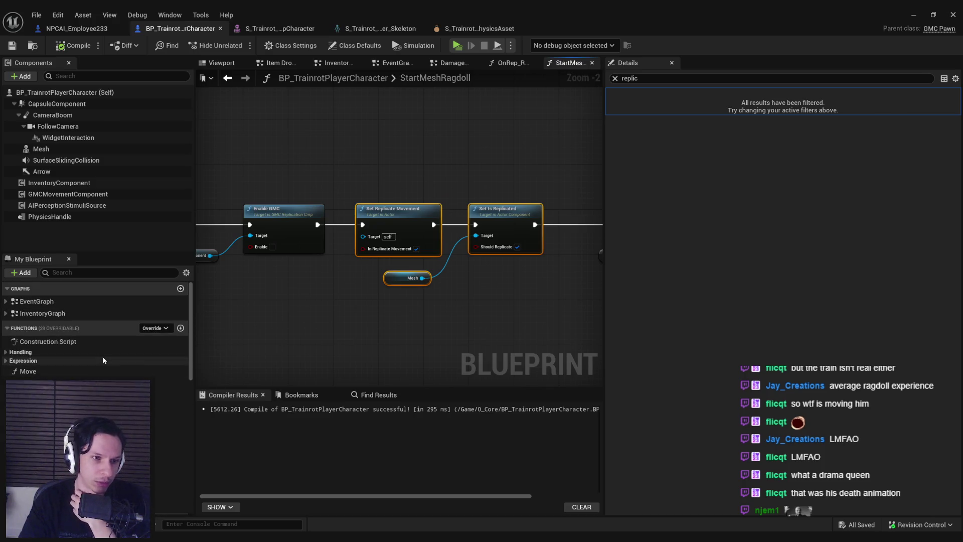
pyautogui.doubleClick(29, 301)
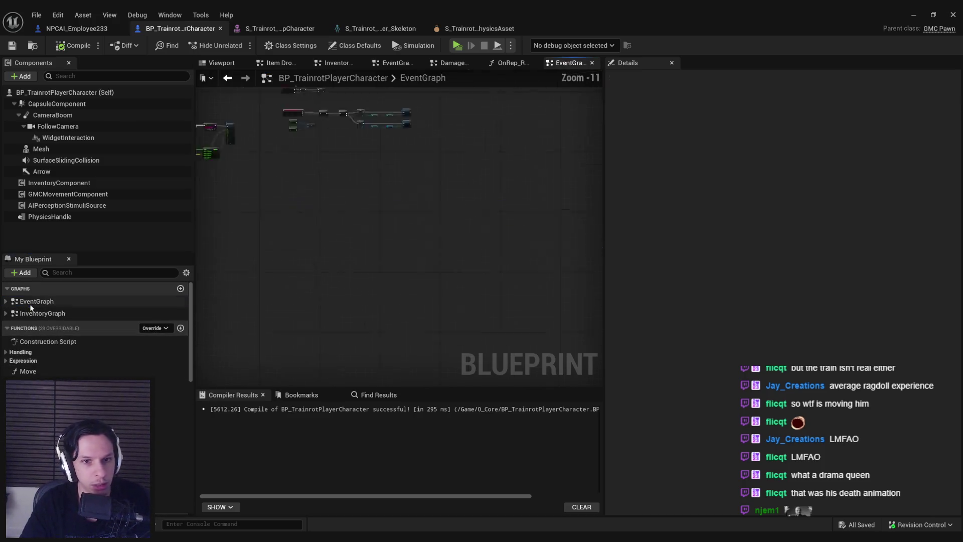
pyautogui.scroll(3, 350, 219)
pyautogui.scroll(1, 485, 193)
pyautogui.scroll(2, 484, 194)
# In the Damage and Health graph, paste the replication nodes and wire them after Multi Player Death Events.
pyautogui.doubleClick(287, 169)
pyautogui.scroll(3, 379, 220)
pyautogui.scroll(3, 487, 201)
pyautogui.moveTo(487, 203); pyautogui.dragTo(338, 183)
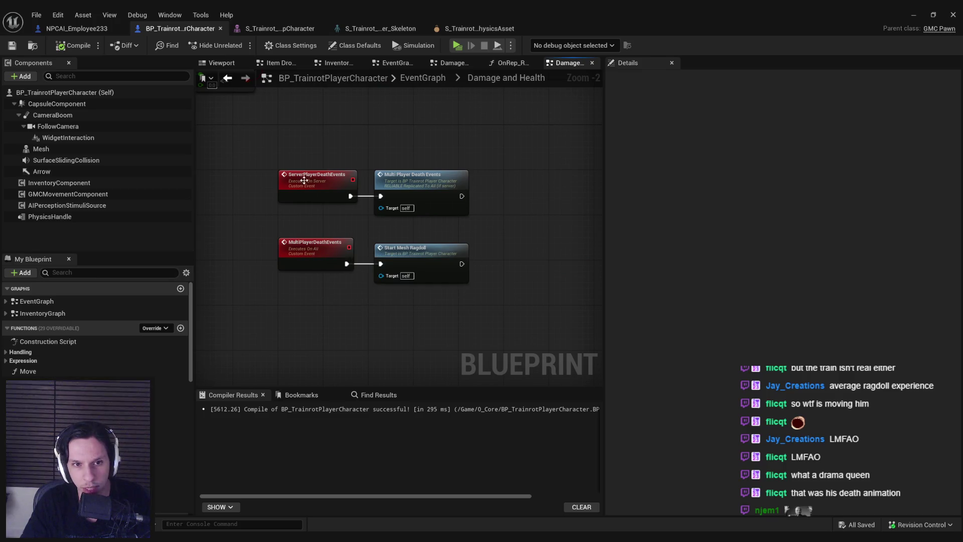
pyautogui.moveTo(299, 212); pyautogui.dragTo(259, 234)
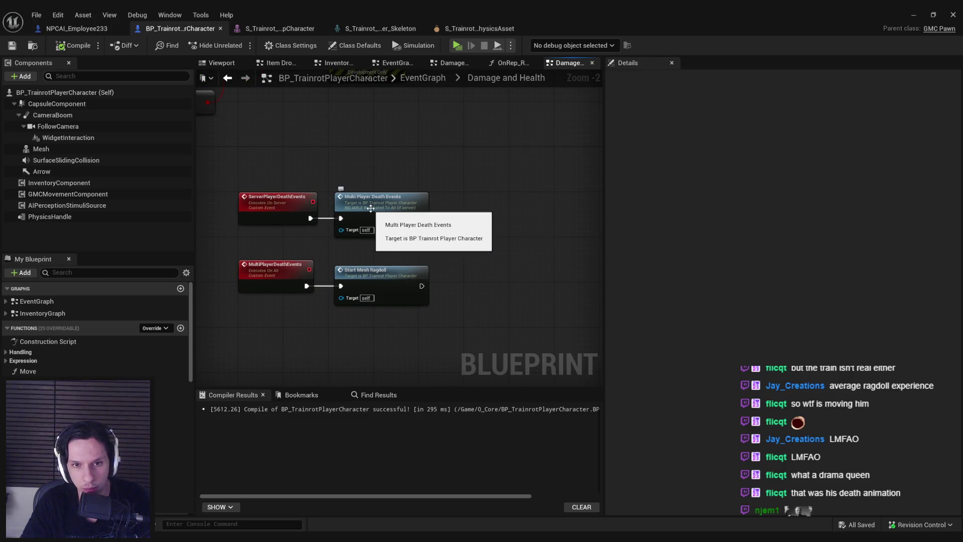
pyautogui.hotkey('ctrl', 'v')
pyautogui.moveTo(451, 181)
pyautogui.mouseDown()
pyautogui.moveTo(525, 213)
pyautogui.moveTo(412, 224)
pyautogui.moveTo(421, 219)
pyautogui.mouseUp()
pyautogui.moveTo(511, 240); pyautogui.dragTo(405, 214)
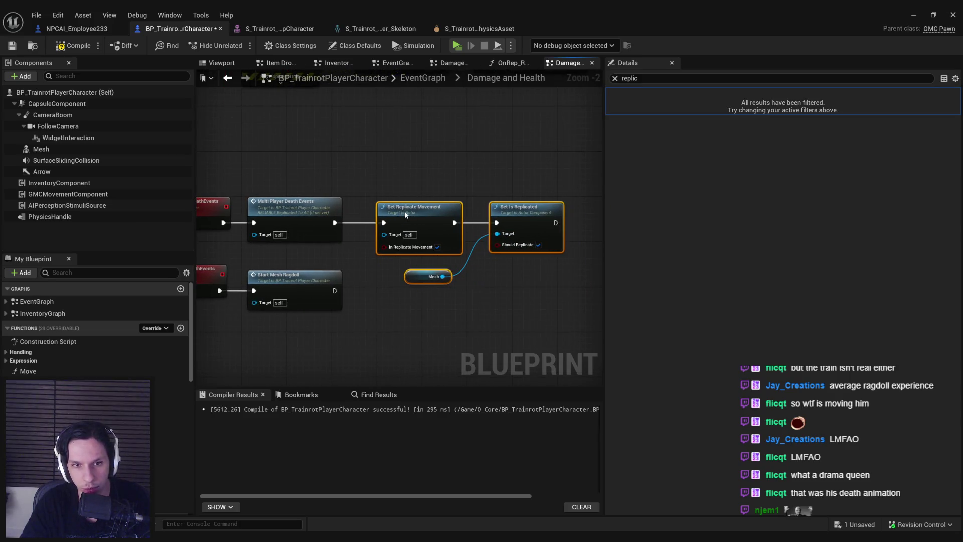
# Compile the character Blueprint and minimize the editor to reach the level.
pyautogui.click(373, 166)
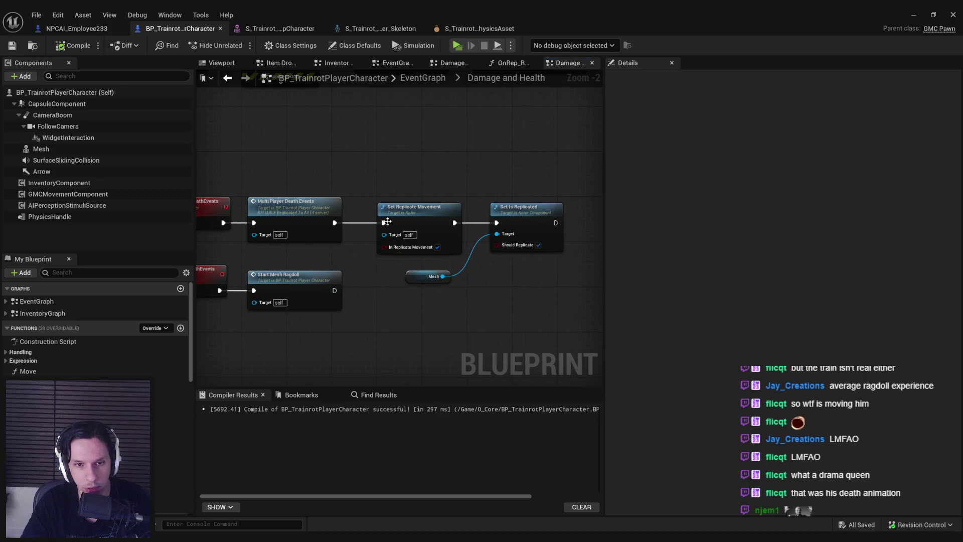
pyautogui.click(911, 13)
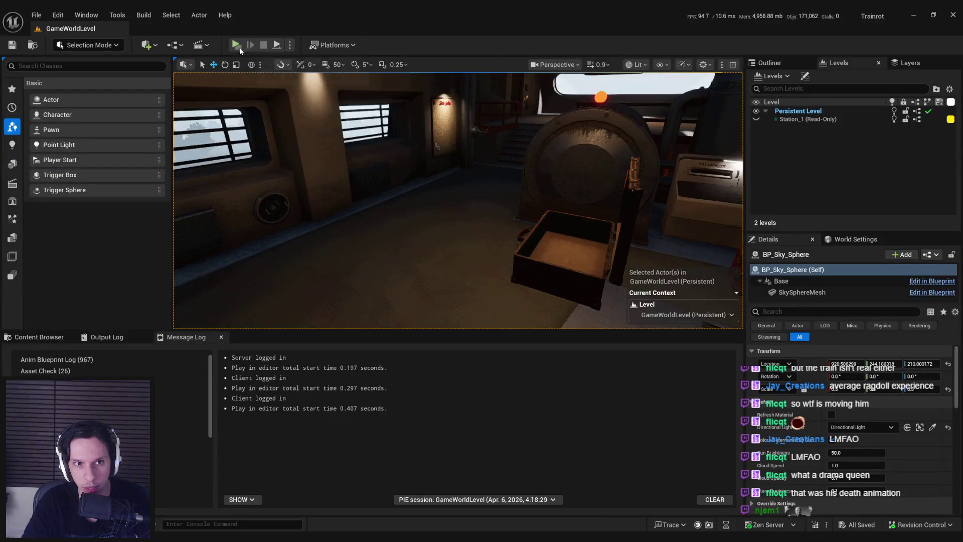
# Run a multiplayer PIE session, test ragdoll deaths, stop it, and bring the Blueprint editor back.
pyautogui.hotkey('alt', 'p')
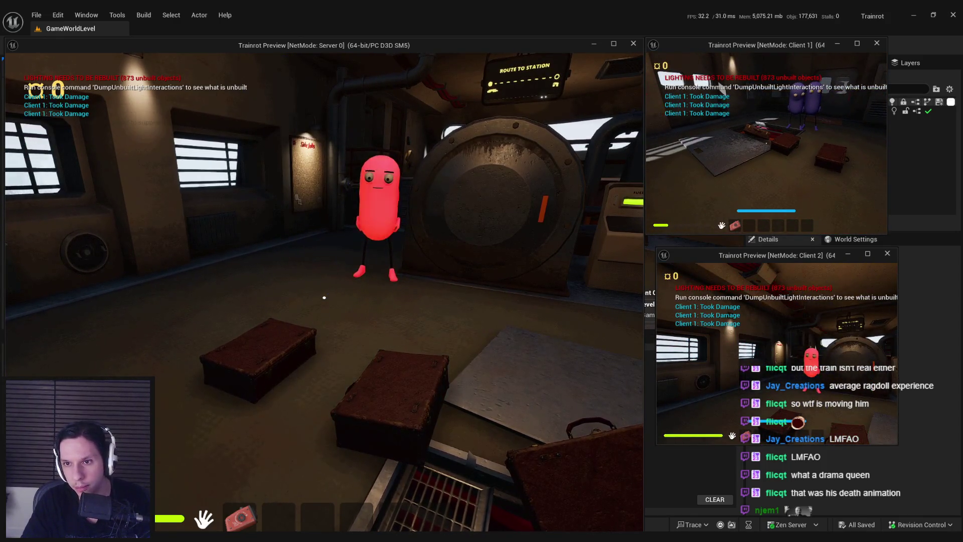
pyautogui.press('super')
pyautogui.press('super')
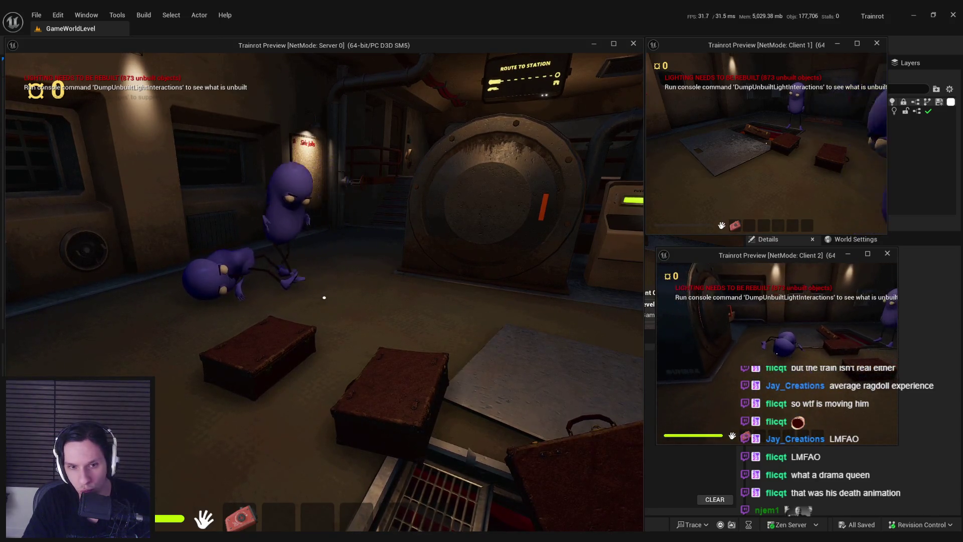
pyautogui.press('Escape')
pyautogui.click(361, 500)
pyautogui.scroll(-4, 465, 250)
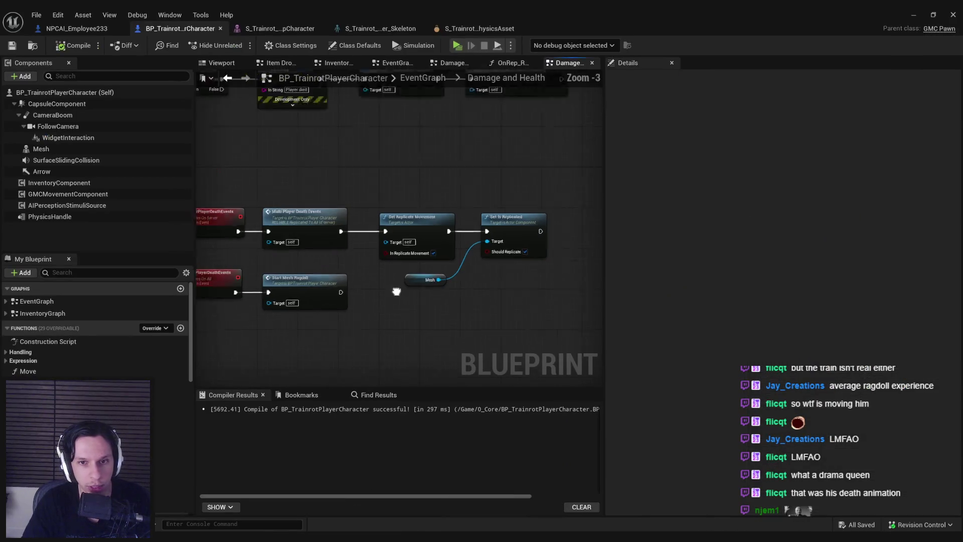
pyautogui.scroll(1, 448, 218)
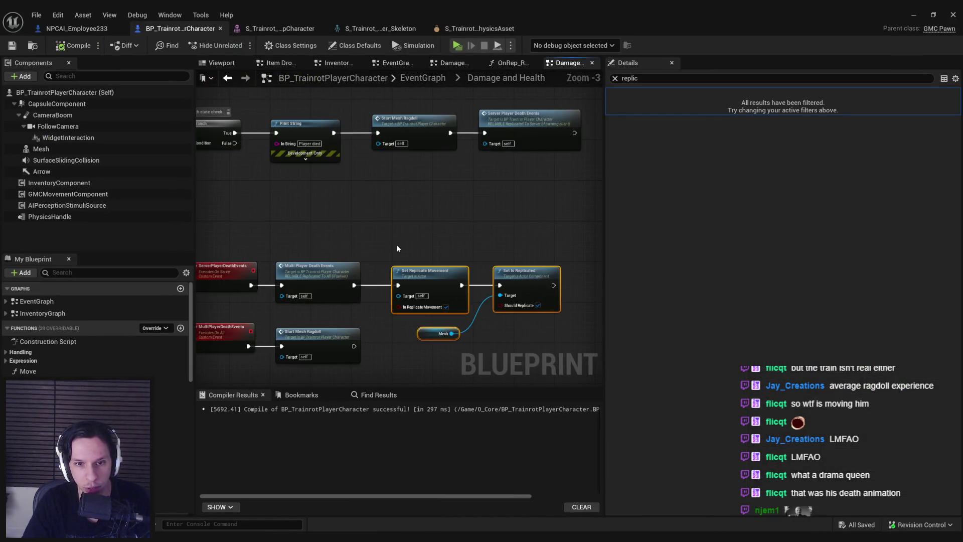
# From MultiPlayerDeathEvents, open the StartMeshRagdoll function graph.
pyautogui.click(316, 270)
pyautogui.doubleClick(317, 270)
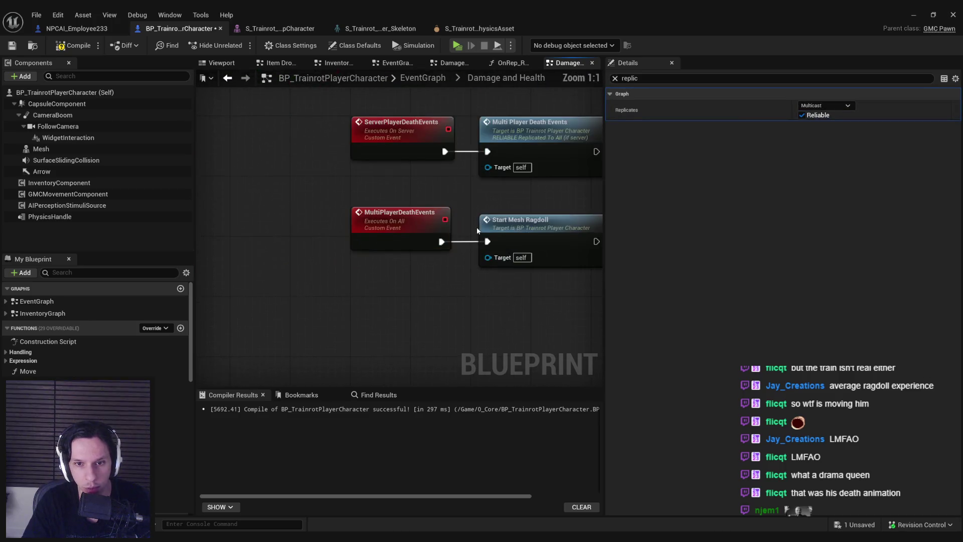
pyautogui.click(497, 224)
pyautogui.doubleClick(497, 224)
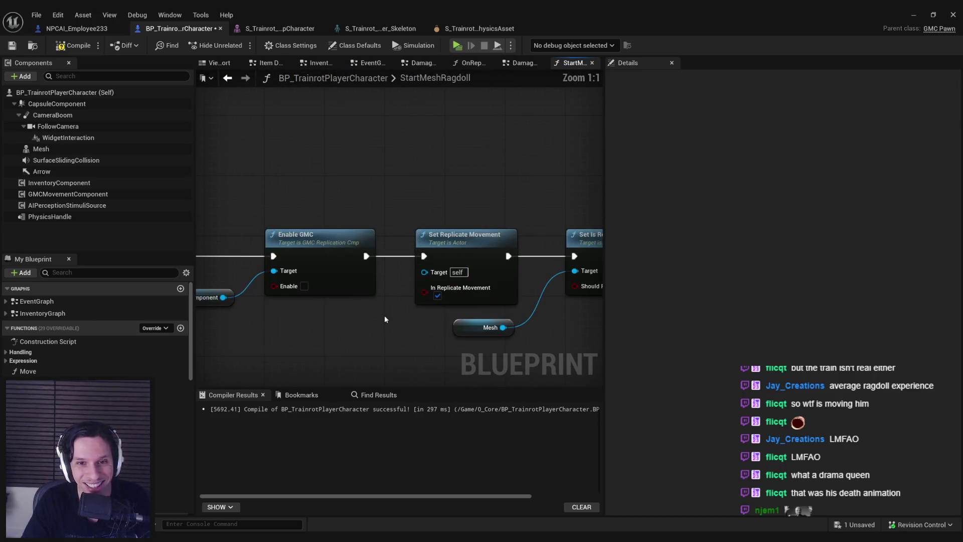
# Remove the replication nodes, restore Enable GMC, and tidy the StartMeshRagdoll node layout.
pyautogui.moveTo(402, 216); pyautogui.dragTo(248, 308)
pyautogui.scroll(-4, 249, 308)
pyautogui.press('Delete')
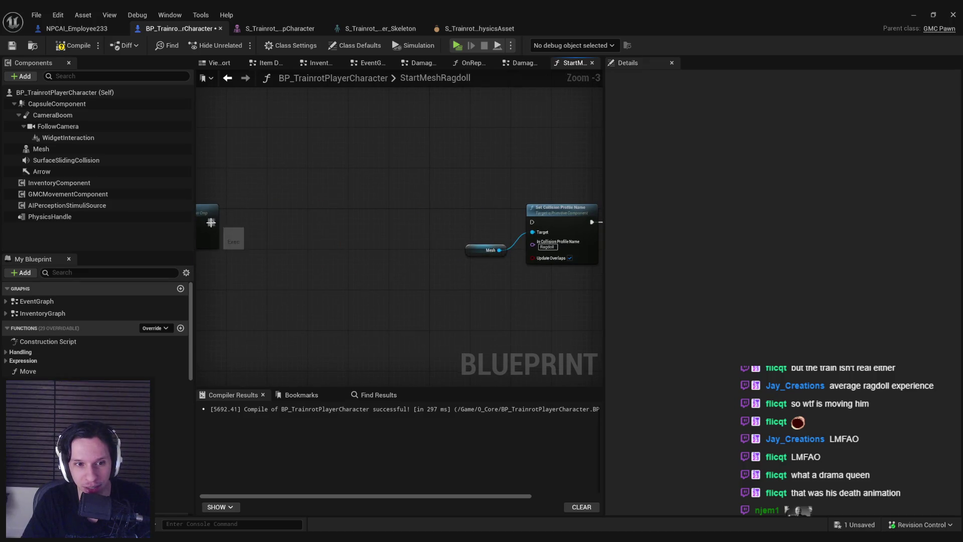
pyautogui.hotkey('ctrl', 'z')
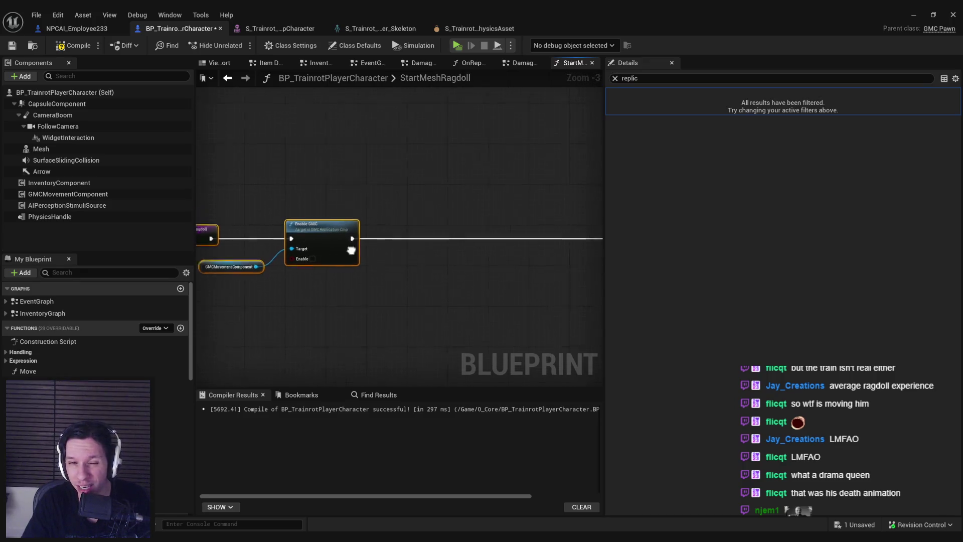
pyautogui.moveTo(296, 240); pyautogui.dragTo(342, 240)
pyautogui.click(336, 278)
pyautogui.moveTo(336, 276); pyautogui.dragTo(341, 276)
pyautogui.click(301, 227)
# Save the character Blueprint and bring up the list of addable components.
pyautogui.hotkey('ctrl', 's')
pyautogui.click(12, 45)
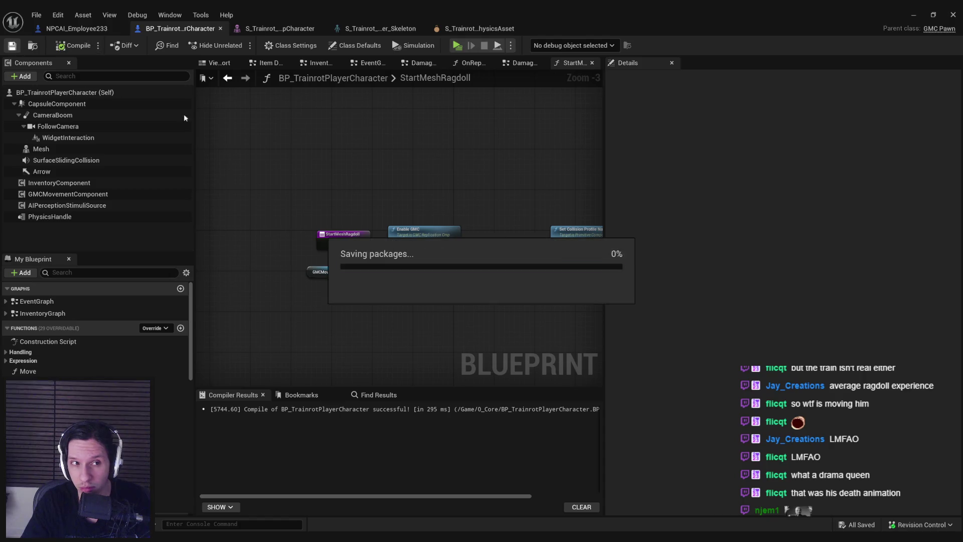
pyautogui.click(31, 79)
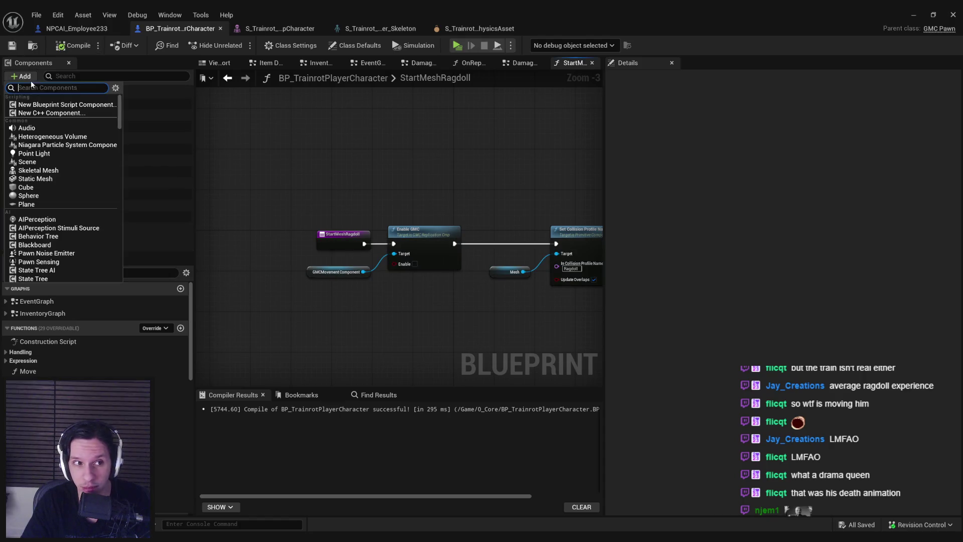
pyautogui.write('smoothsy')
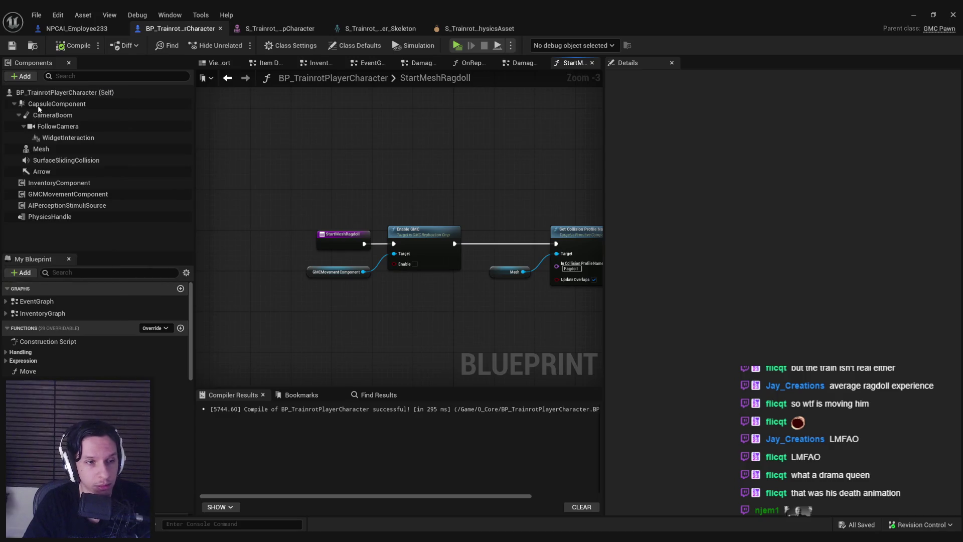
# Show the new SmoothSync component's details, expand its replication settings, and switch off Start with Tick Enabled.
pyautogui.click(616, 79)
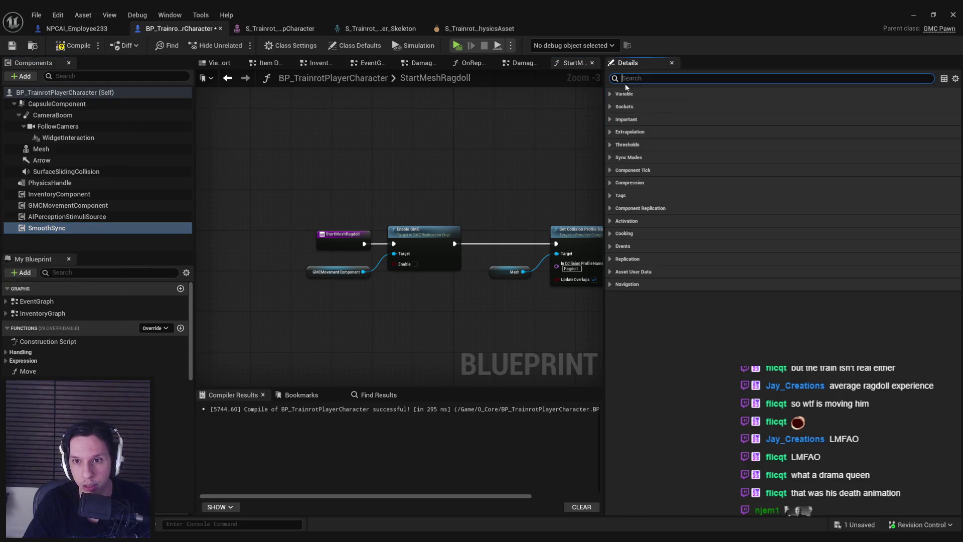
pyautogui.click(223, 146)
pyautogui.click(47, 232)
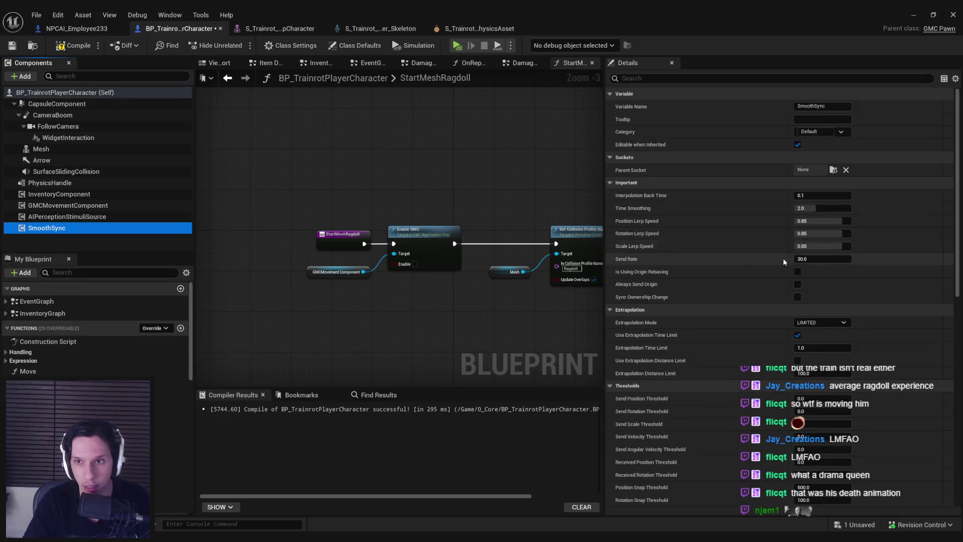
pyautogui.scroll(-1, 959, 231)
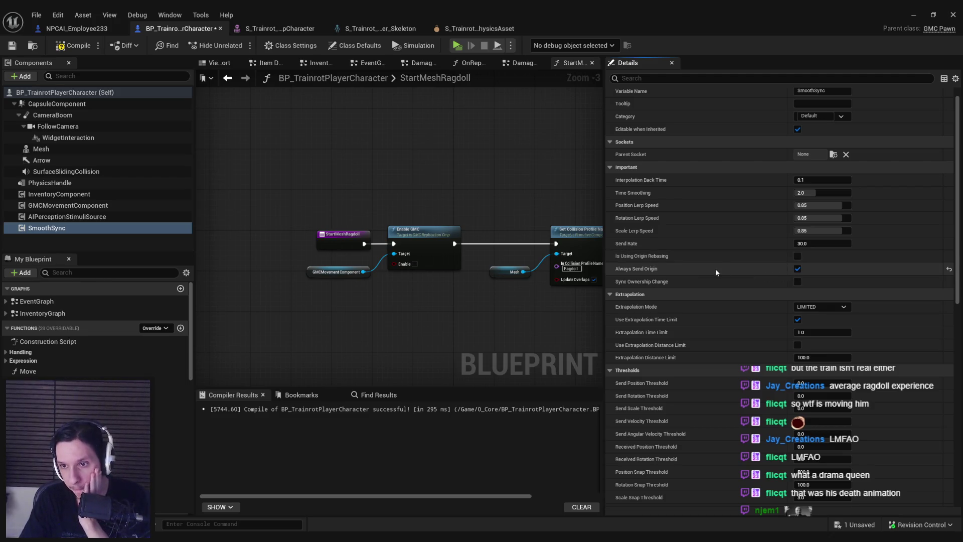
pyautogui.scroll(-15, 808, 246)
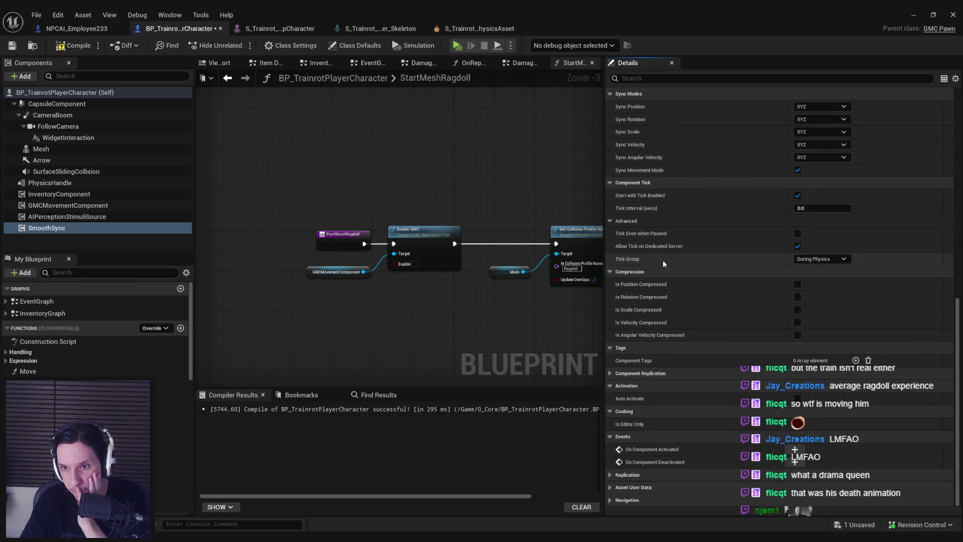
pyautogui.click(610, 374)
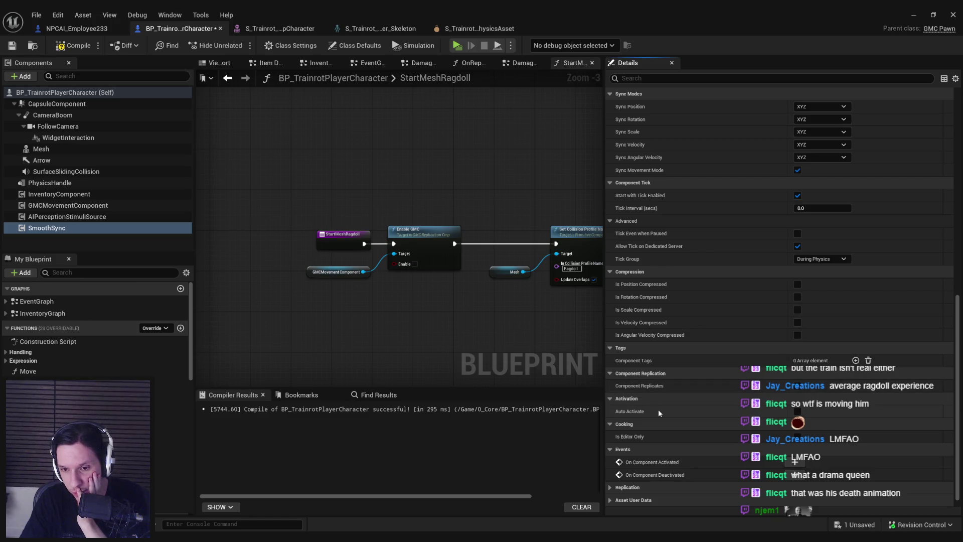
pyautogui.click(610, 487)
pyautogui.scroll(5, 734, 217)
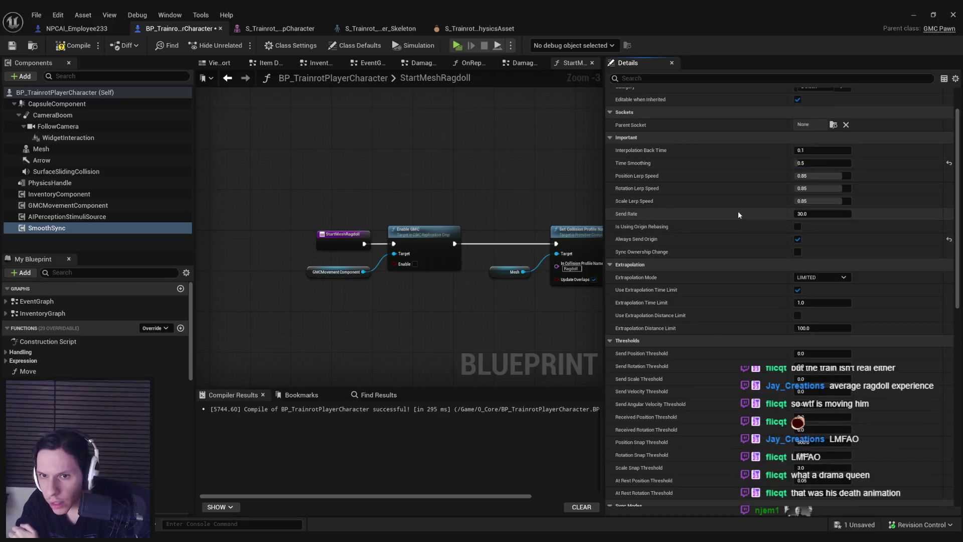
pyautogui.scroll(-3, 734, 213)
pyautogui.scroll(-2, 733, 212)
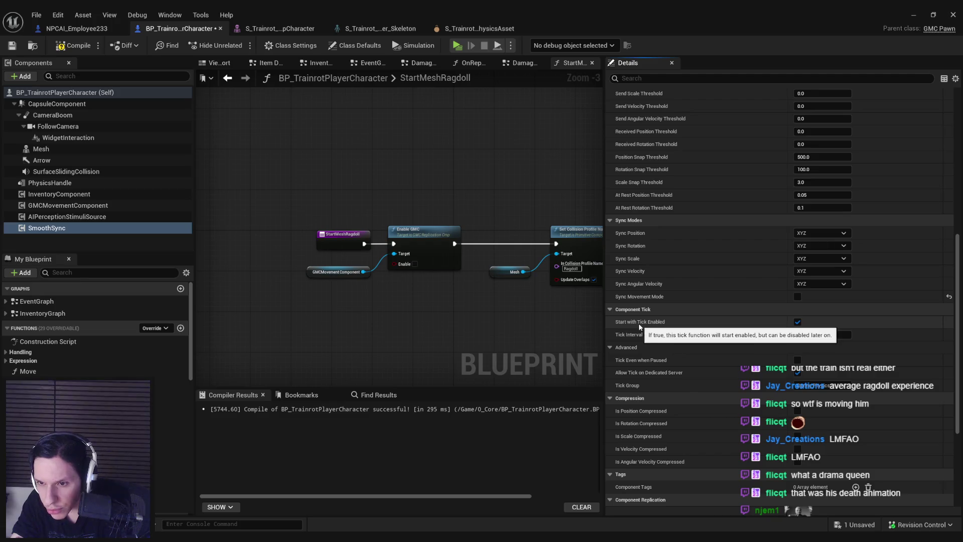
pyautogui.scroll(-2, 668, 319)
pyautogui.click(797, 277)
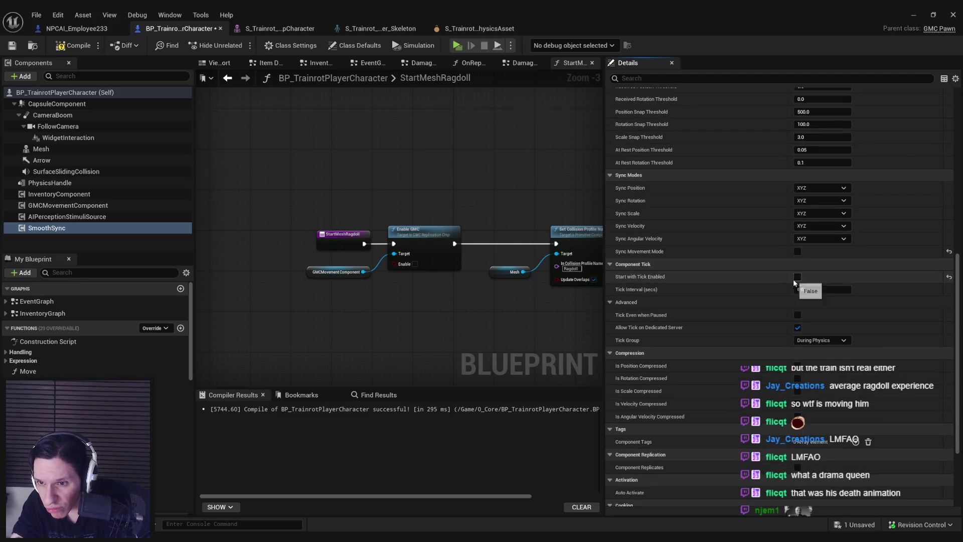
pyautogui.moveTo(387, 283); pyautogui.dragTo(382, 211)
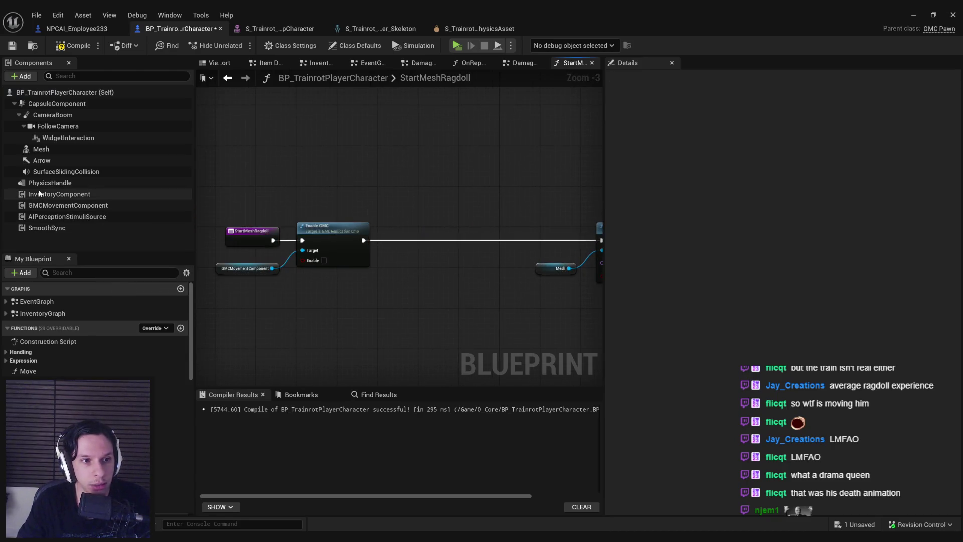
# Add a SmoothSync reference with Set Component Tick Enabled and Set Scene Component to Sync nodes.
pyautogui.click(38, 228)
pyautogui.moveTo(312, 320); pyautogui.dragTo(376, 318)
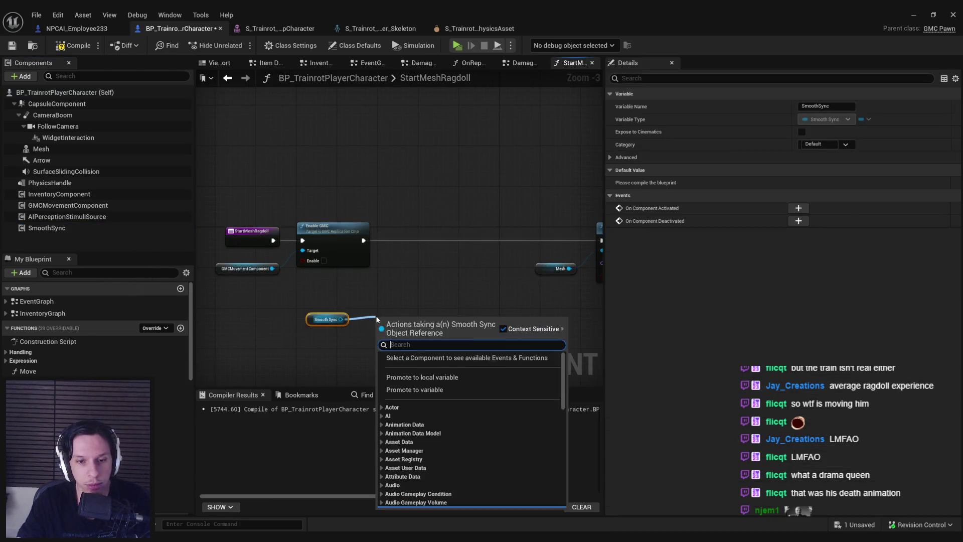
pyautogui.write('tick enab')
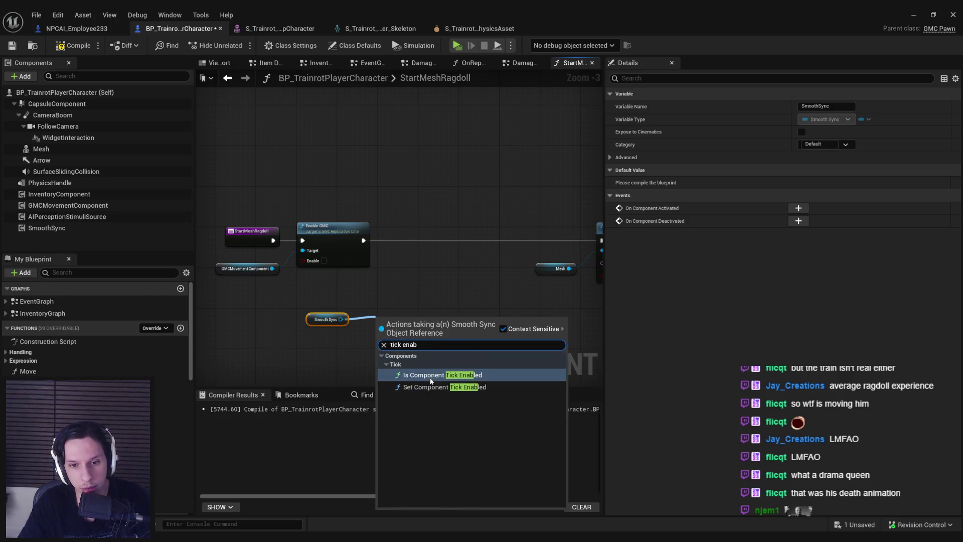
pyautogui.click(430, 376)
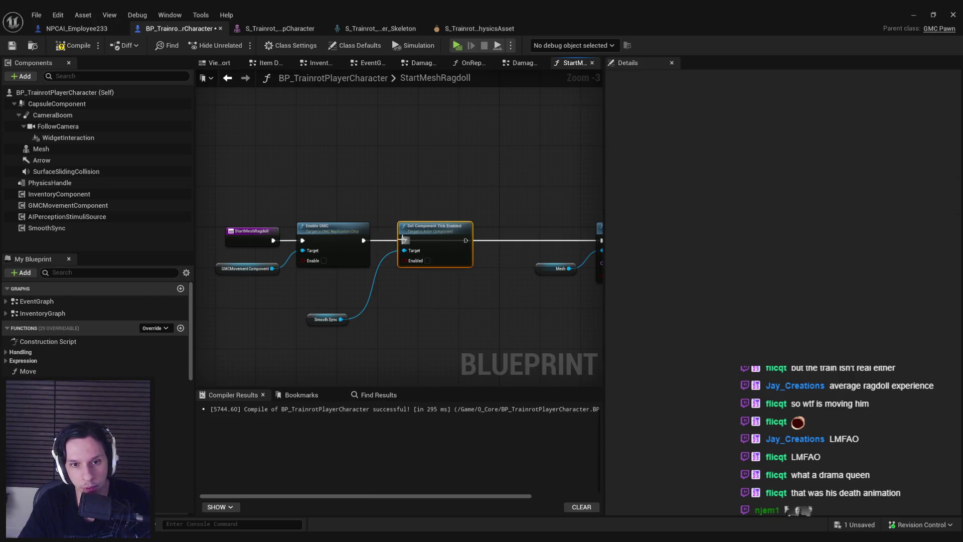
pyautogui.moveTo(310, 322); pyautogui.dragTo(345, 294)
pyautogui.moveTo(406, 284)
pyautogui.mouseDown()
pyautogui.moveTo(405, 260)
pyautogui.moveTo(396, 263)
pyautogui.mouseUp()
pyautogui.write('set')
pyautogui.press('Return')
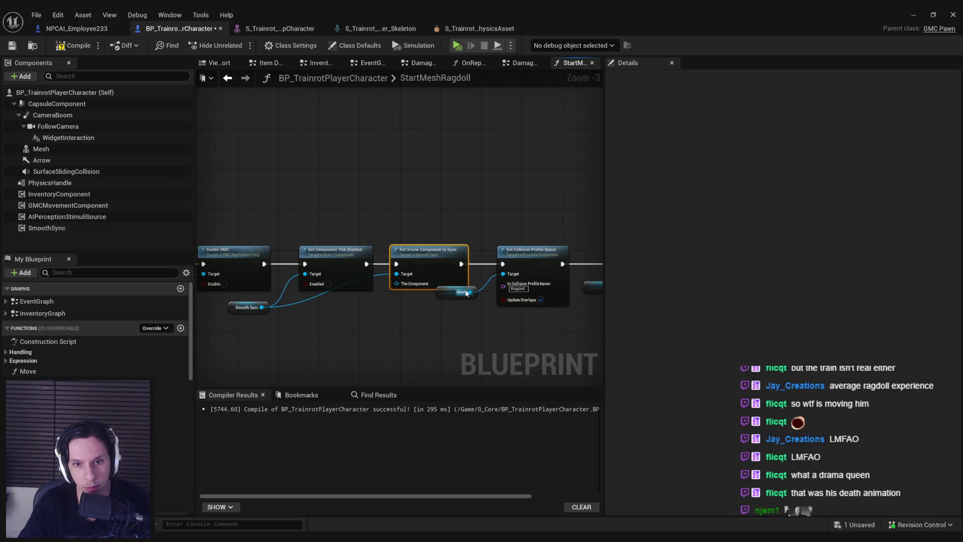
# Wire a Mesh reference into The Component input, save the Blueprint, and return to the level editor.
pyautogui.moveTo(467, 293); pyautogui.dragTo(447, 308)
pyautogui.hotkey('ctrl', 'v')
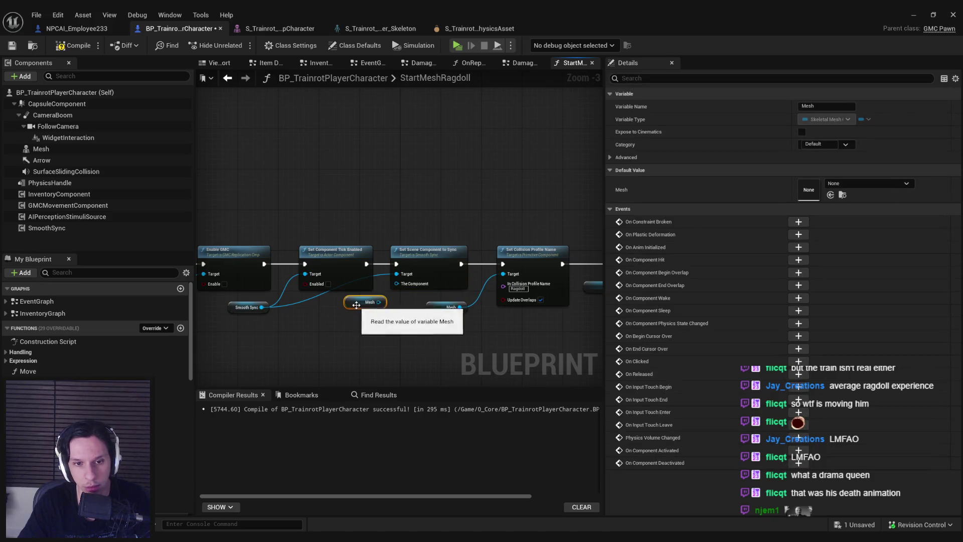
pyautogui.moveTo(369, 307); pyautogui.dragTo(398, 284)
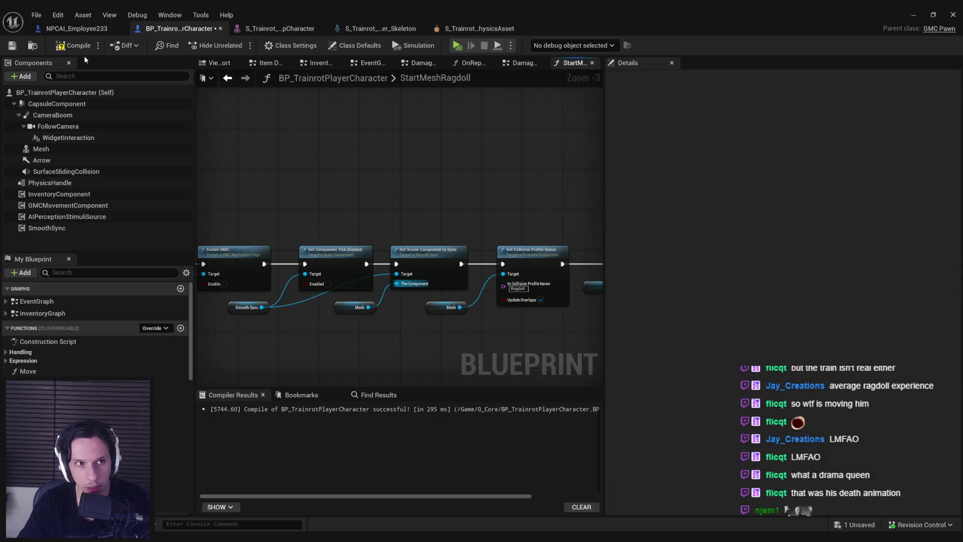
pyautogui.click(13, 45)
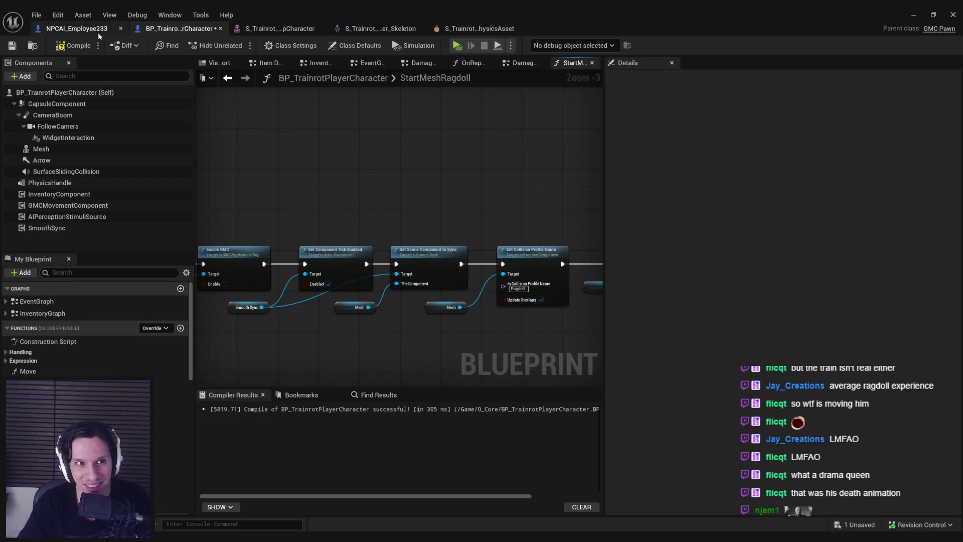
pyautogui.click(921, 15)
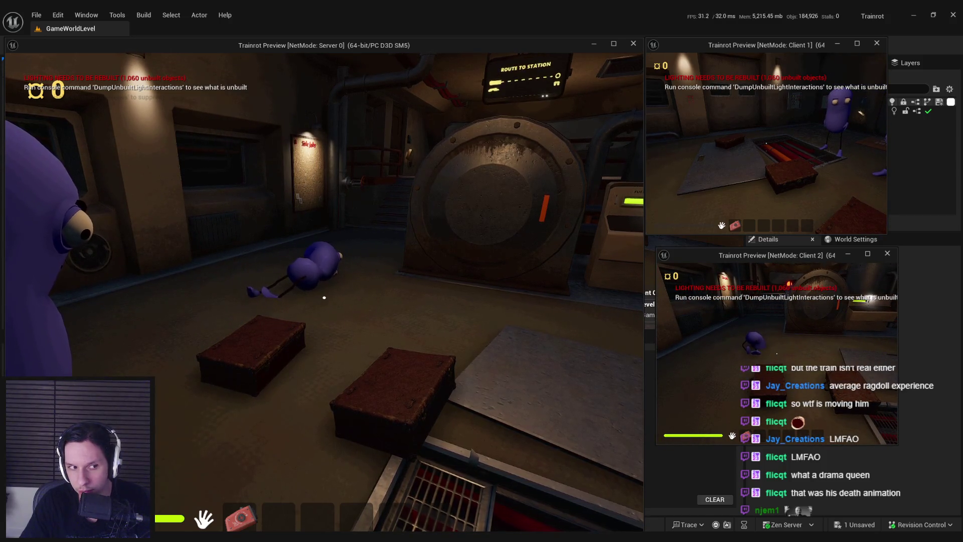
pyautogui.press('Escape')
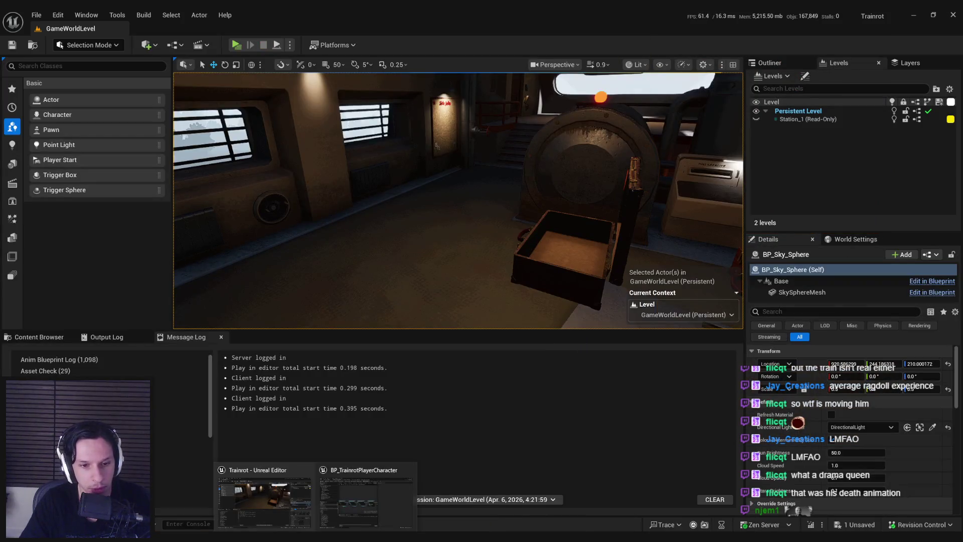
# Reorder StartMeshRagdoll so Set Scene Component to Sync runs before tick enabling, rewiring Mesh and SmoothSync.
pyautogui.click(342, 503)
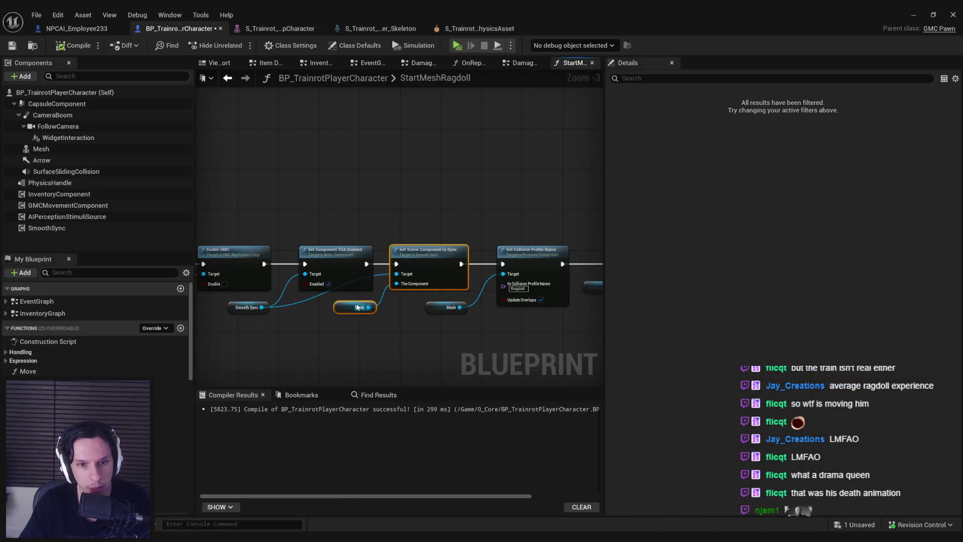
pyautogui.press('Delete')
pyautogui.moveTo(370, 270); pyautogui.dragTo(404, 269)
pyautogui.hotkey('ctrl', 'z')
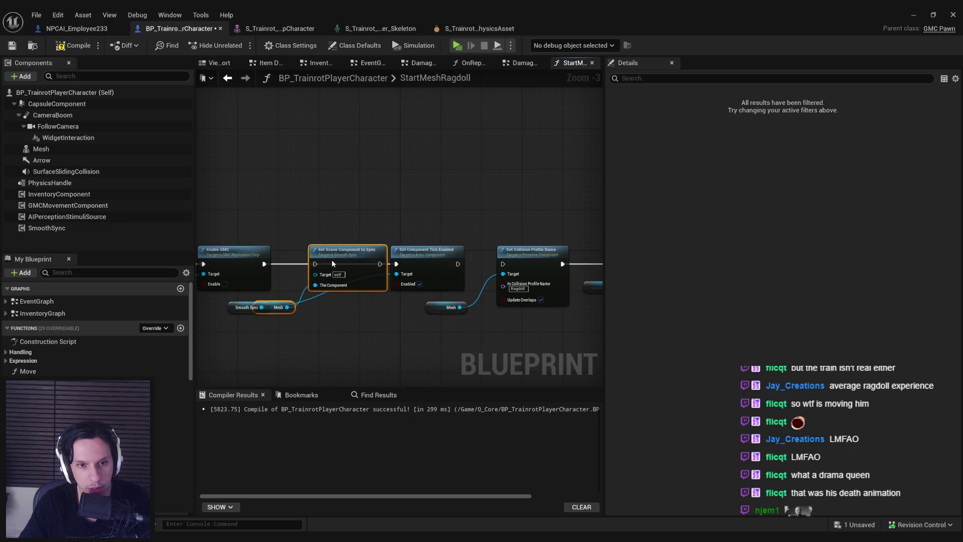
pyautogui.click(292, 320)
pyautogui.moveTo(282, 300)
pyautogui.mouseDown()
pyautogui.moveTo(279, 342)
pyautogui.moveTo(286, 312)
pyautogui.mouseUp()
pyautogui.press('Escape')
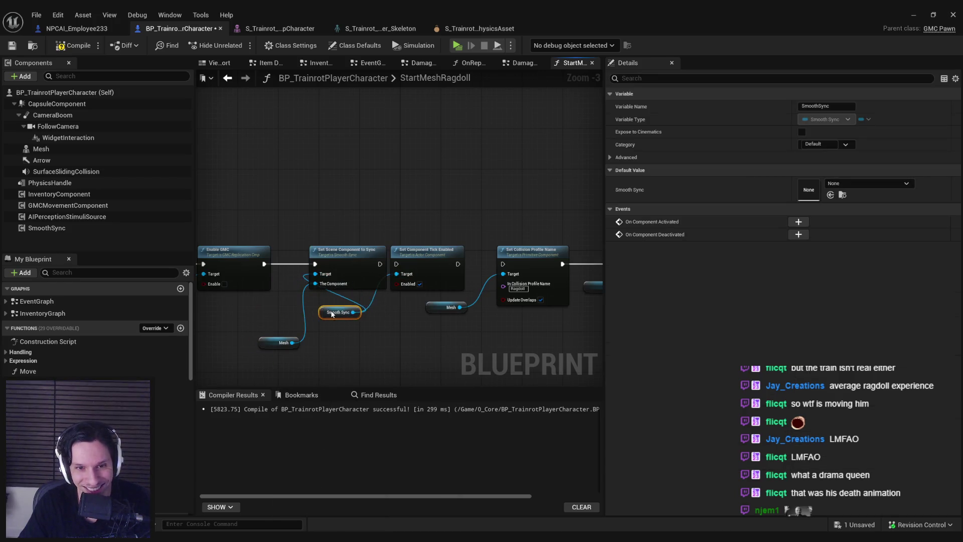
pyautogui.click(381, 336)
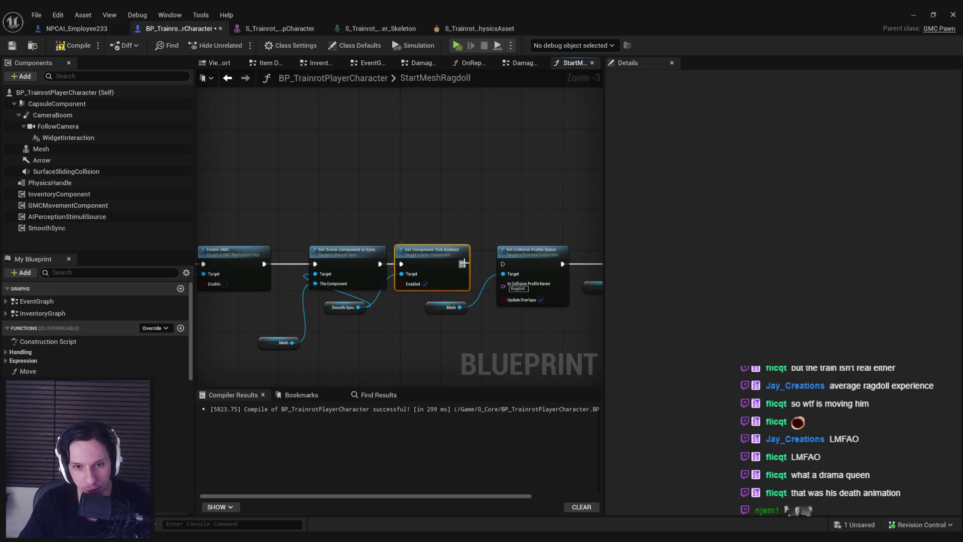
pyautogui.click(432, 238)
# Save the Blueprint, switch to the level editor, and start a multiplayer play session.
pyautogui.click(19, 46)
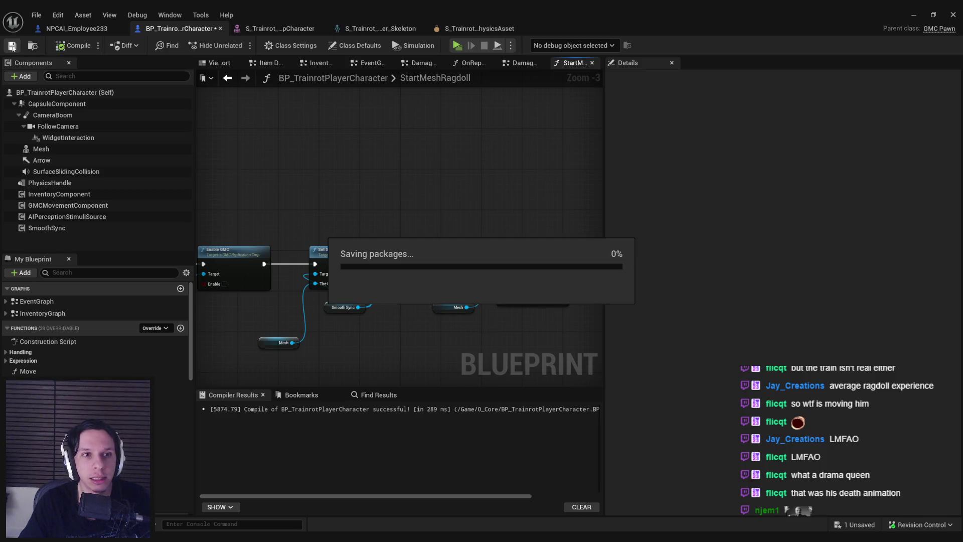
pyautogui.click(913, 14)
pyautogui.click(235, 45)
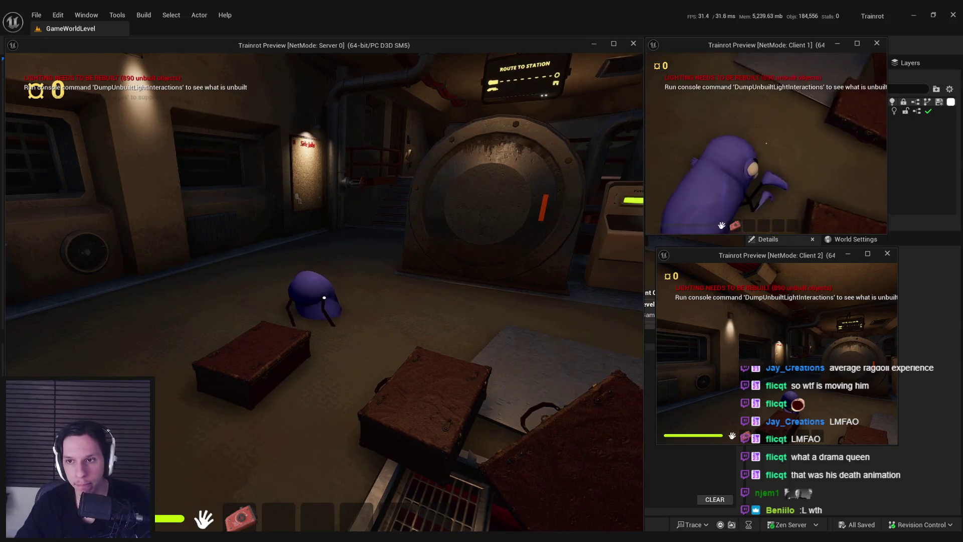
# Stop the play-in-editor session after testing the ragdoll.
pyautogui.press('Escape')
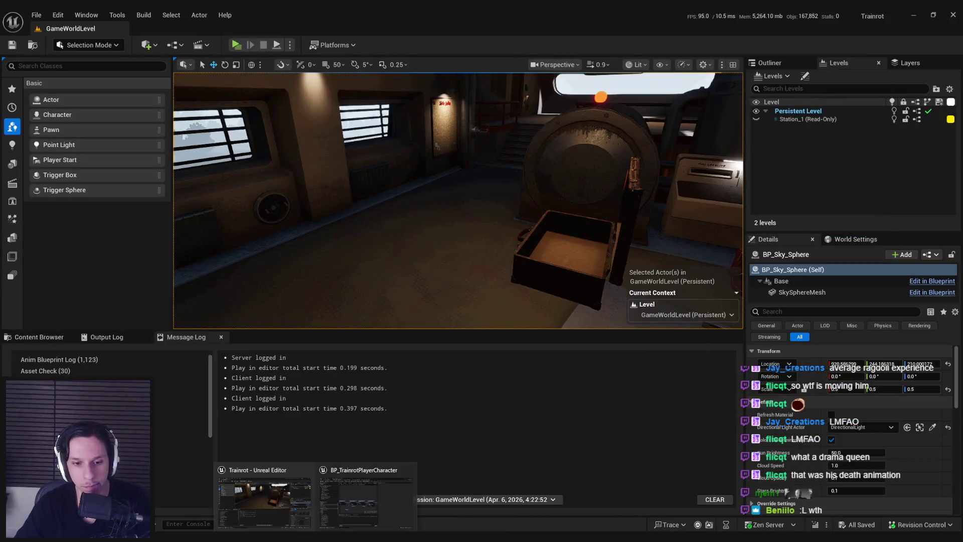
# Untick Always Send Origin on the SmoothSync component, then switch to the Smooth Sync documentation.
pyautogui.click(346, 514)
pyautogui.moveTo(257, 346); pyautogui.dragTo(258, 311)
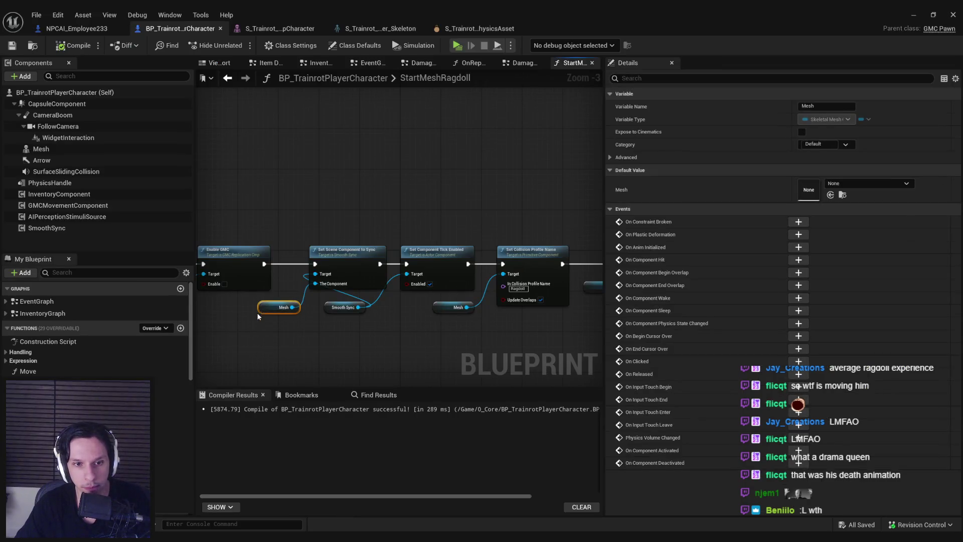
pyautogui.click(47, 228)
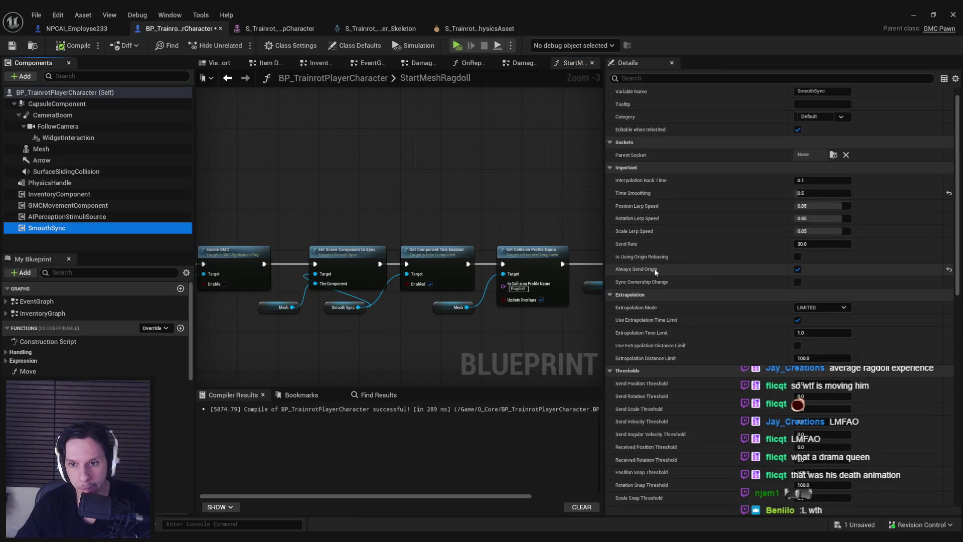
pyautogui.click(798, 269)
pyautogui.scroll(-2, 656, 316)
pyautogui.scroll(-2, 655, 283)
pyautogui.scroll(-2, 657, 287)
pyautogui.scroll(-2, 656, 288)
pyautogui.scroll(-1, 655, 290)
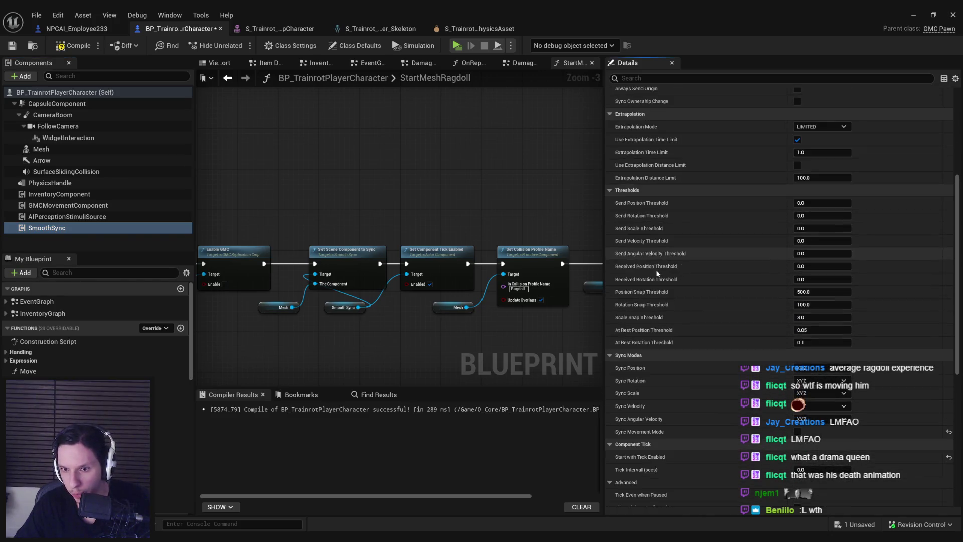
pyautogui.scroll(-2, 652, 297)
pyautogui.scroll(-2, 652, 297)
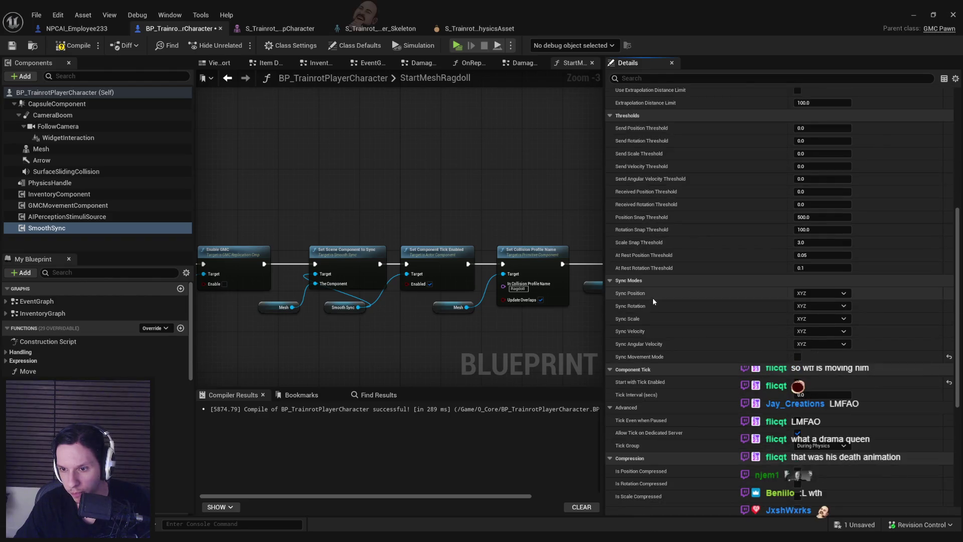
pyautogui.scroll(-2, 653, 296)
pyautogui.scroll(-2, 652, 301)
pyautogui.scroll(-1, 653, 303)
pyautogui.scroll(-2, 651, 303)
pyautogui.scroll(-1, 652, 303)
pyautogui.scroll(-1, 652, 303)
pyautogui.scroll(3, 652, 303)
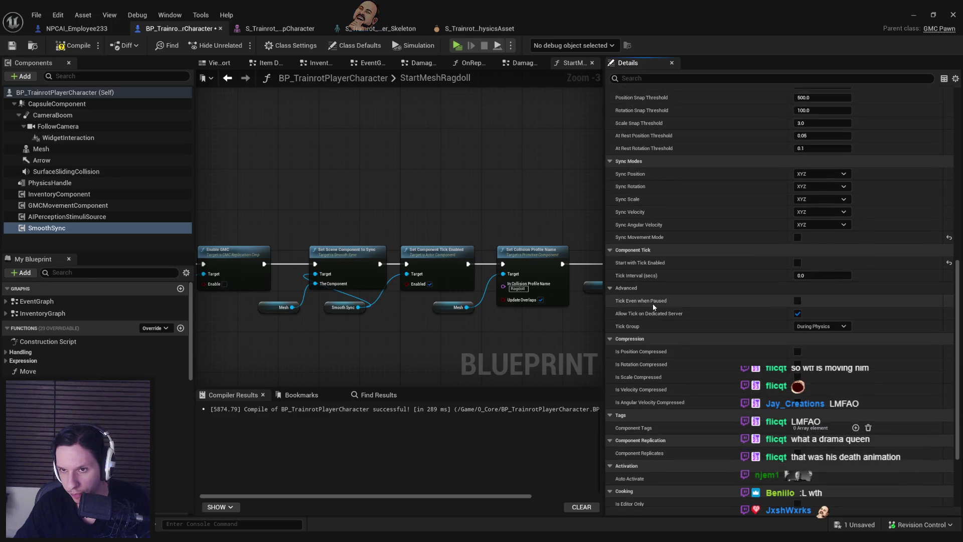
pyautogui.scroll(3, 652, 303)
pyautogui.scroll(3, 653, 304)
pyautogui.scroll(3, 652, 303)
pyautogui.scroll(2, 652, 303)
pyautogui.scroll(2, 652, 303)
pyautogui.scroll(2, 652, 303)
pyautogui.scroll(1, 652, 304)
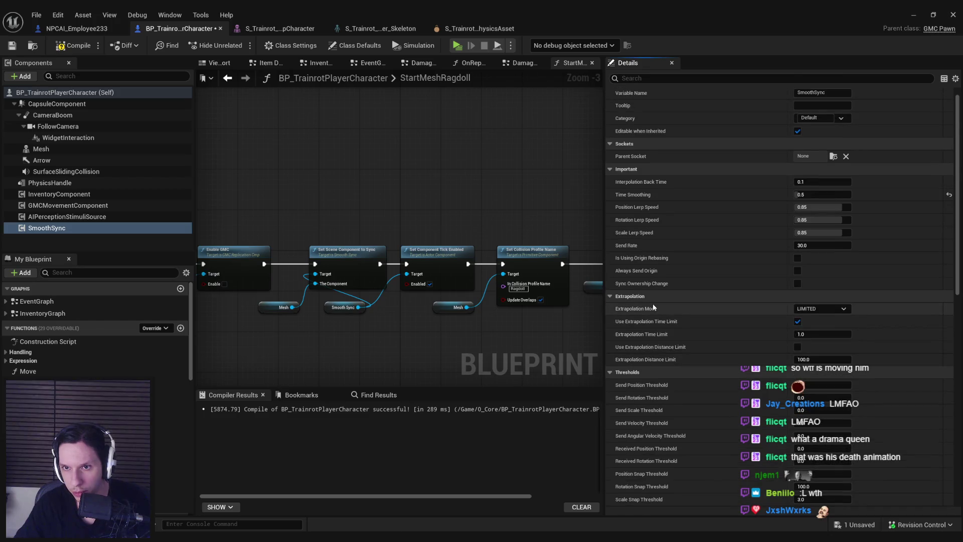
pyautogui.moveTo(461, 217)
pyautogui.mouseDown()
pyautogui.moveTo(284, 211)
pyautogui.moveTo(557, 206)
pyautogui.moveTo(237, 207)
pyautogui.moveTo(496, 194)
pyautogui.mouseUp()
pyautogui.scroll(-1, 282, 211)
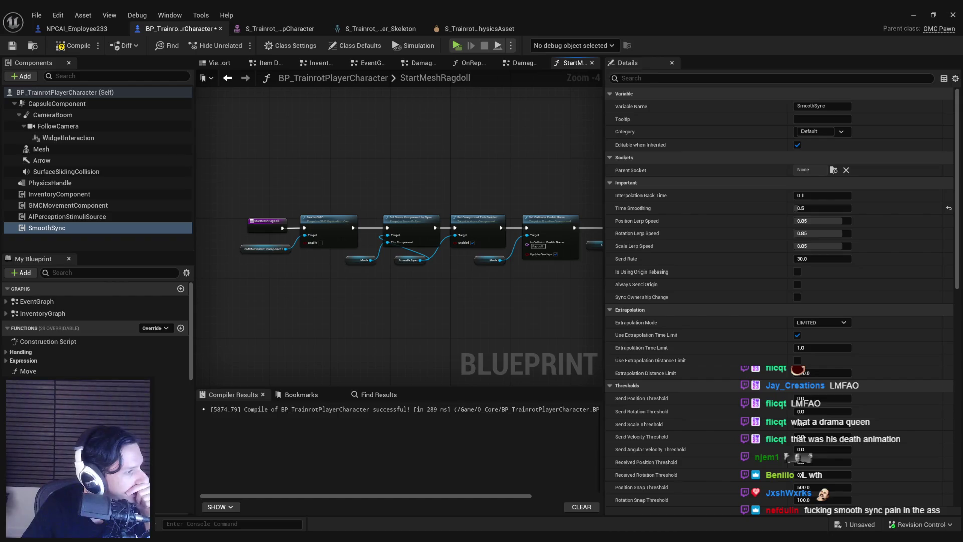
pyautogui.hotkey('alt', 'Tab')
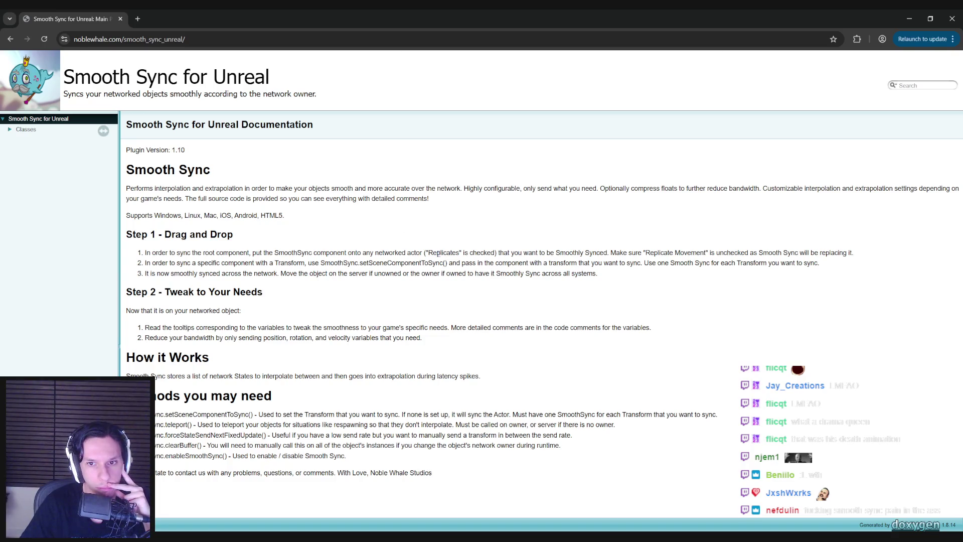
pyautogui.moveTo(445, 253); pyautogui.dragTo(798, 253)
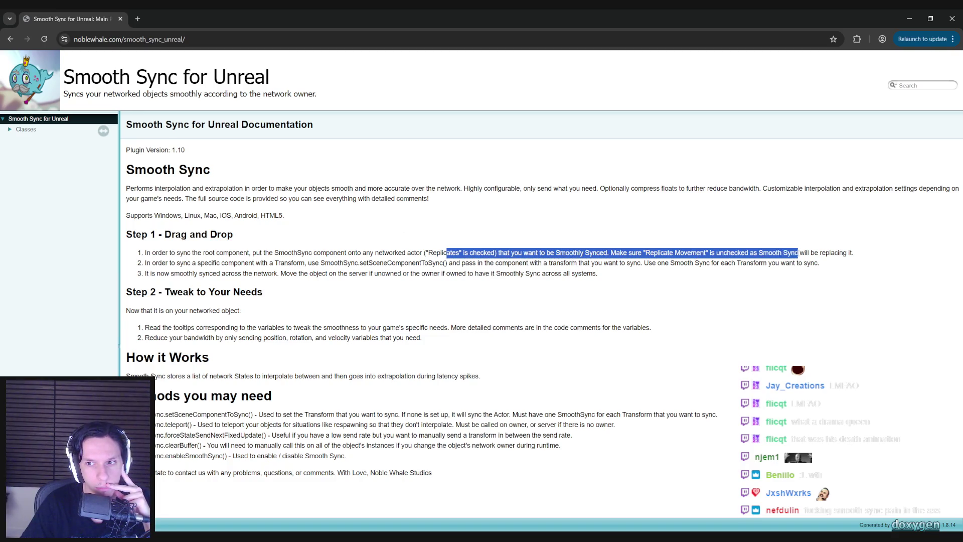
pyautogui.moveTo(799, 254)
pyautogui.mouseDown()
pyautogui.moveTo(304, 262)
pyautogui.moveTo(508, 263)
pyautogui.mouseUp()
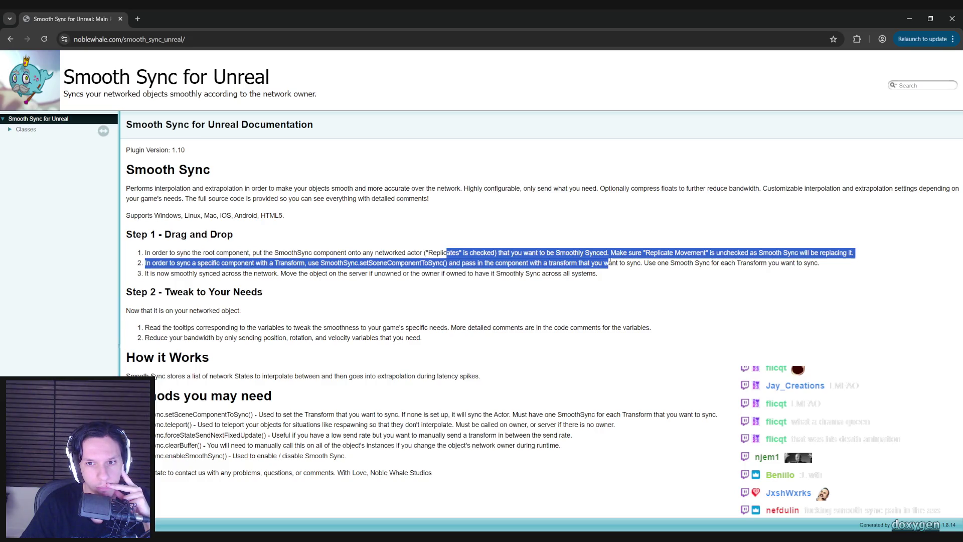
pyautogui.moveTo(759, 263)
pyautogui.mouseDown()
pyautogui.moveTo(208, 293)
pyautogui.moveTo(172, 274)
pyautogui.moveTo(265, 274)
pyautogui.moveTo(172, 263)
pyautogui.moveTo(239, 254)
pyautogui.mouseUp()
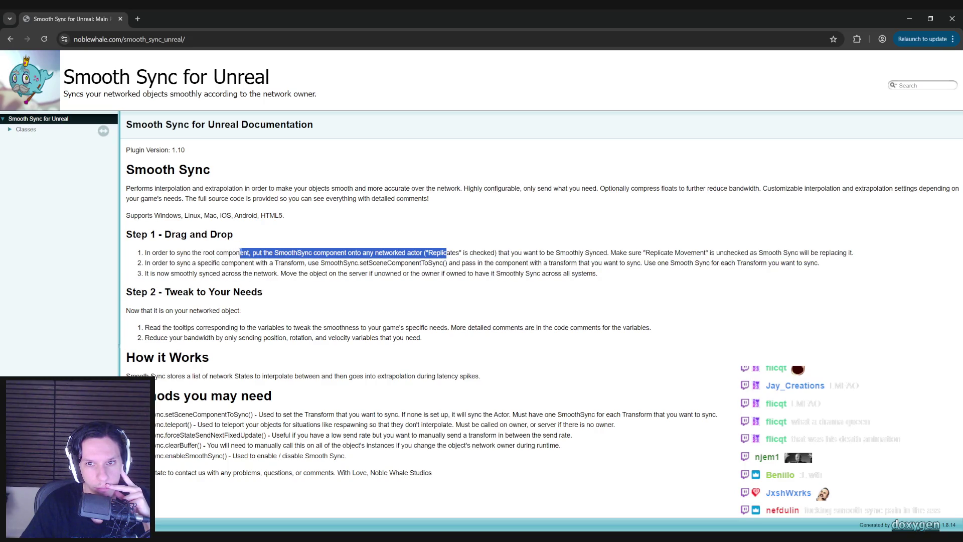
pyautogui.click(289, 255)
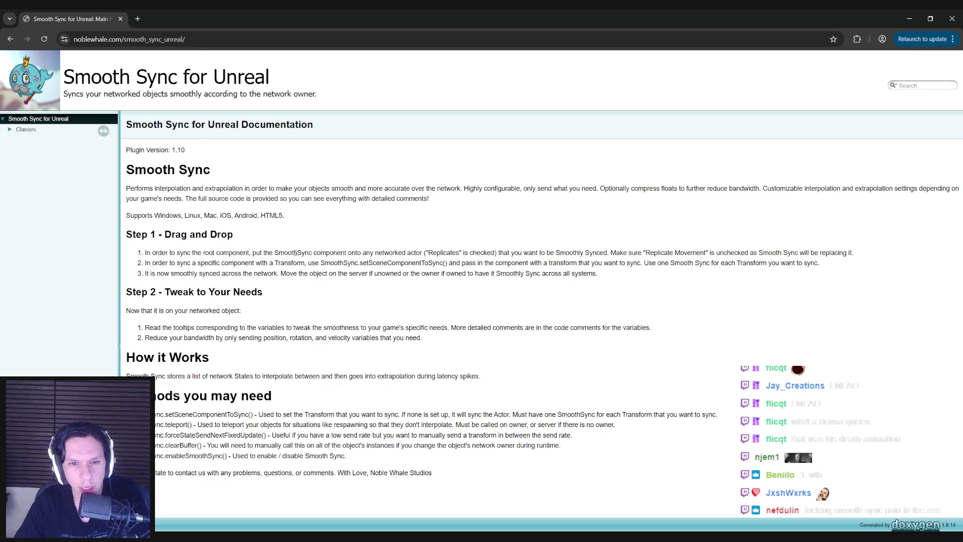
pyautogui.moveTo(426, 252); pyautogui.dragTo(668, 253)
pyautogui.click(616, 252)
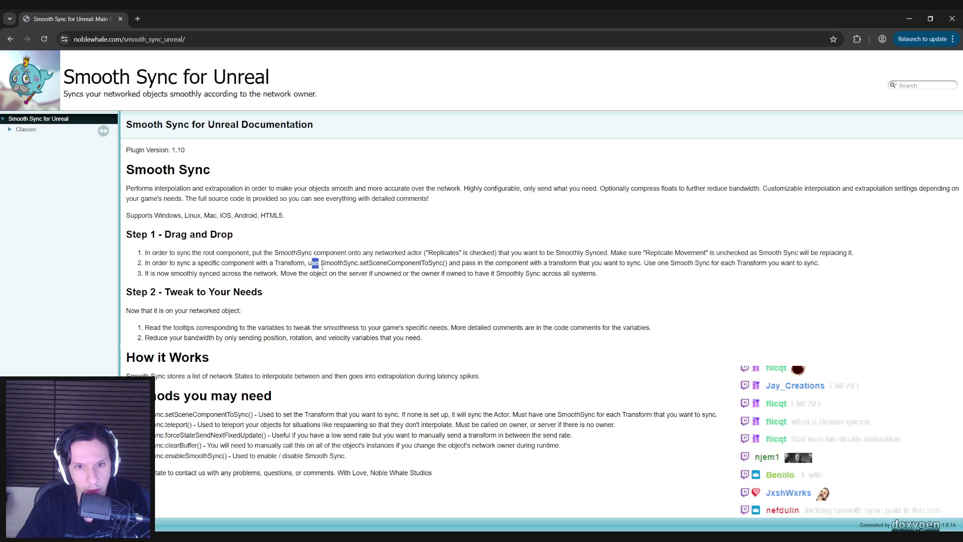
pyautogui.moveTo(316, 264); pyautogui.dragTo(630, 273)
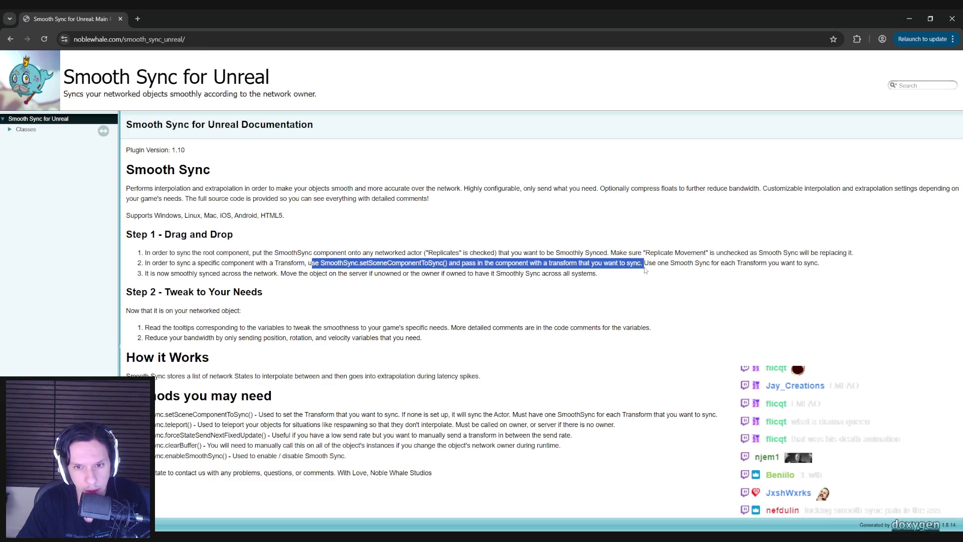
pyautogui.moveTo(646, 264); pyautogui.dragTo(828, 265)
pyautogui.click(829, 266)
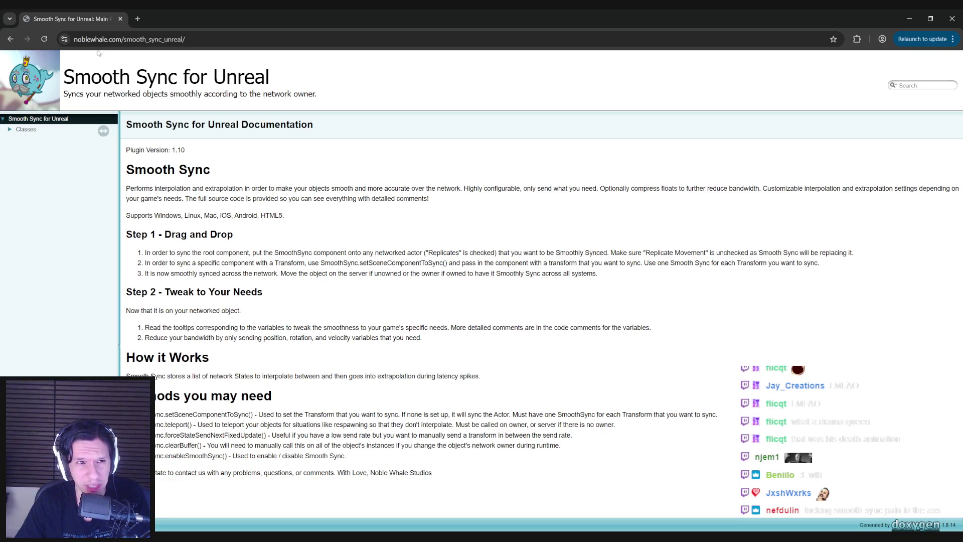
pyautogui.moveTo(68, 18)
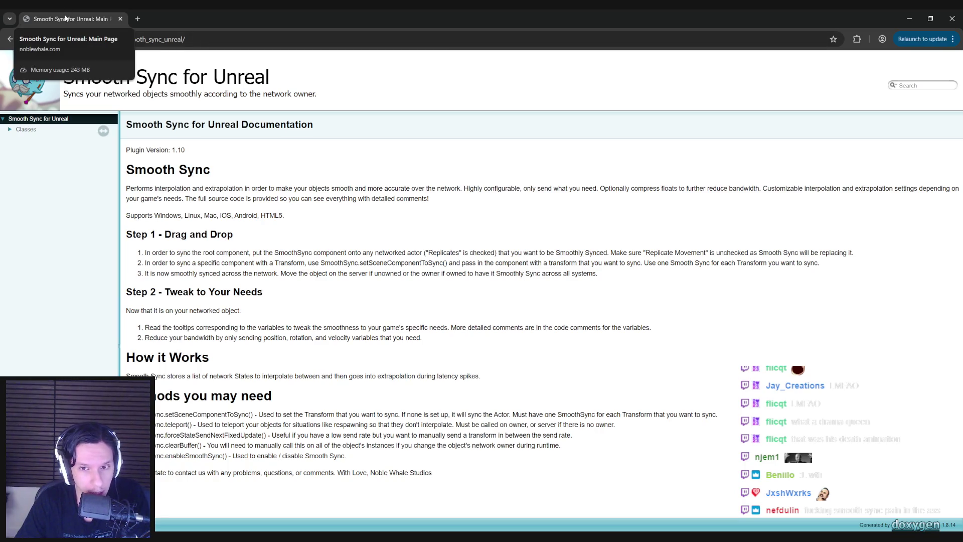
pyautogui.hotkey('alt', 'Tab')
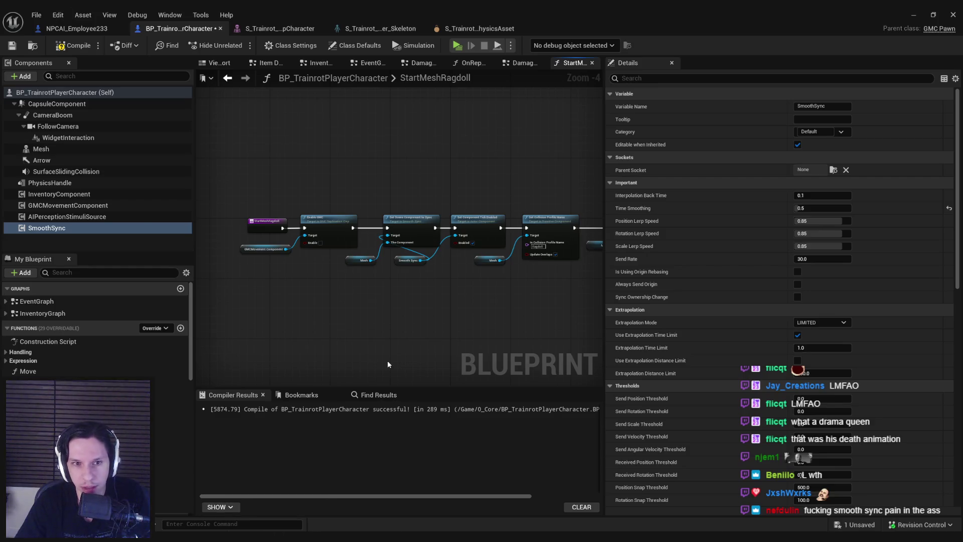
# Review the Mesh component, compile and save the player character blueprint, and hide the editor for a play test.
pyautogui.hotkey('ctrl', 'a')
pyautogui.click(41, 149)
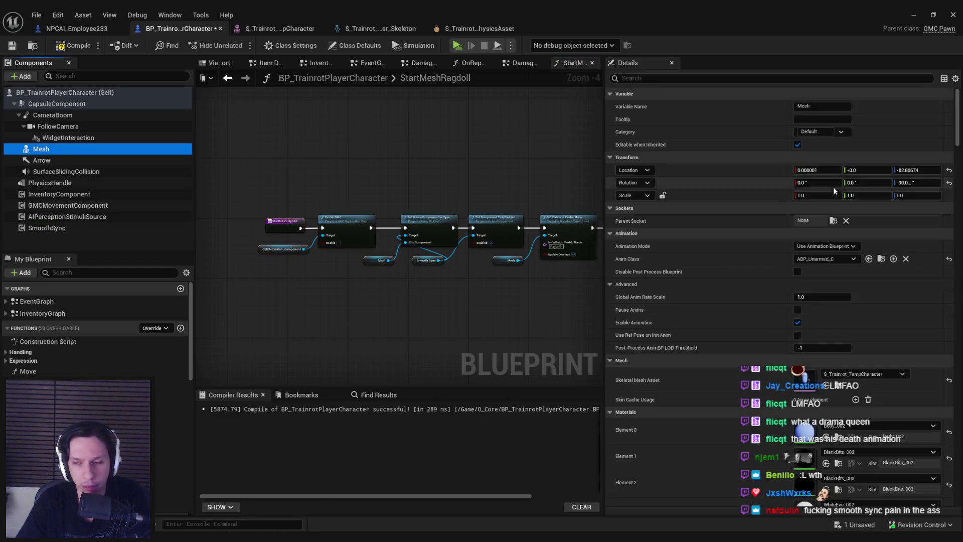
pyautogui.moveTo(962, 137)
pyautogui.mouseDown()
pyautogui.moveTo(960, 490)
pyautogui.moveTo(960, 113)
pyautogui.mouseUp()
pyautogui.scroll(3, 463, 246)
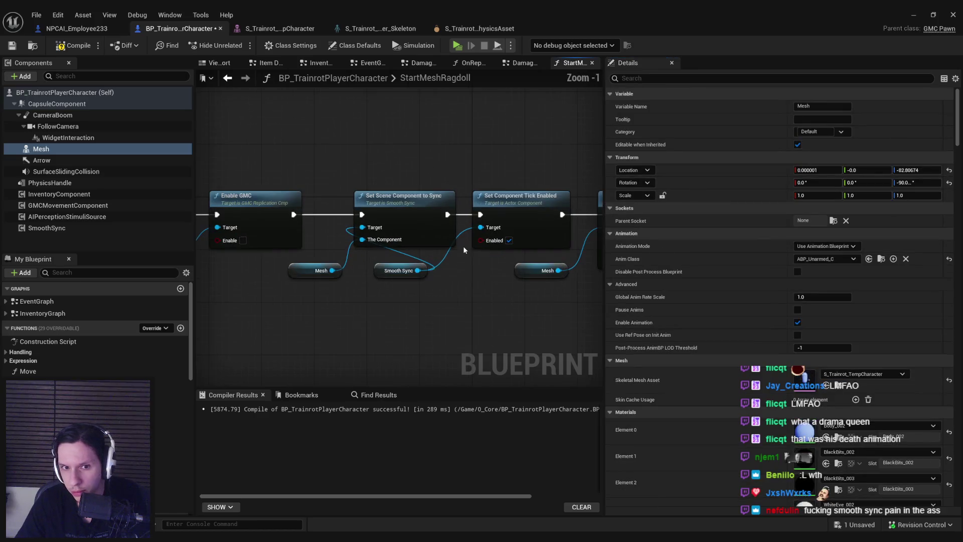
pyautogui.scroll(-2, 510, 233)
pyautogui.moveTo(510, 233); pyautogui.dragTo(493, 236)
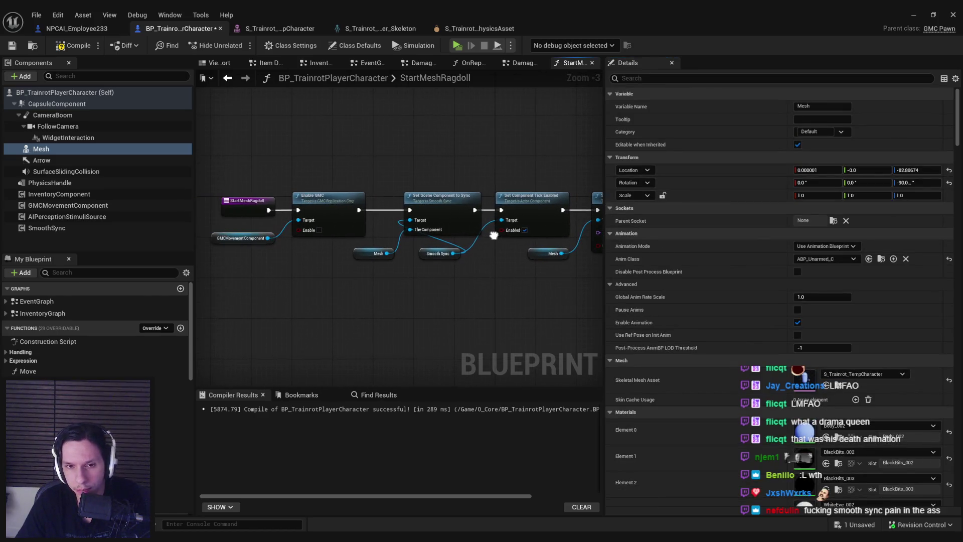
pyautogui.click(67, 46)
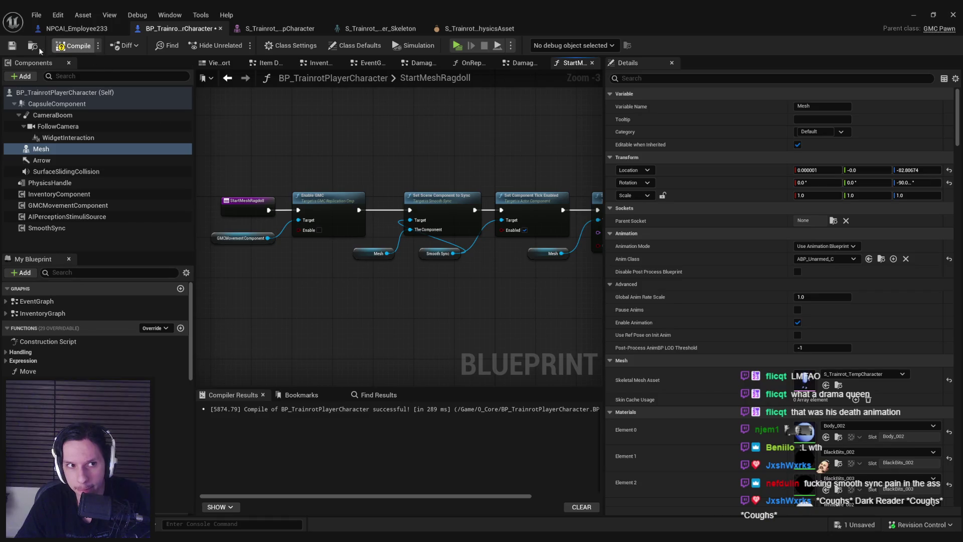
pyautogui.click(12, 45)
pyautogui.moveTo(359, 144); pyautogui.dragTo(282, 135)
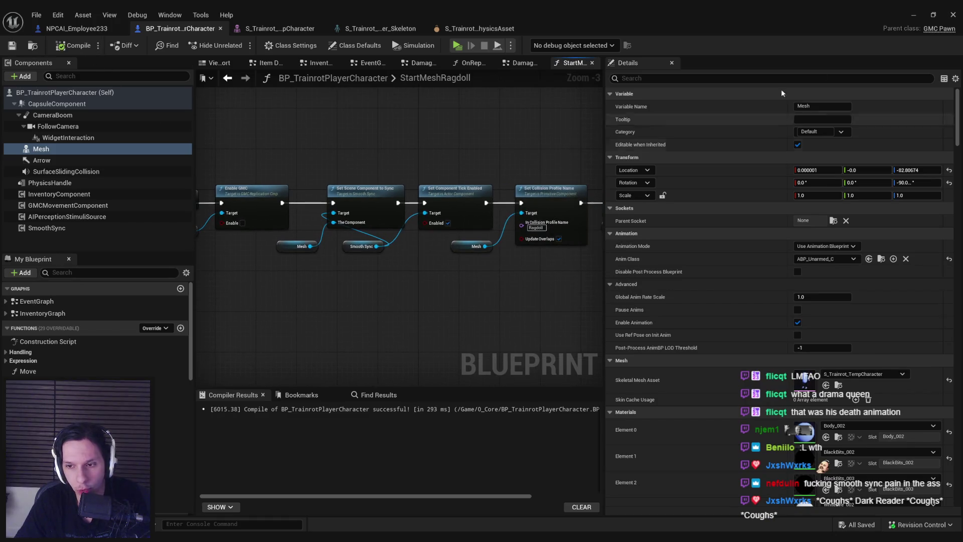
pyautogui.click(912, 14)
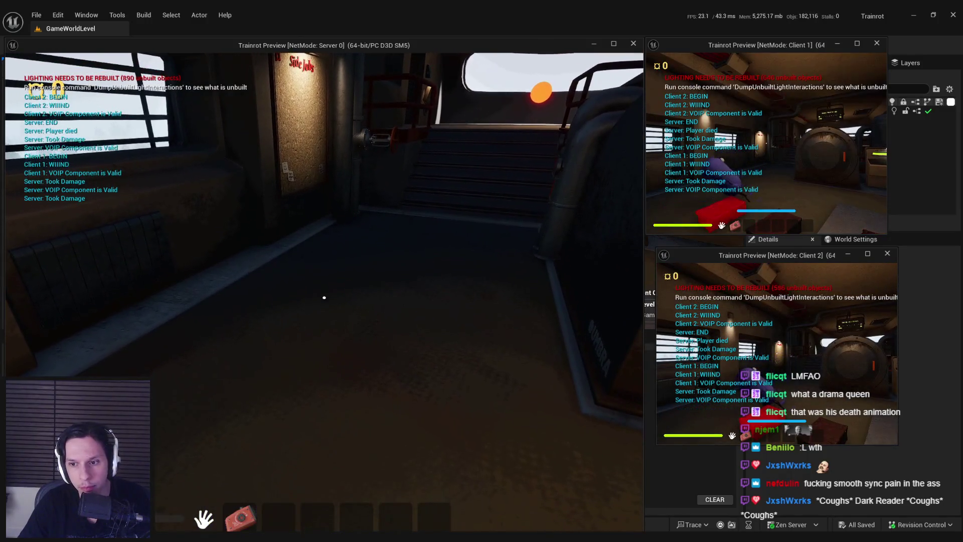
# Stop PIE, restore the Blueprint editor on StartMeshRagdoll, and show the SmoothSync component's settings.
pyautogui.press('Escape')
pyautogui.click(354, 492)
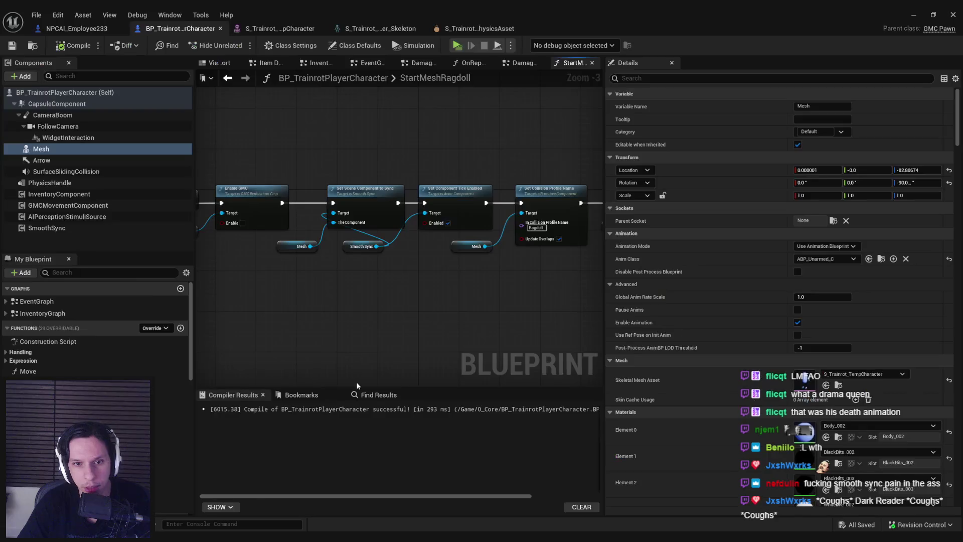
pyautogui.moveTo(422, 256); pyautogui.dragTo(437, 237)
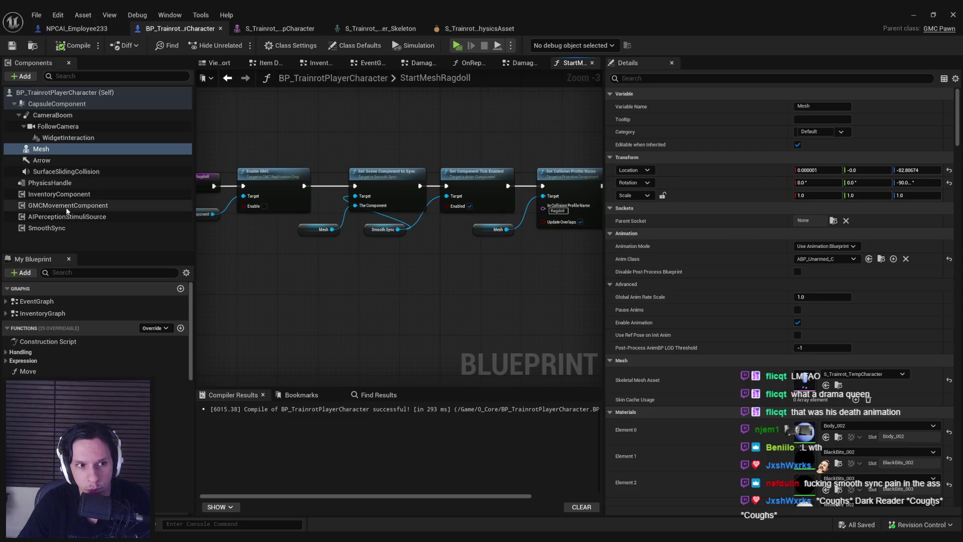
pyautogui.click(47, 228)
pyautogui.moveTo(956, 188); pyautogui.dragTo(954, 344)
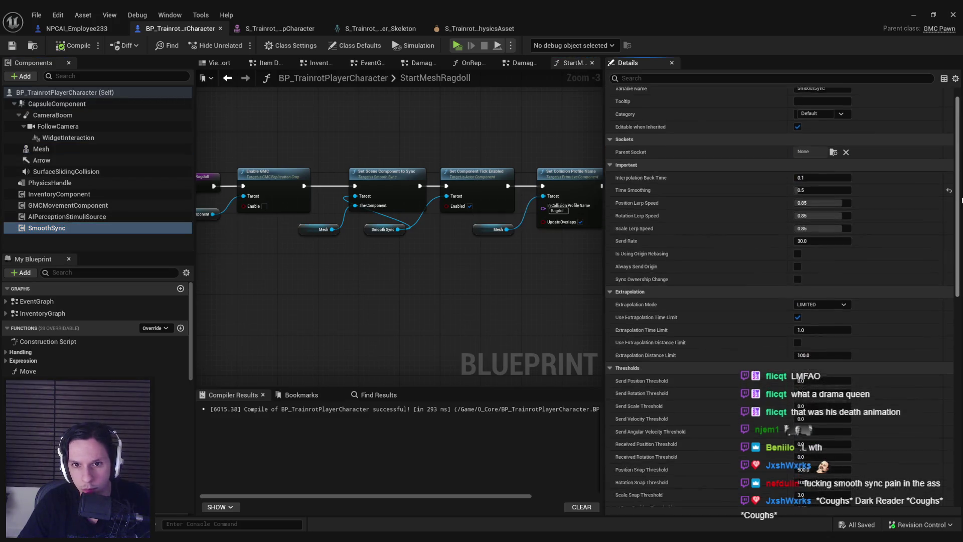
# Enable SmoothSync's Start with Tick Enabled and run a quick play-in-editor test.
pyautogui.click(798, 304)
pyautogui.click(913, 15)
pyautogui.click(236, 46)
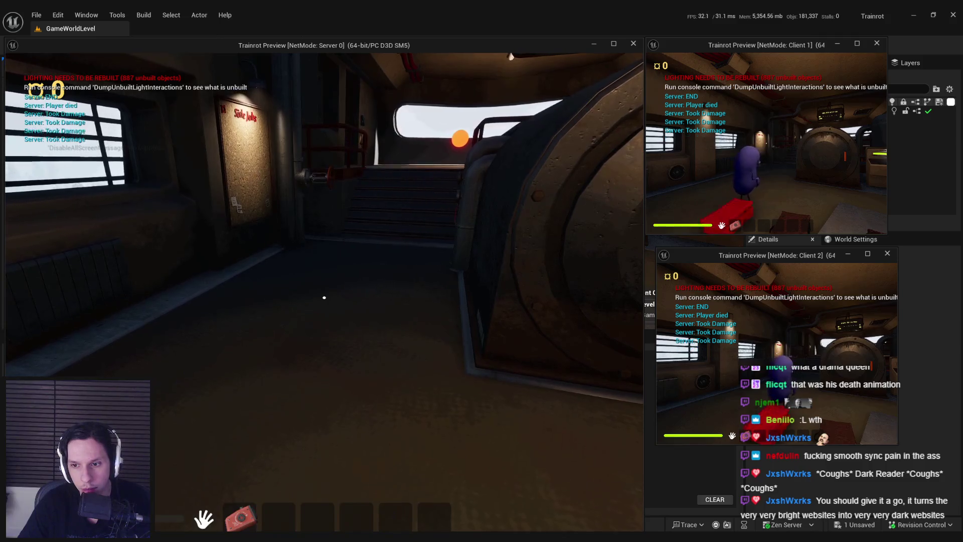
pyautogui.press('Escape')
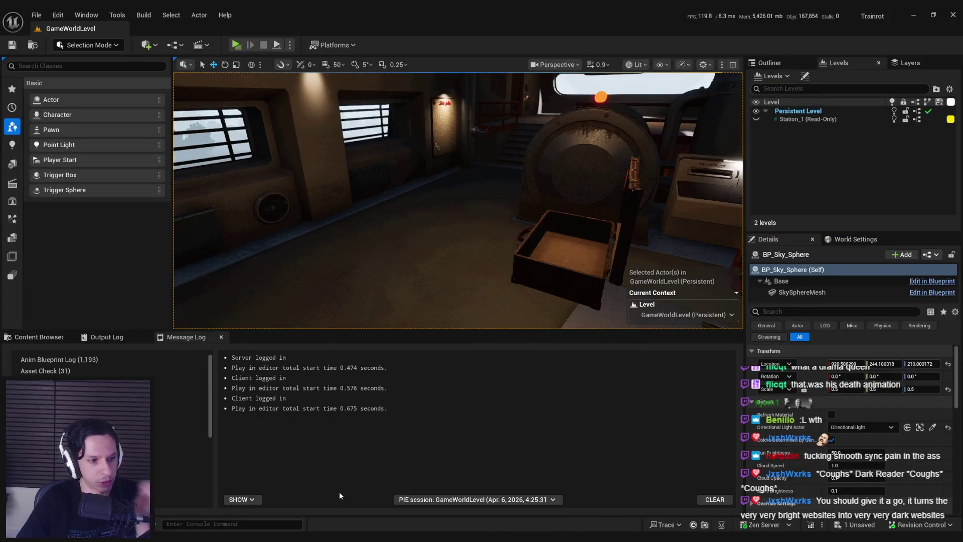
# Turn Start with Tick Enabled back off, compile and save the blueprint, then switch to Trello.
pyautogui.click(368, 519)
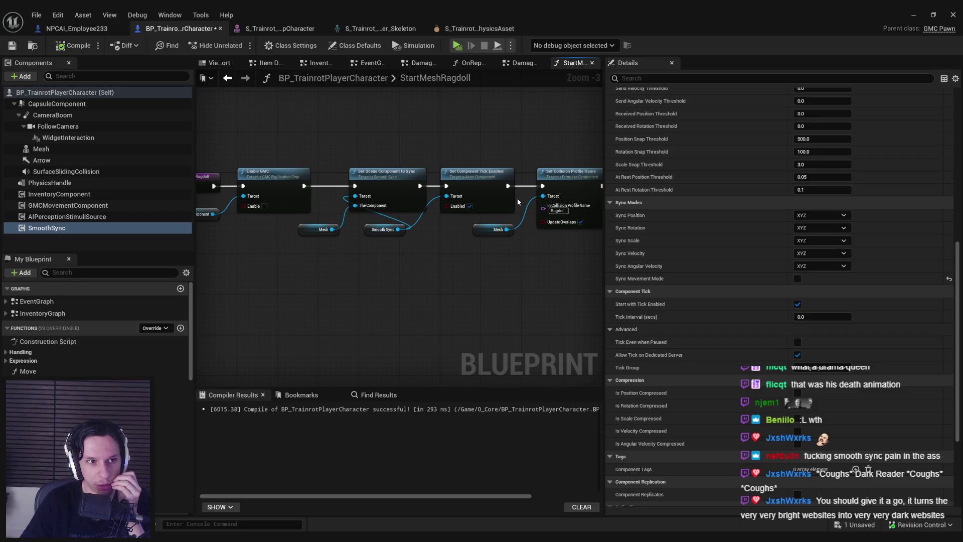
pyautogui.click(798, 305)
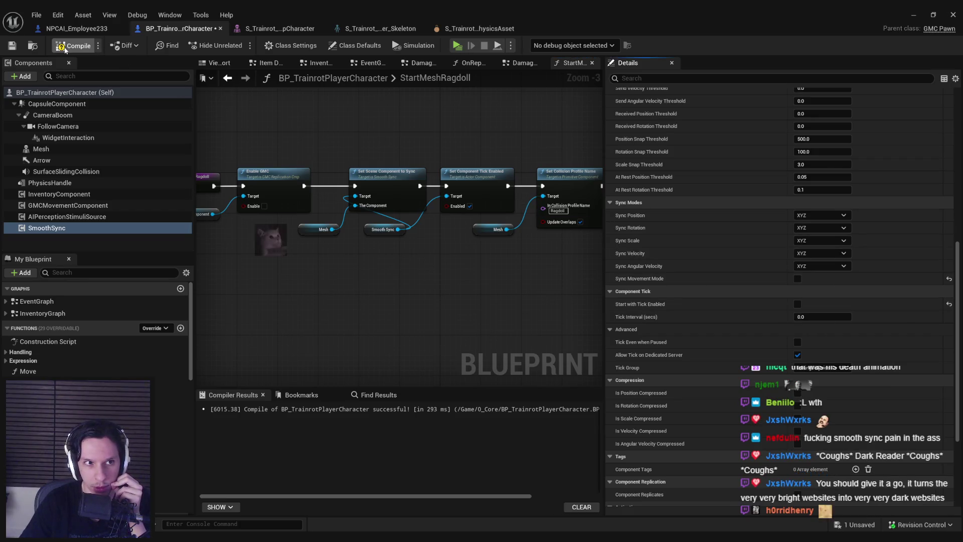
pyautogui.click(12, 46)
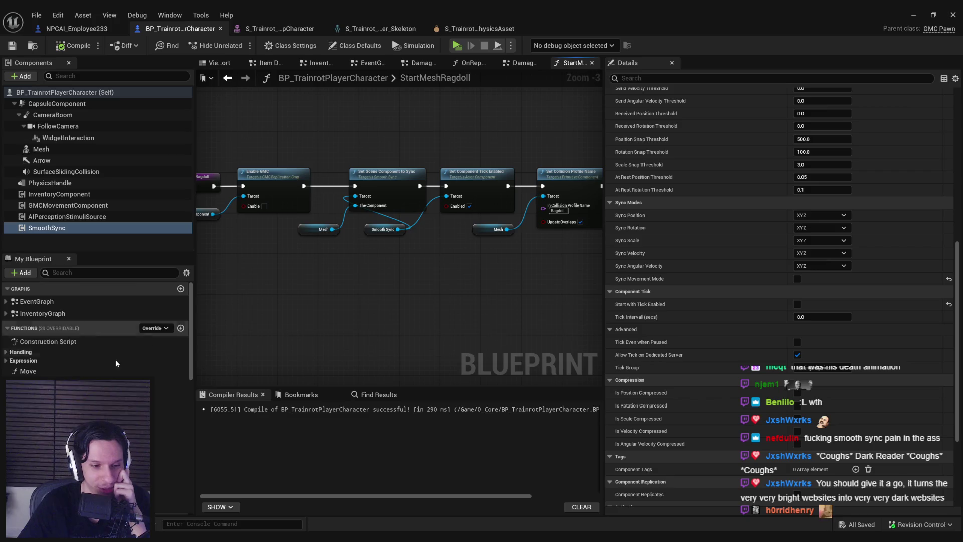
pyautogui.hotkey('alt', 'Tab')
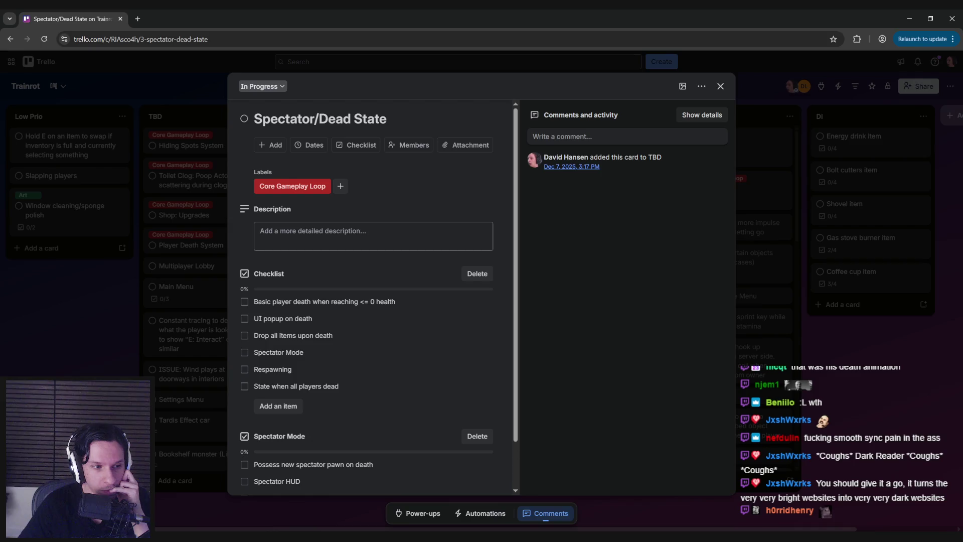
# Return from Trello to the character blueprint and reframe the StartMeshRagdoll nodes.
pyautogui.click(908, 18)
pyautogui.moveTo(456, 265); pyautogui.dragTo(432, 284)
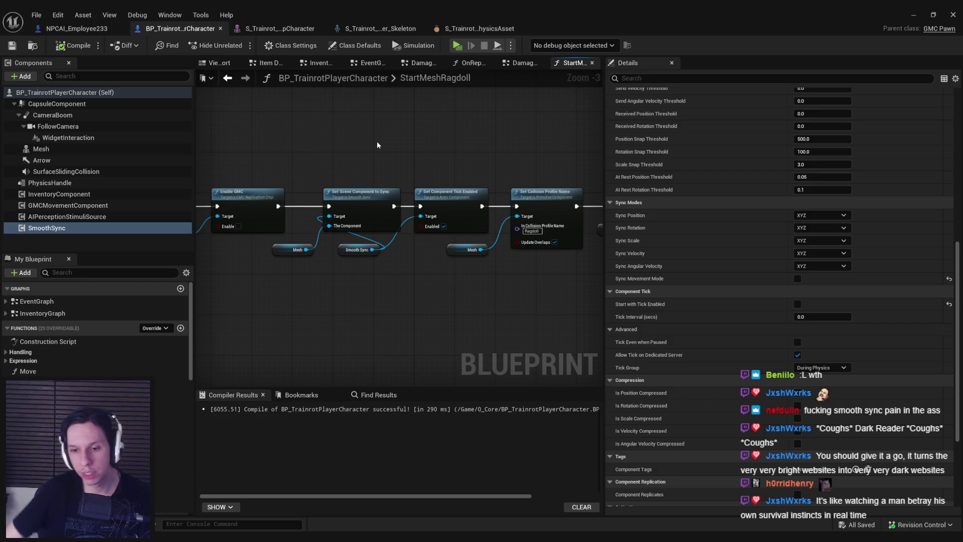
# From the level editor, start a three-player Play In Editor session via the play options.
pyautogui.click(75, 28)
pyautogui.click(115, 28)
pyautogui.click(913, 14)
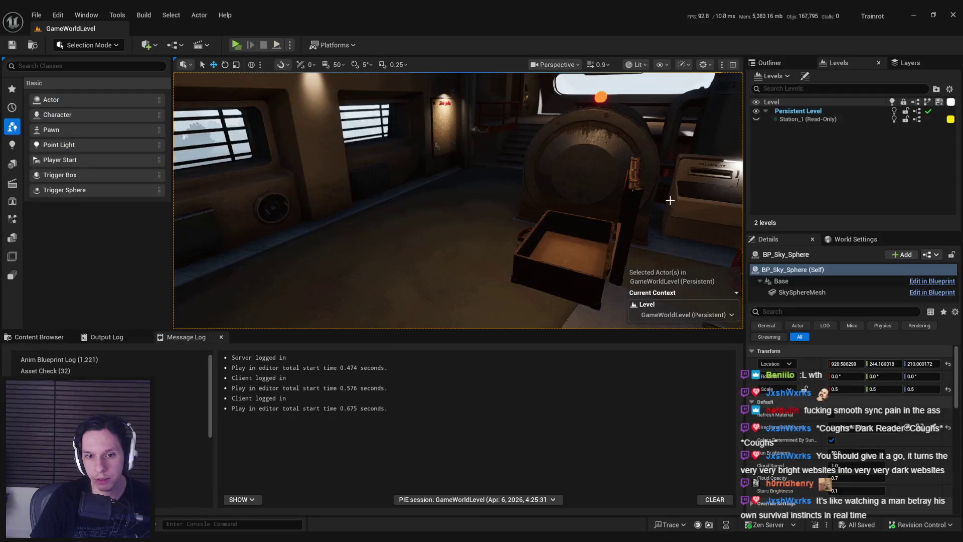
pyautogui.click(36, 336)
pyautogui.scroll(-1, 462, 459)
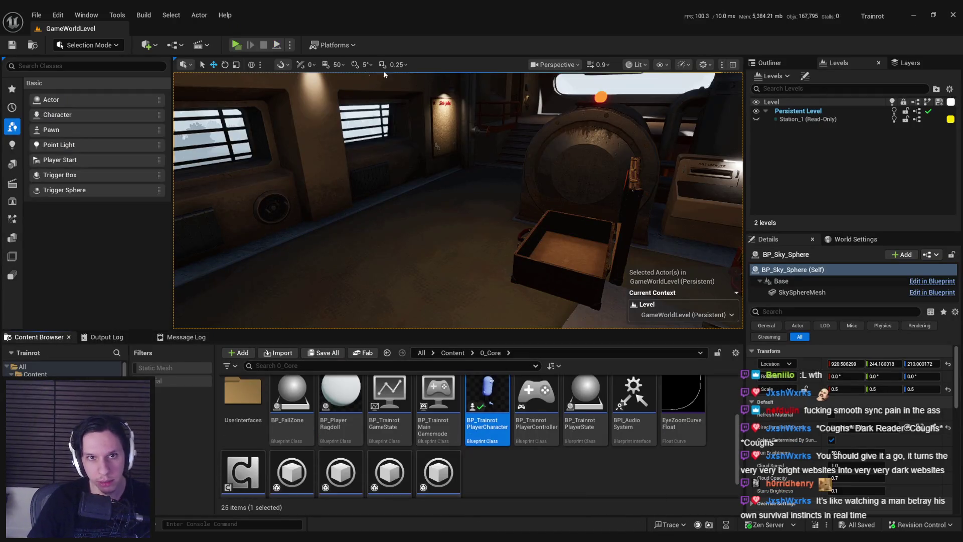
pyautogui.click(289, 45)
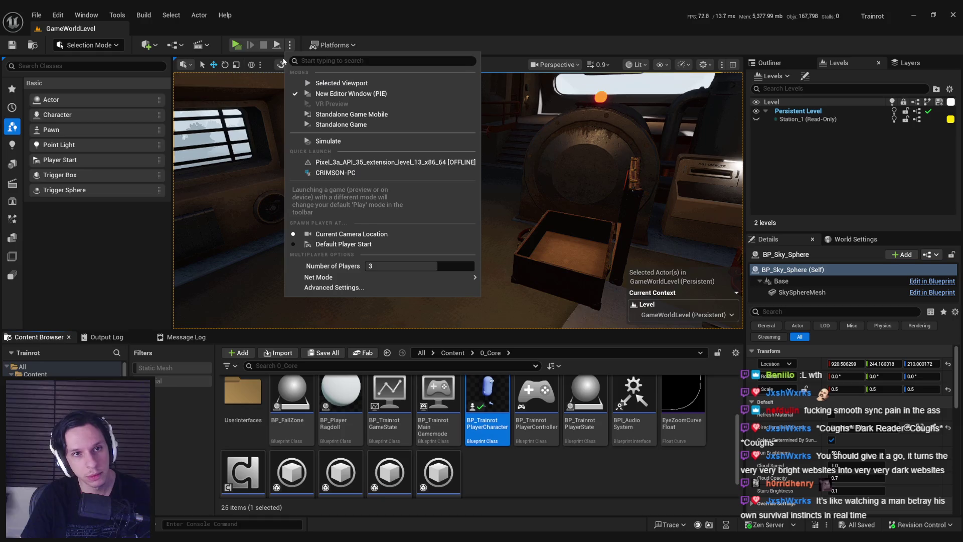
pyautogui.click(235, 45)
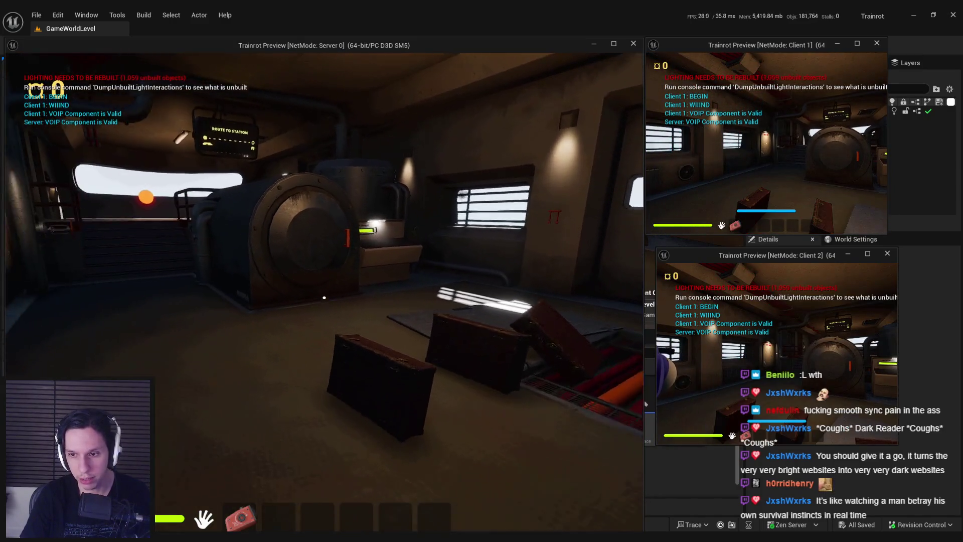
# Walk the server player around the barred window and box while watching the client windows.
pyautogui.press('w')
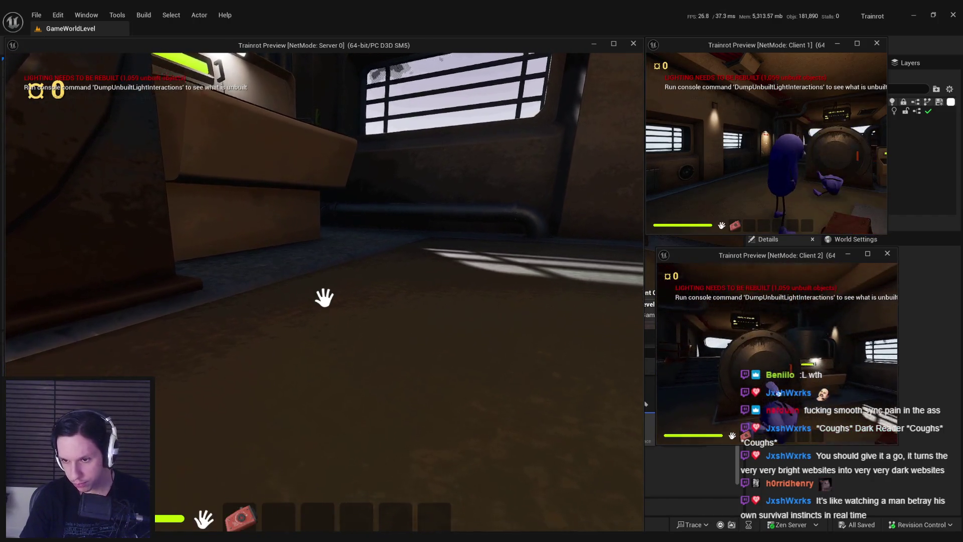
pyautogui.press('s')
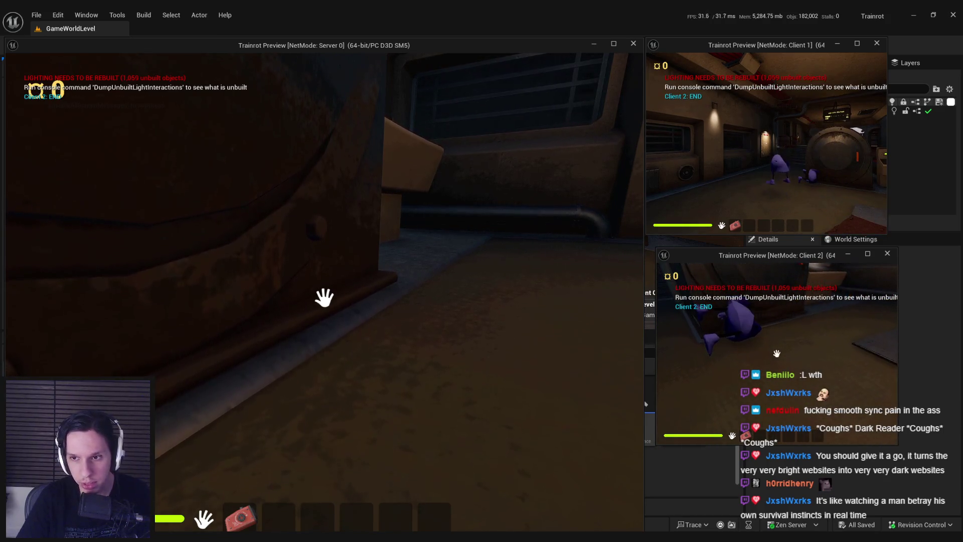
pyautogui.press('super')
pyautogui.press('super')
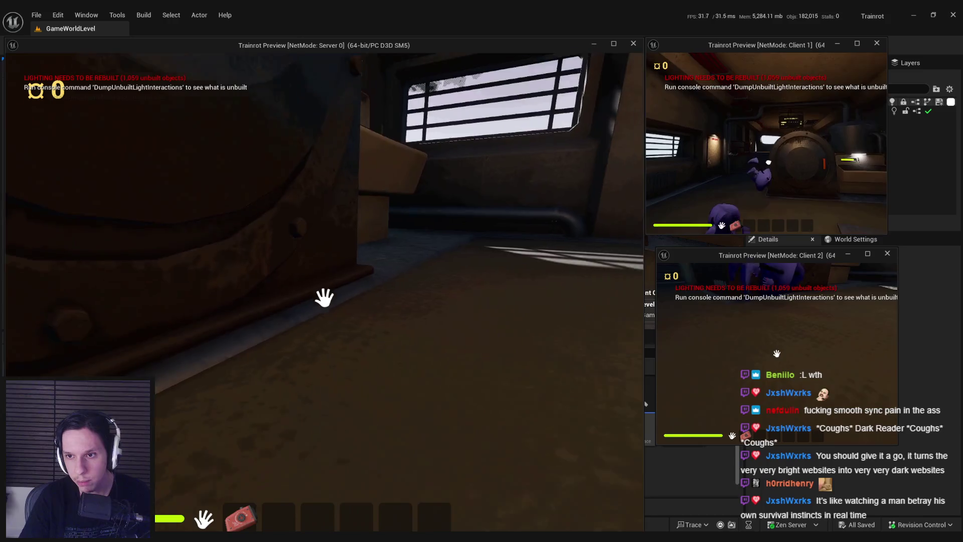
pyautogui.press('s')
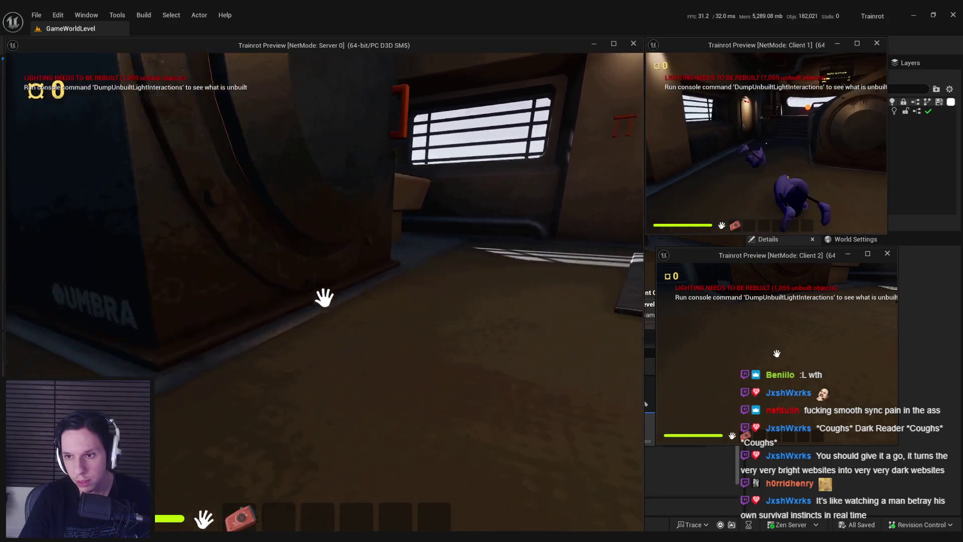
pyautogui.press('super')
pyautogui.press('super')
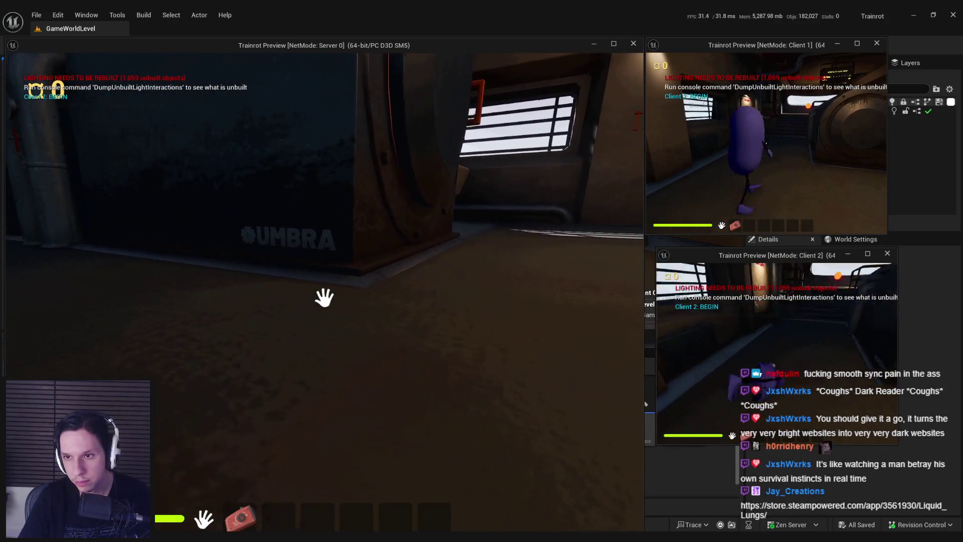
pyautogui.press('s')
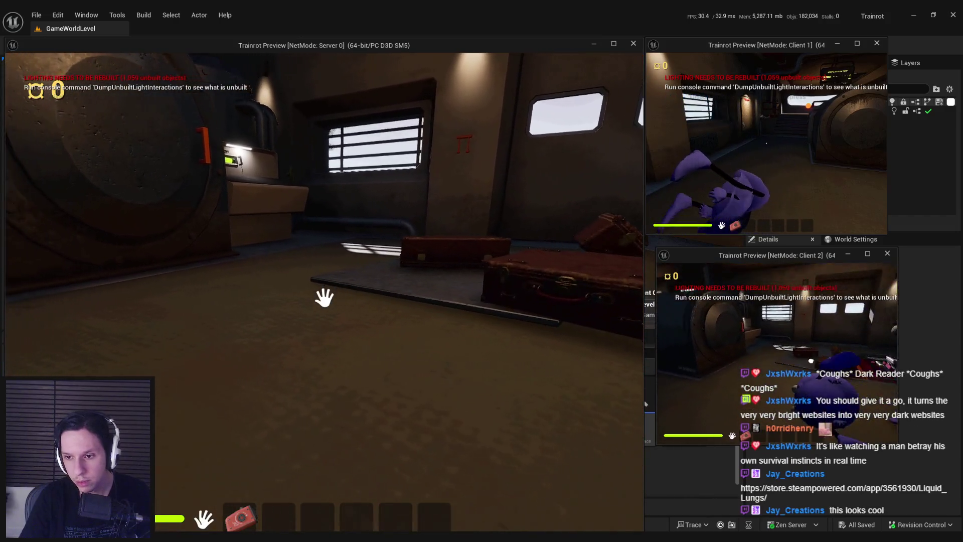
pyautogui.press('a')
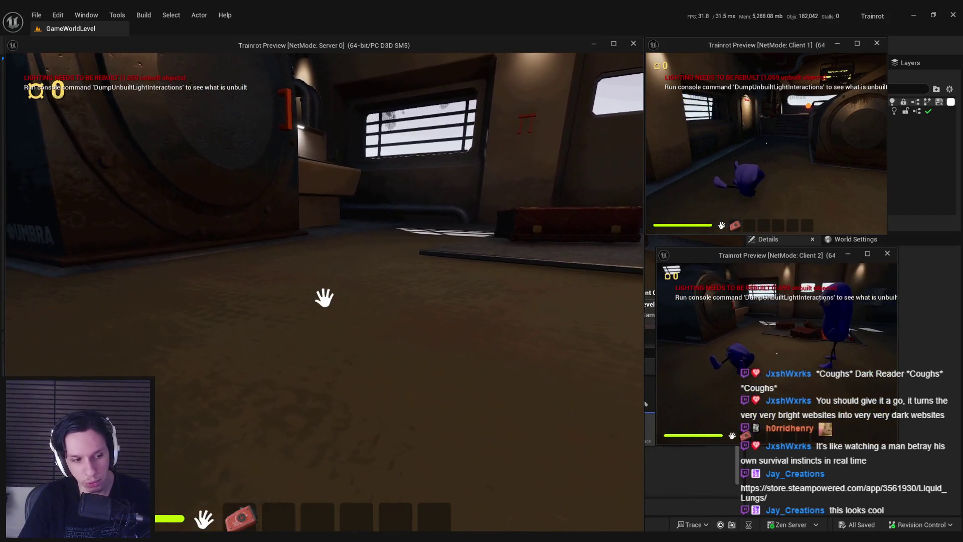
# Move past the characters, machine and bench into the dark area, then end the play session.
pyautogui.press('w')
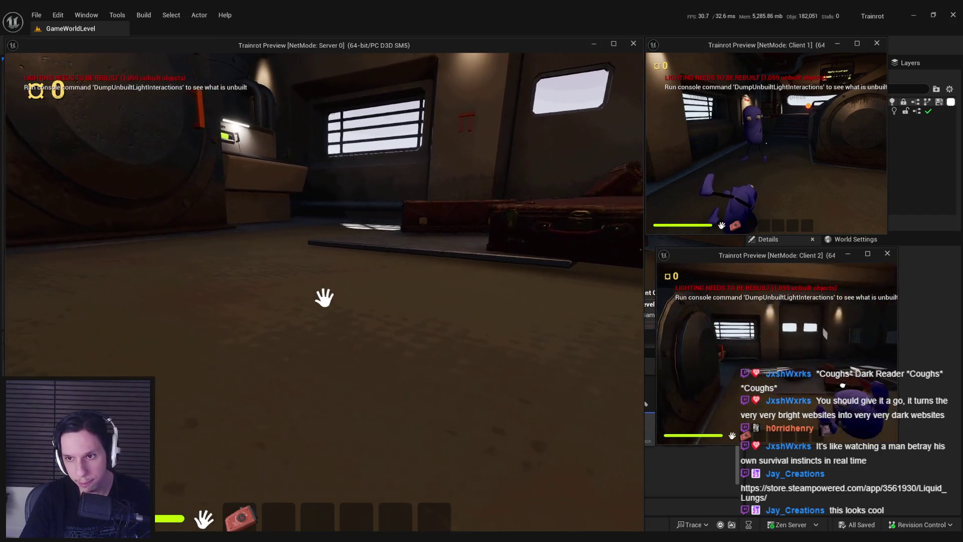
pyautogui.press('s')
pyautogui.press('s')
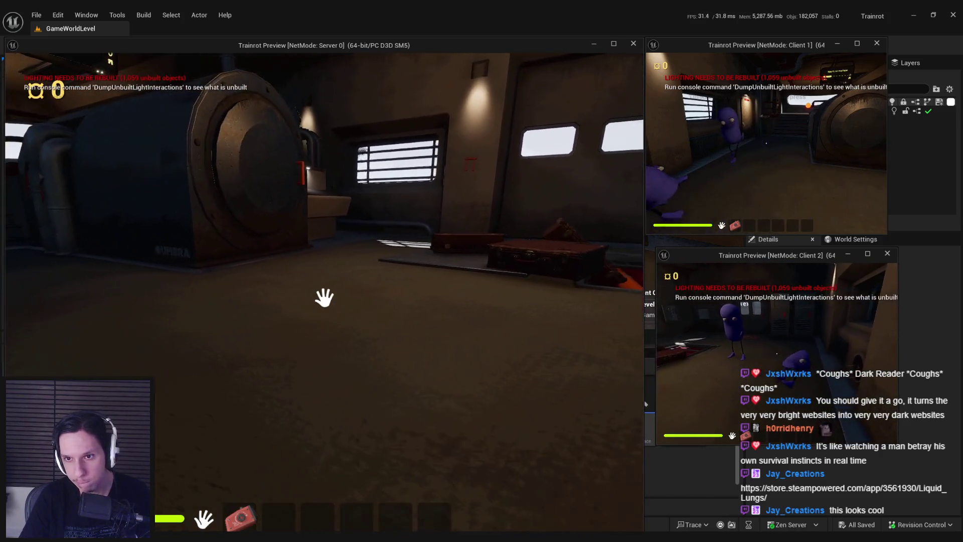
pyautogui.press('w')
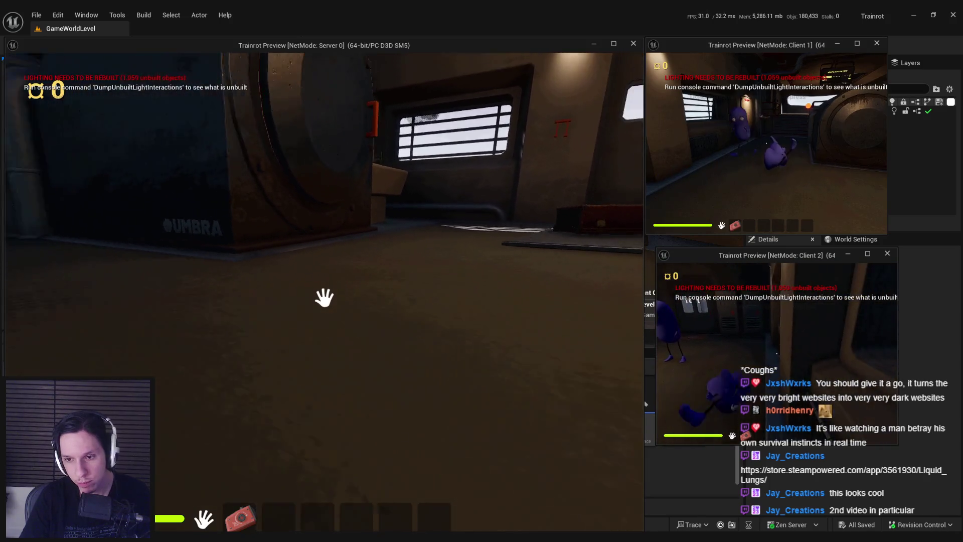
pyautogui.press('s')
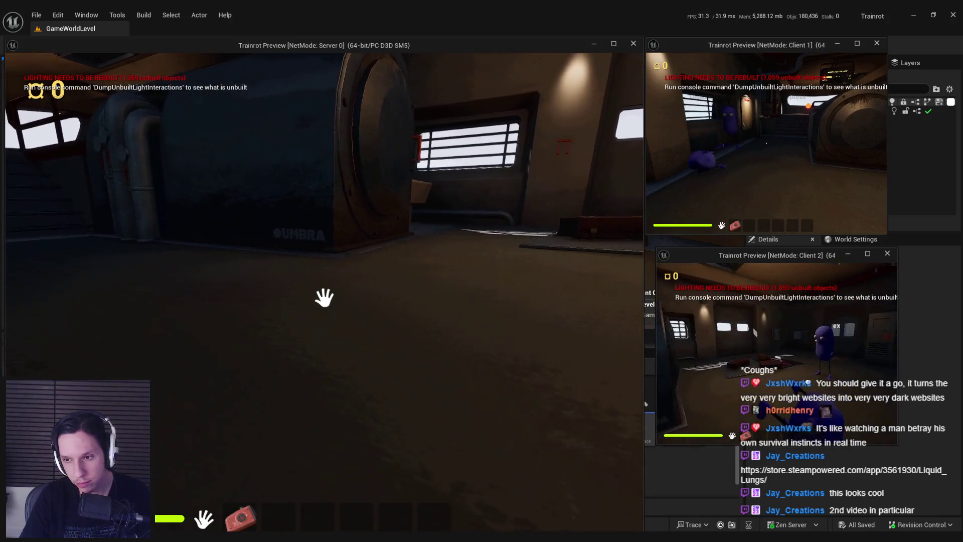
pyautogui.press('w')
pyautogui.press('w')
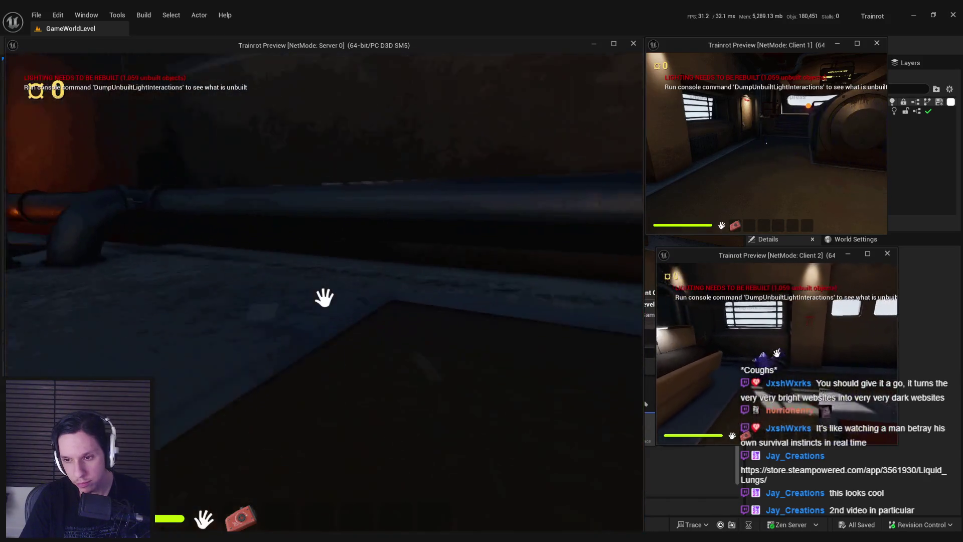
pyautogui.press('w')
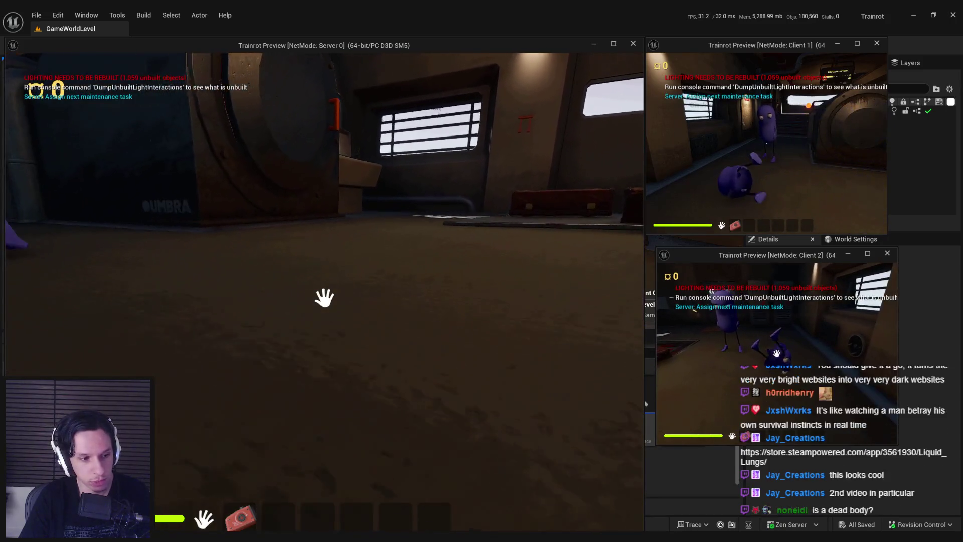
pyautogui.press('Escape')
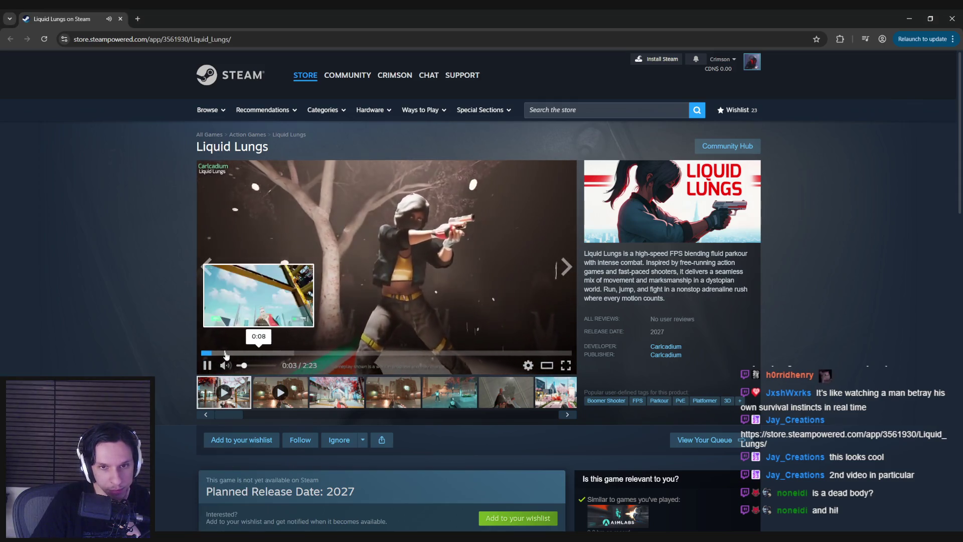
pyautogui.moveTo(386, 267)
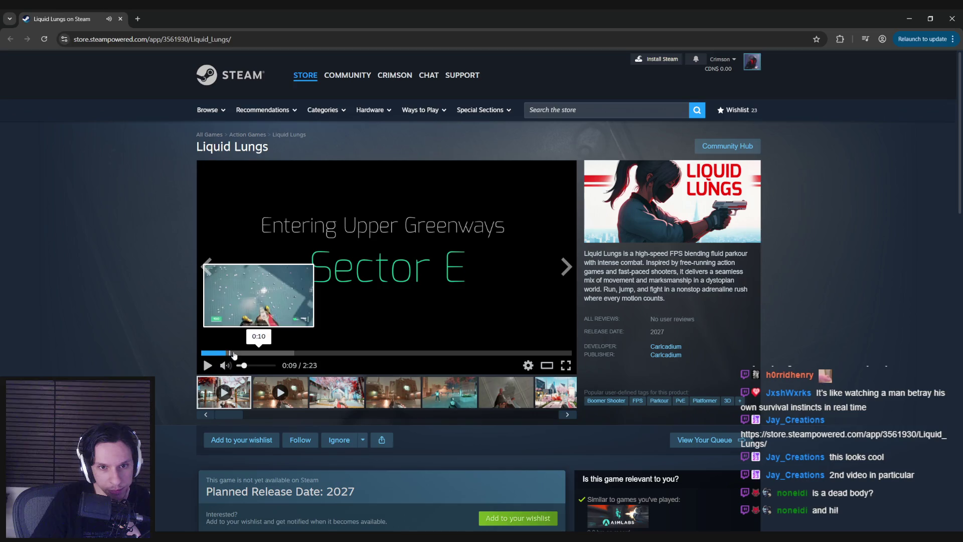
# Resume the Liquid Lungs trailer and scrub it around the 0:45–0:48 mark.
pyautogui.click(233, 353)
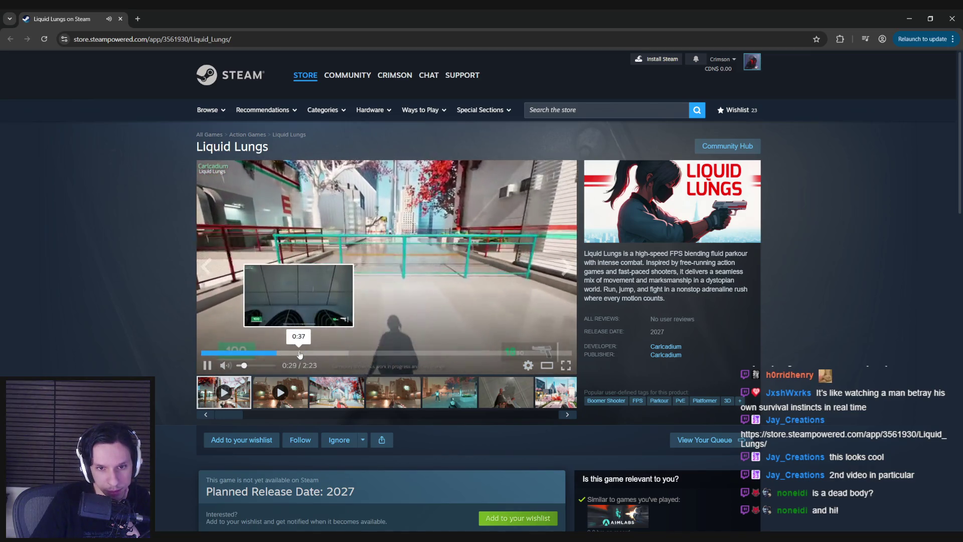
pyautogui.click(322, 352)
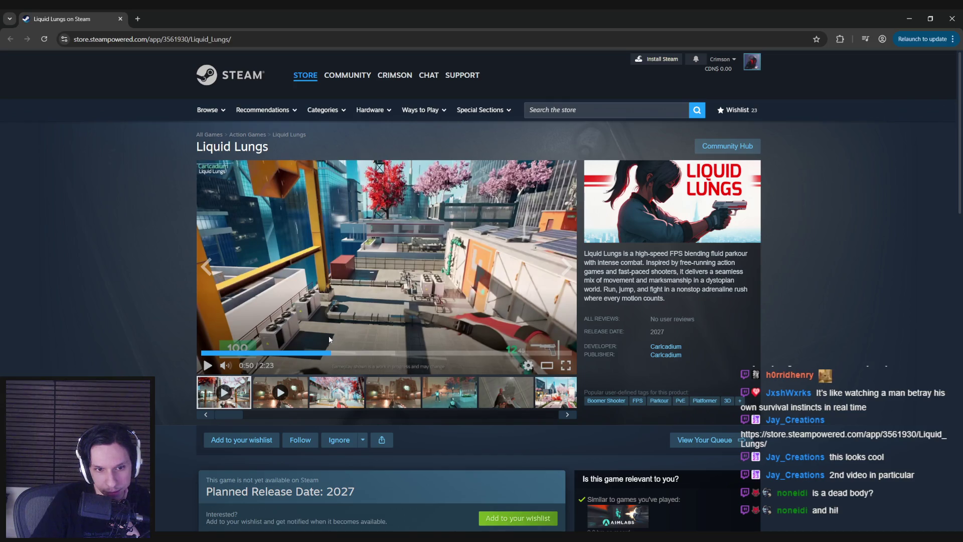
pyautogui.click(320, 352)
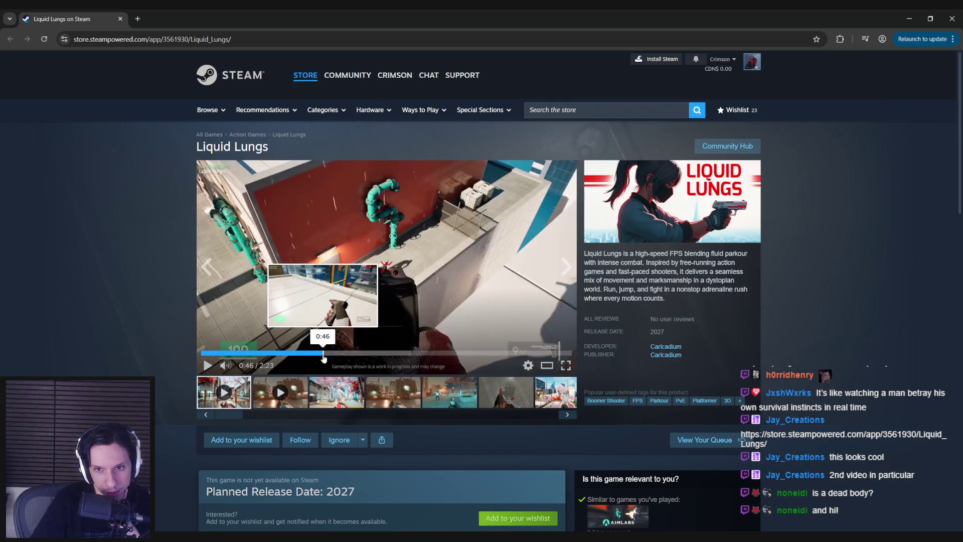
pyautogui.click(319, 353)
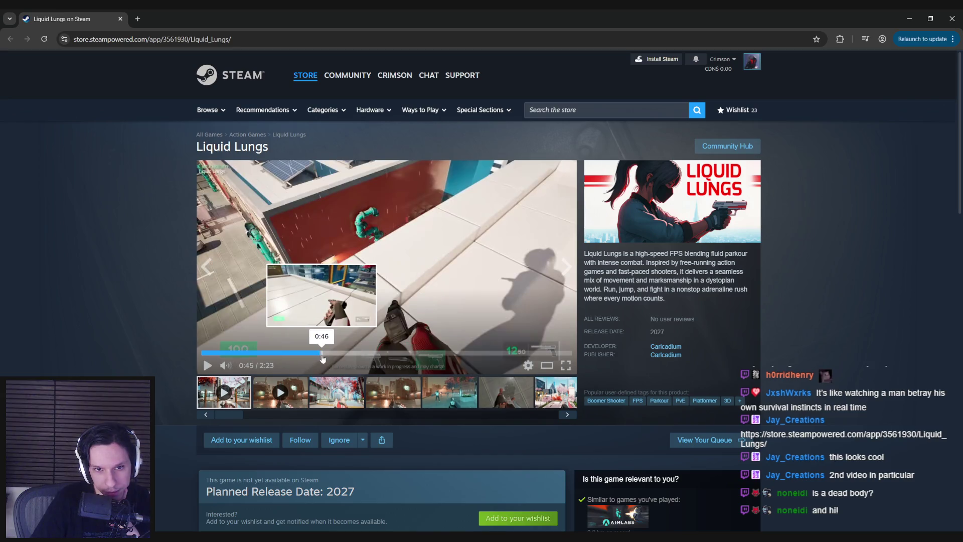
# Step the trailer forward through 0:46–0:47 and skip ahead to about 0:54.
pyautogui.click(322, 353)
pyautogui.click(324, 354)
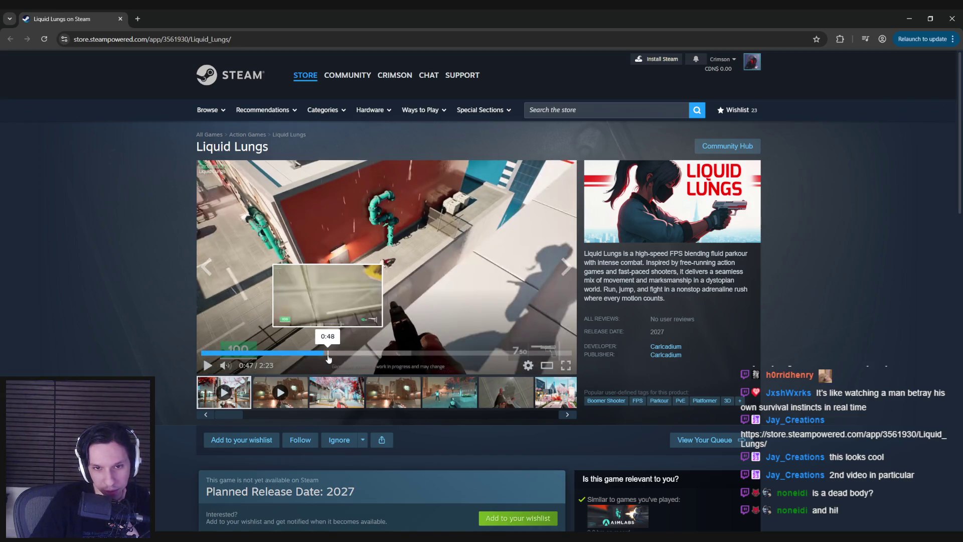
pyautogui.click(331, 354)
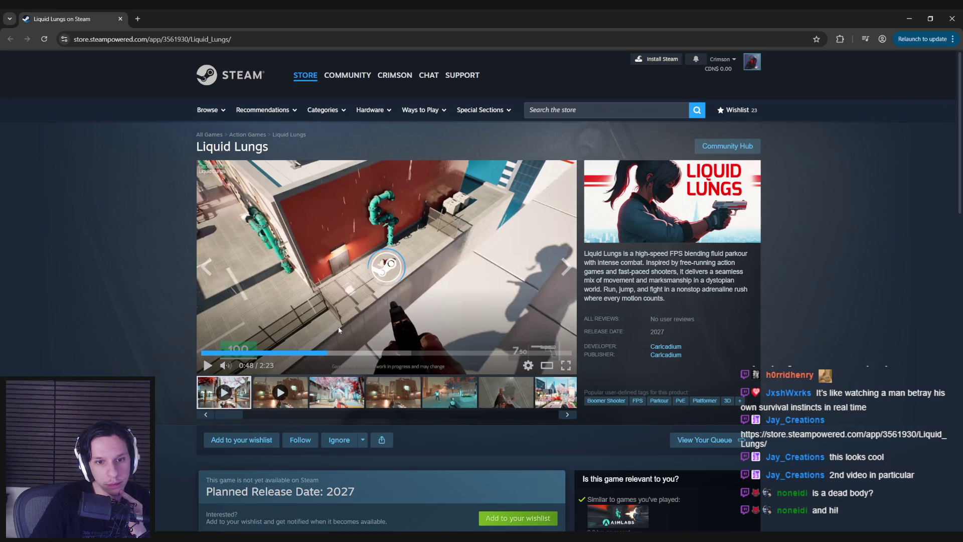
pyautogui.click(339, 354)
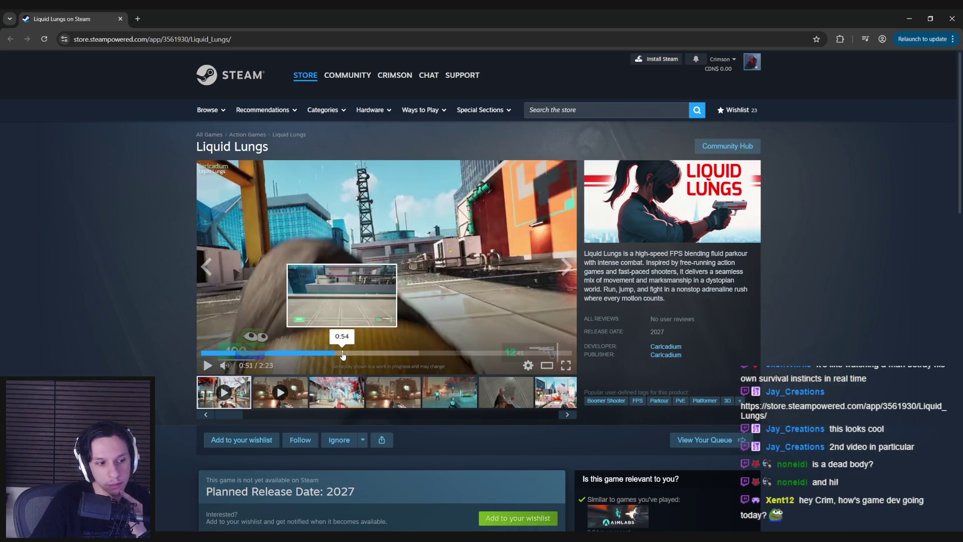
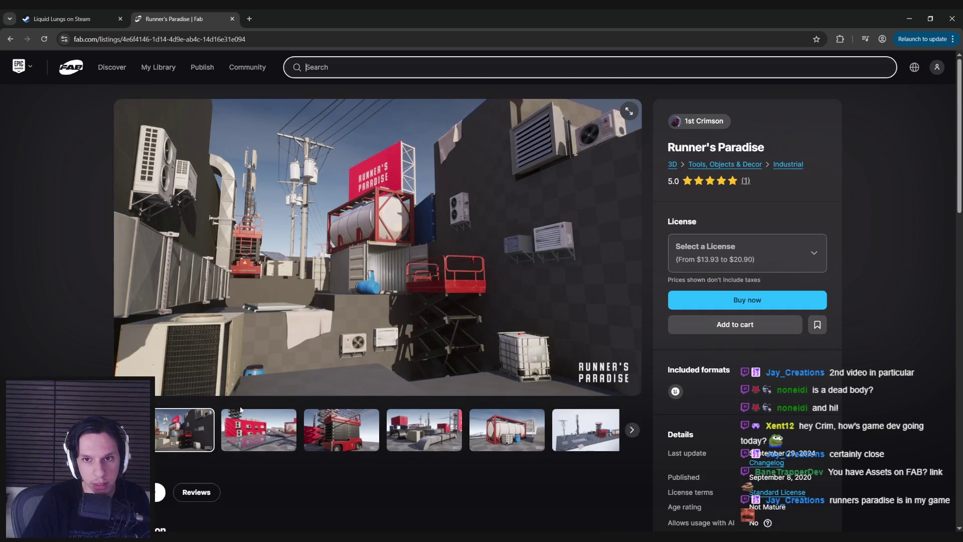
# Browse the scissor-lift, rooftop duct, red tank and rooftop overview previews, then close the Fab listing.
pyautogui.click(259, 431)
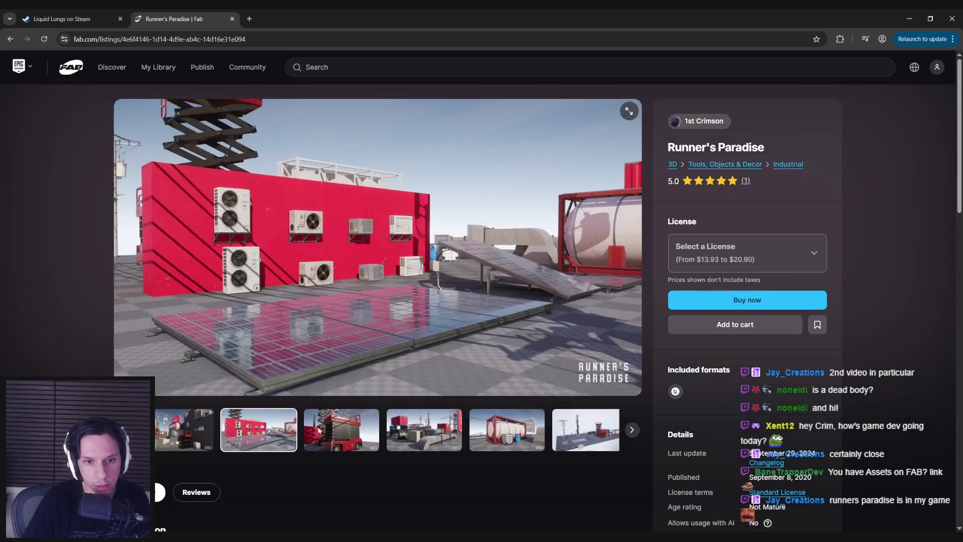
pyautogui.click(348, 430)
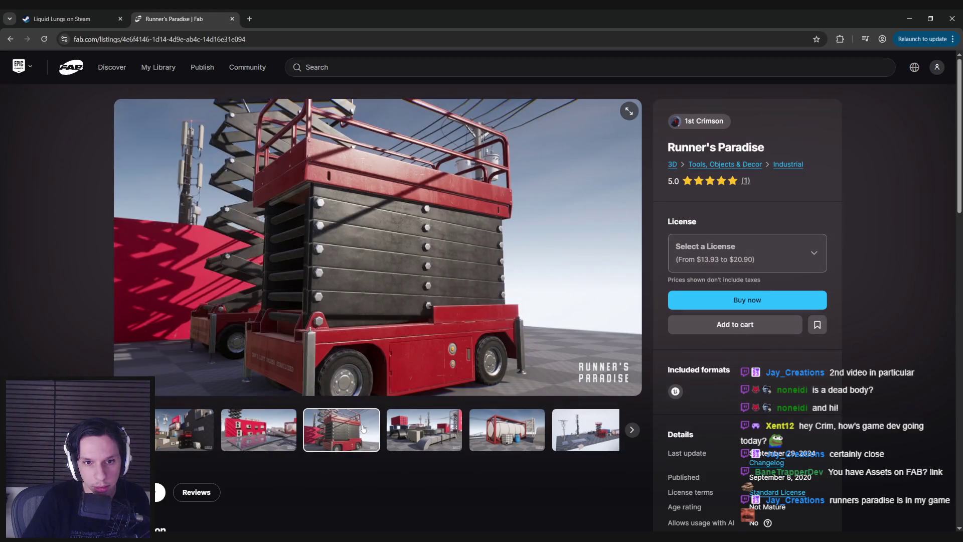
pyautogui.click(421, 431)
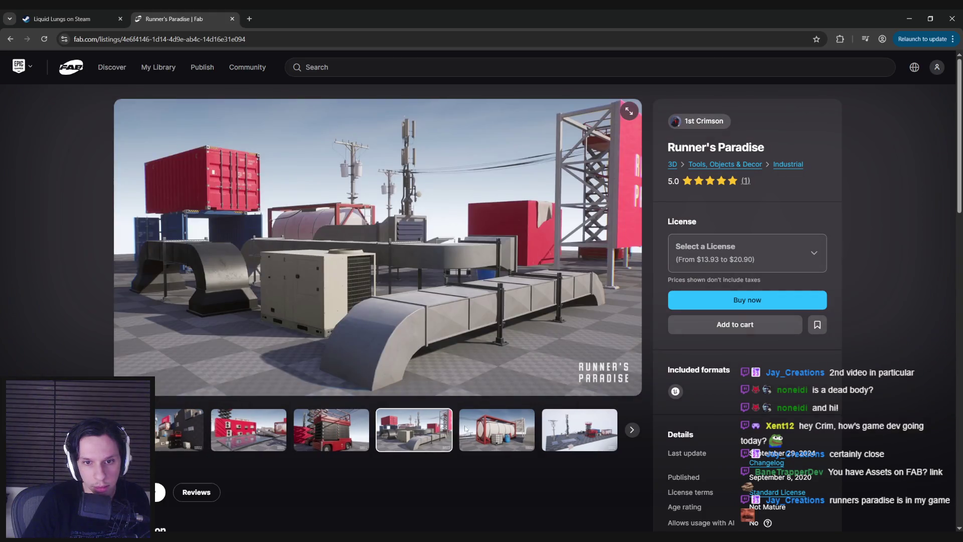
pyautogui.click(502, 430)
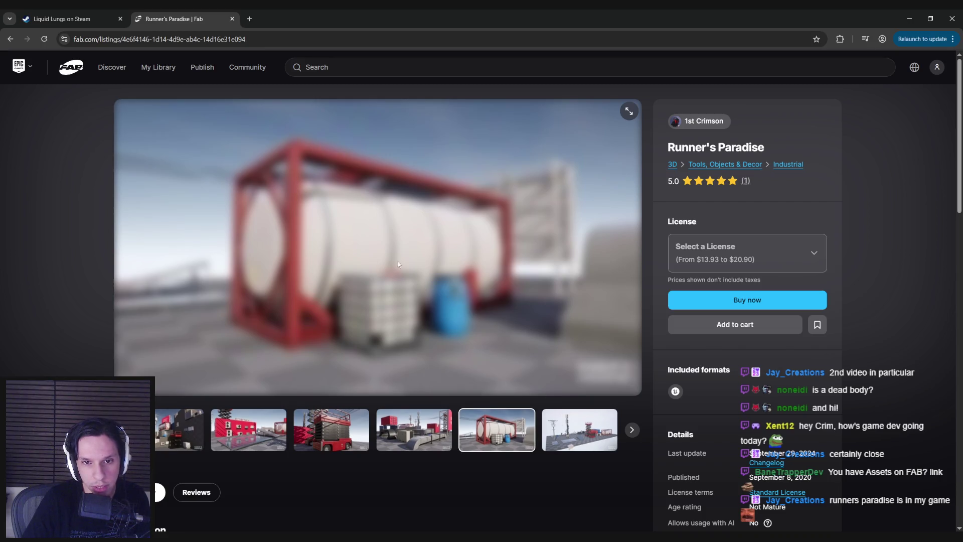
pyautogui.click(584, 435)
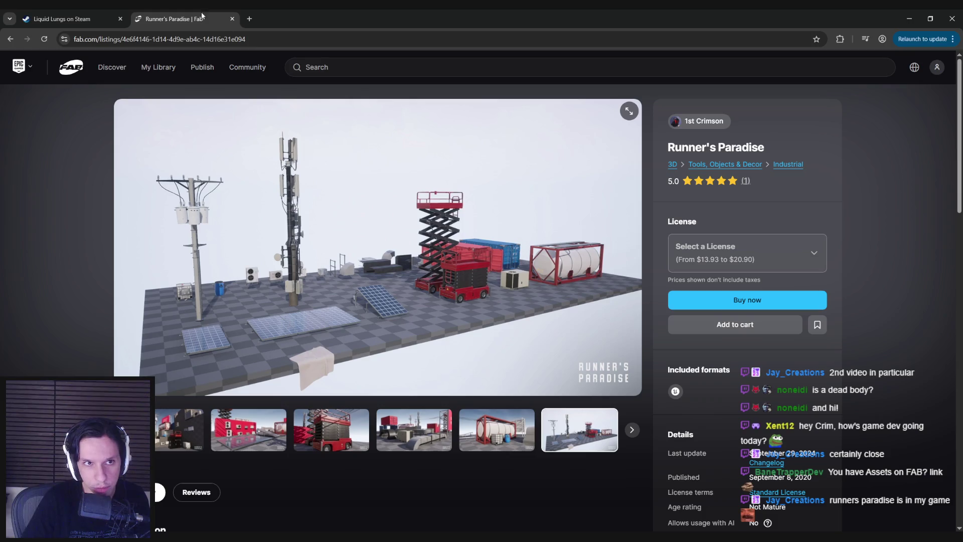
pyautogui.hotkey('ctrl', 'w')
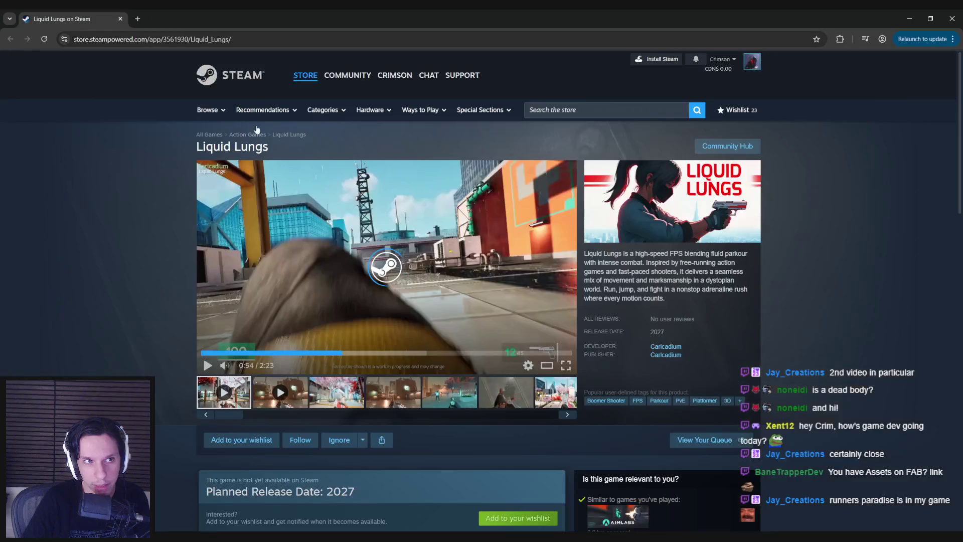
# Scrub the first trailer between 0:55 and 1:12, resume it, then start the second Liquid Lungs video.
pyautogui.click(374, 353)
pyautogui.moveTo(386, 263)
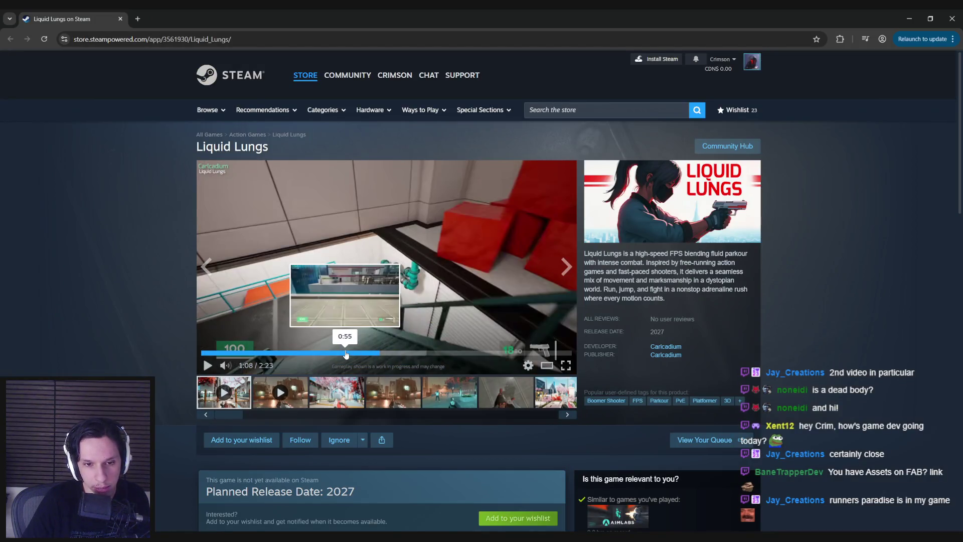
pyautogui.click(347, 354)
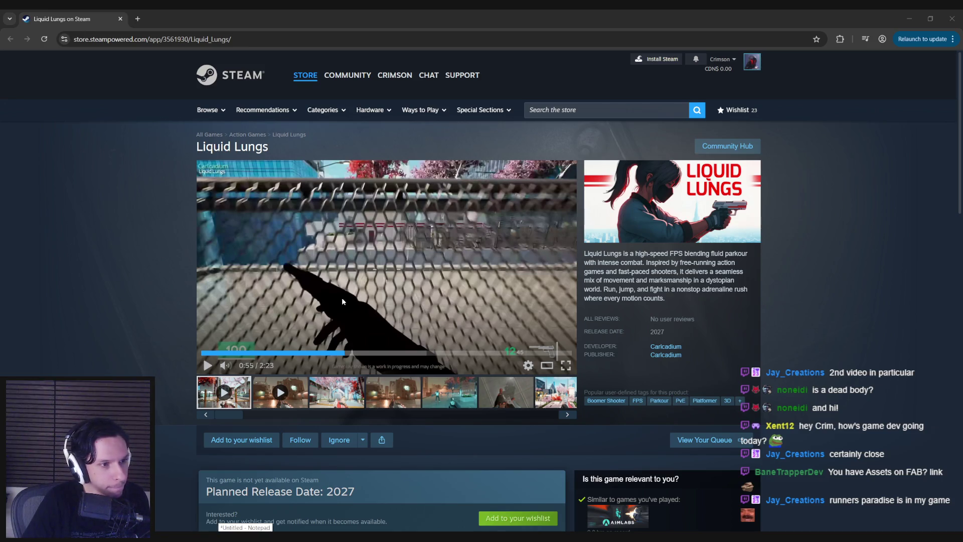
pyautogui.click(390, 352)
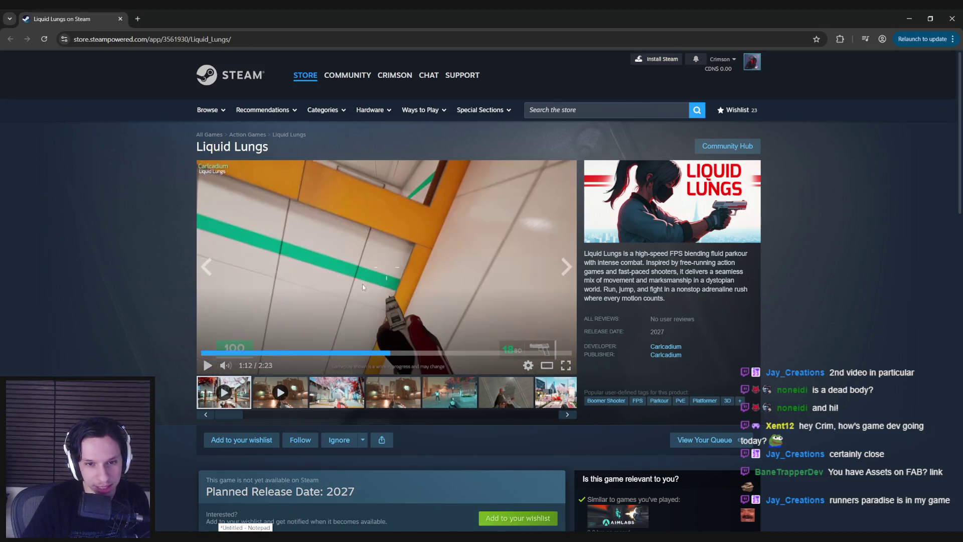
pyautogui.click(363, 285)
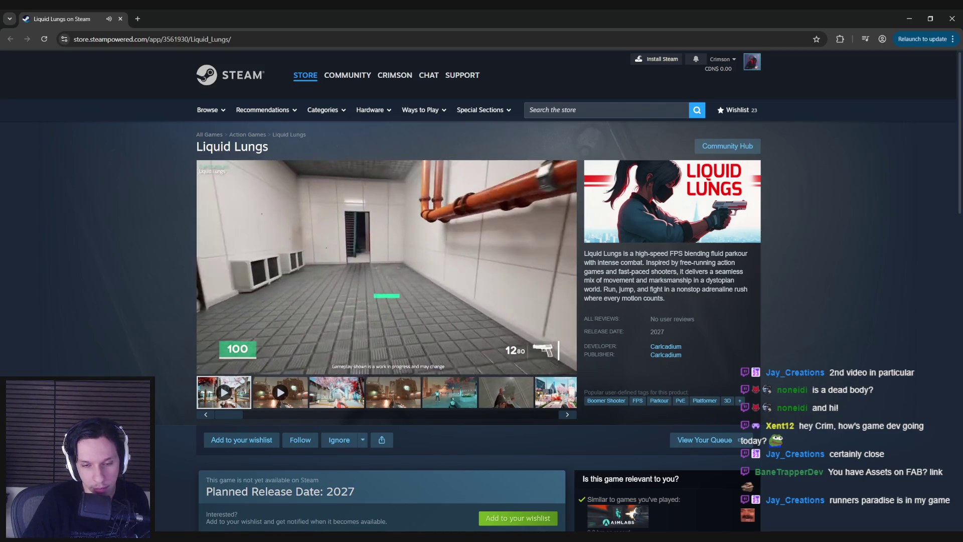
pyautogui.click(280, 392)
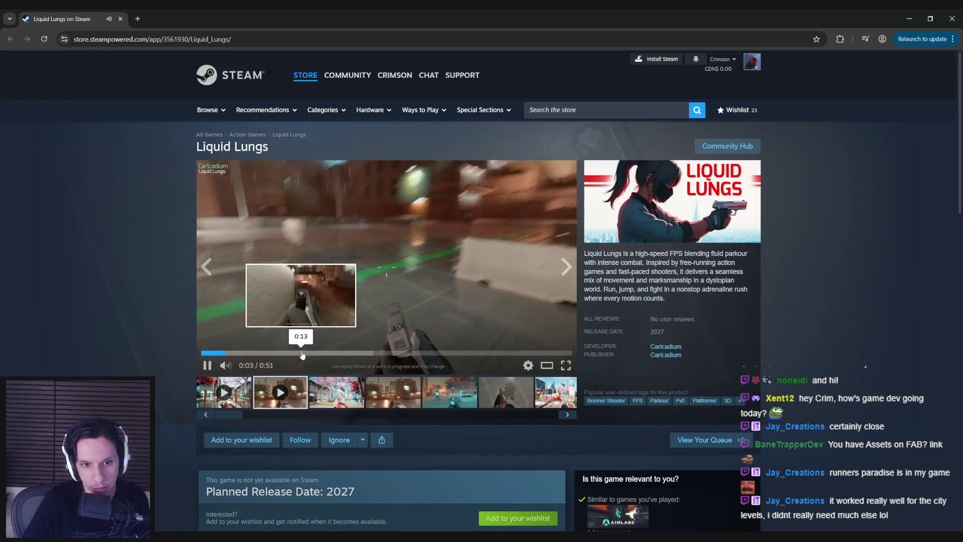
# Replay the second video's 0:19–0:21 moment several times, pausing at 0:20.
pyautogui.click(301, 353)
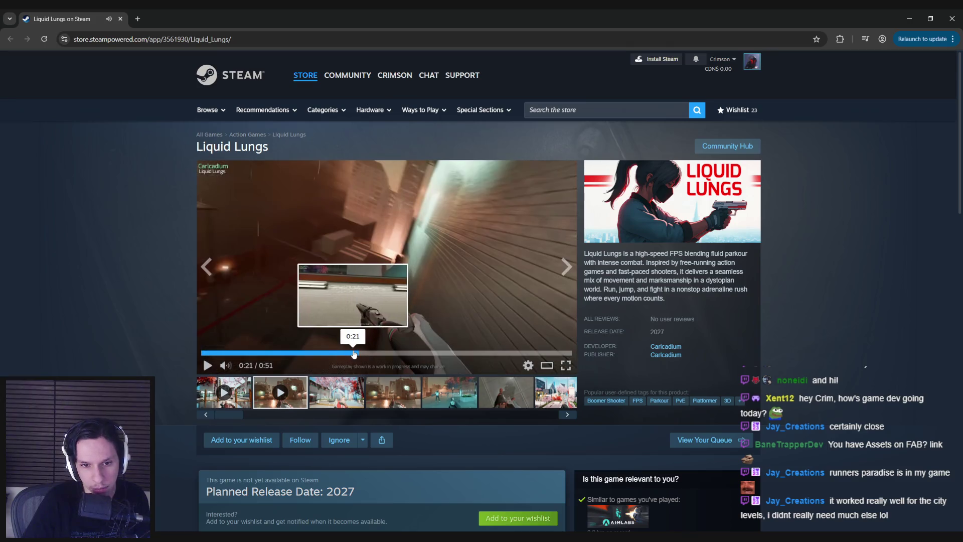
pyautogui.click(352, 353)
pyautogui.click(340, 353)
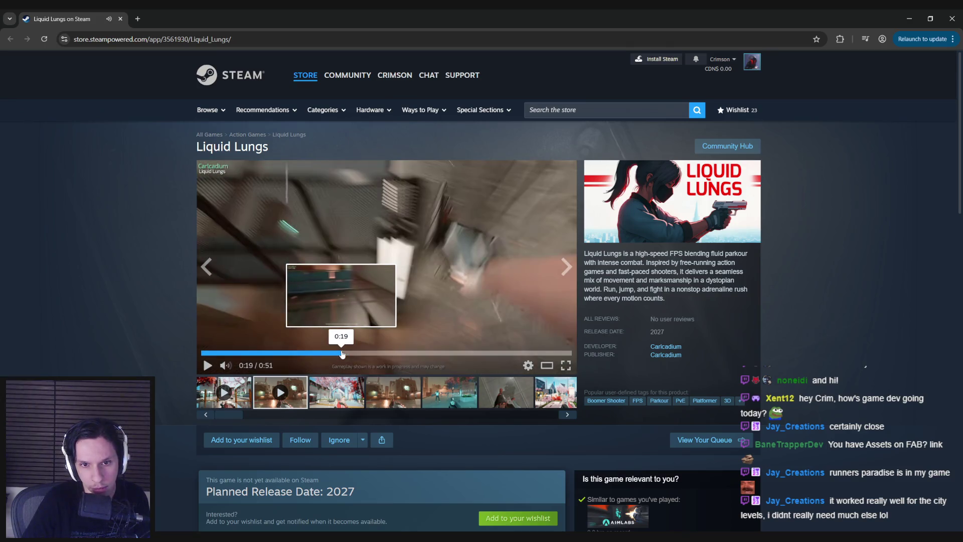
pyautogui.click(341, 306)
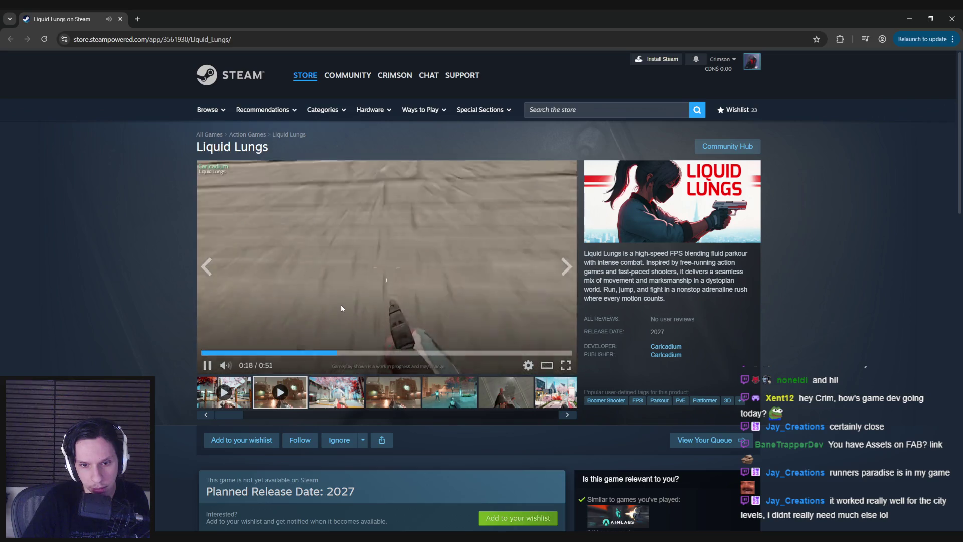
pyautogui.click(340, 304)
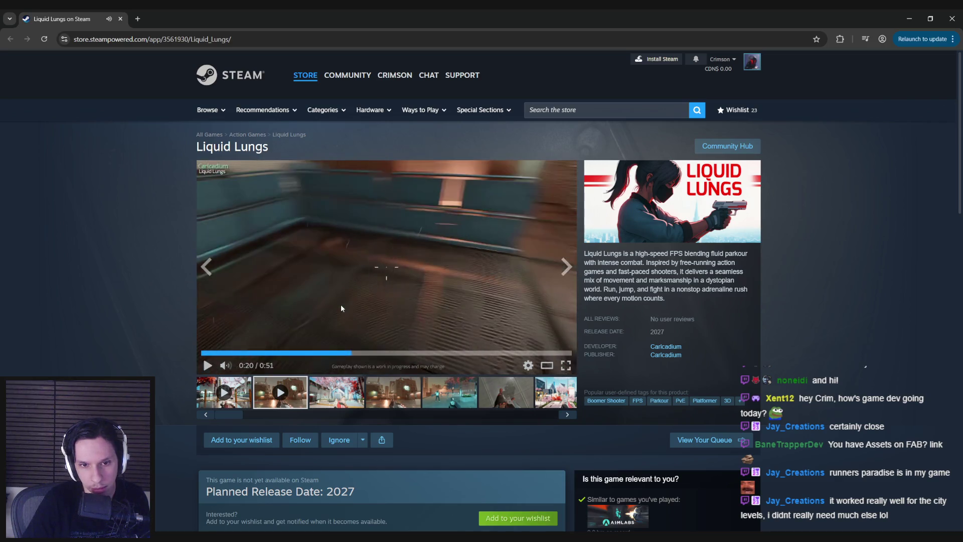
pyautogui.click(345, 353)
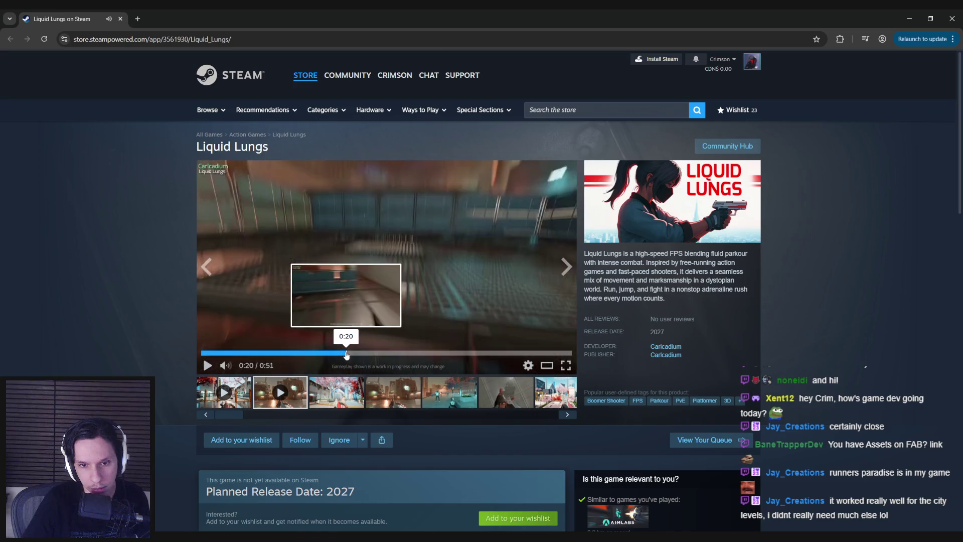
pyautogui.click(353, 287)
# Play and pause through 0:23–0:26, rewind to 0:21, then bring up the Unreal Trainrot project.
pyautogui.click(377, 304)
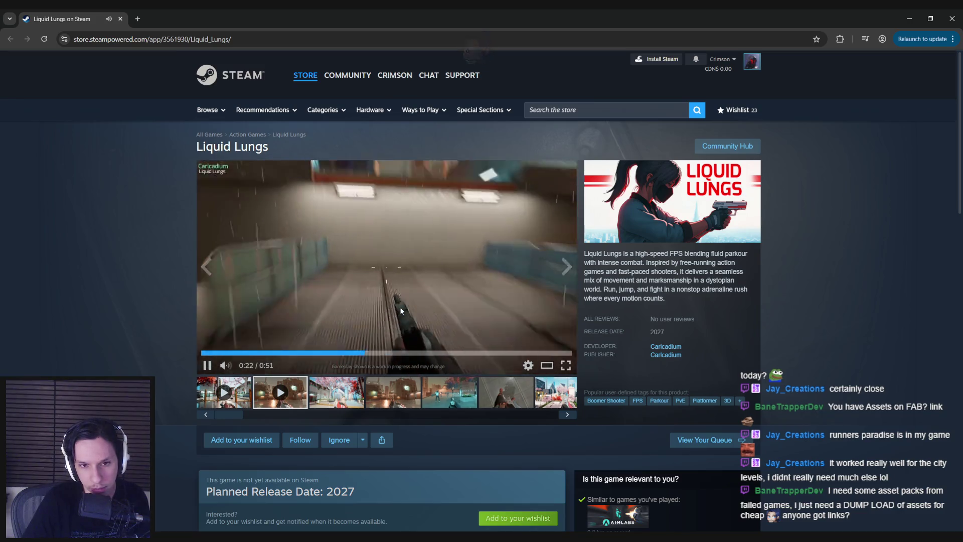
pyautogui.click(443, 322)
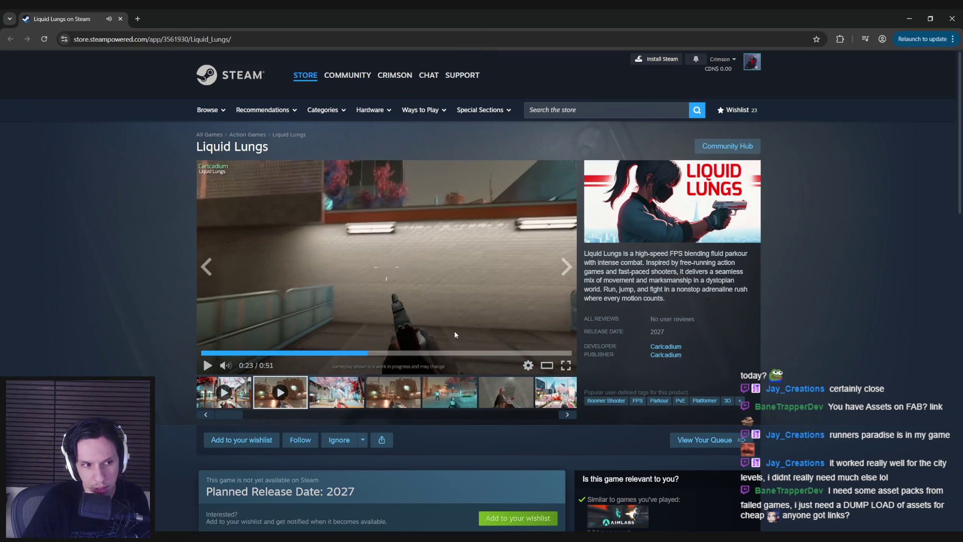
pyautogui.click(455, 334)
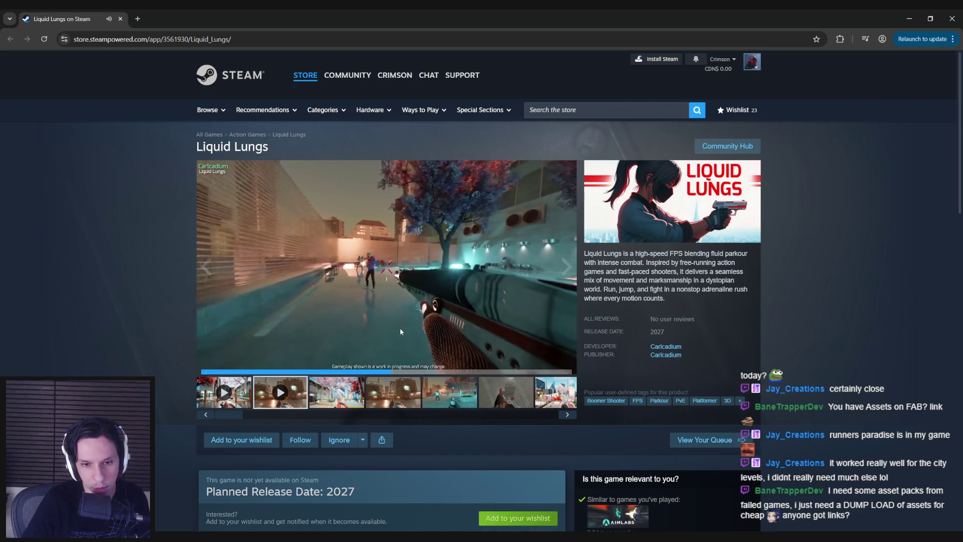
pyautogui.click(401, 330)
pyautogui.moveTo(379, 354); pyautogui.dragTo(359, 354)
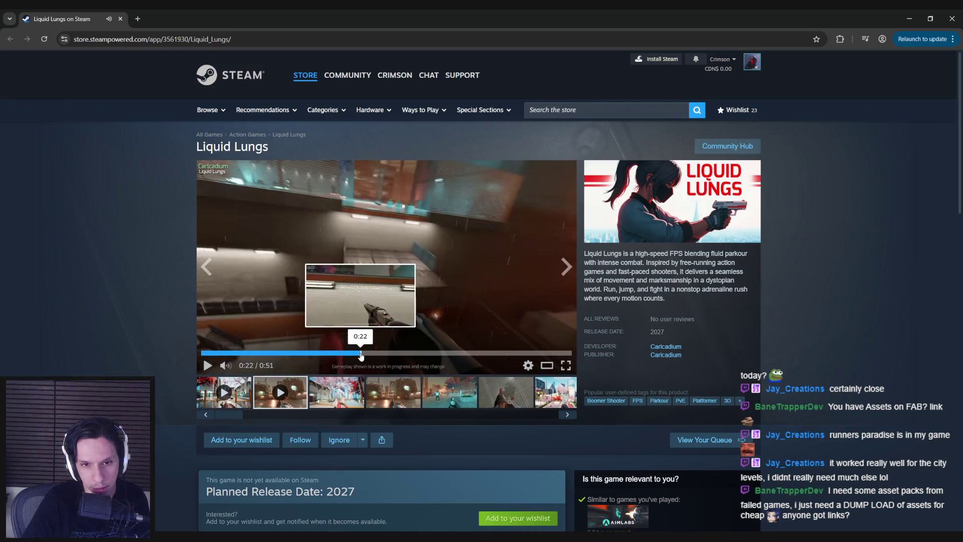
pyautogui.click(356, 354)
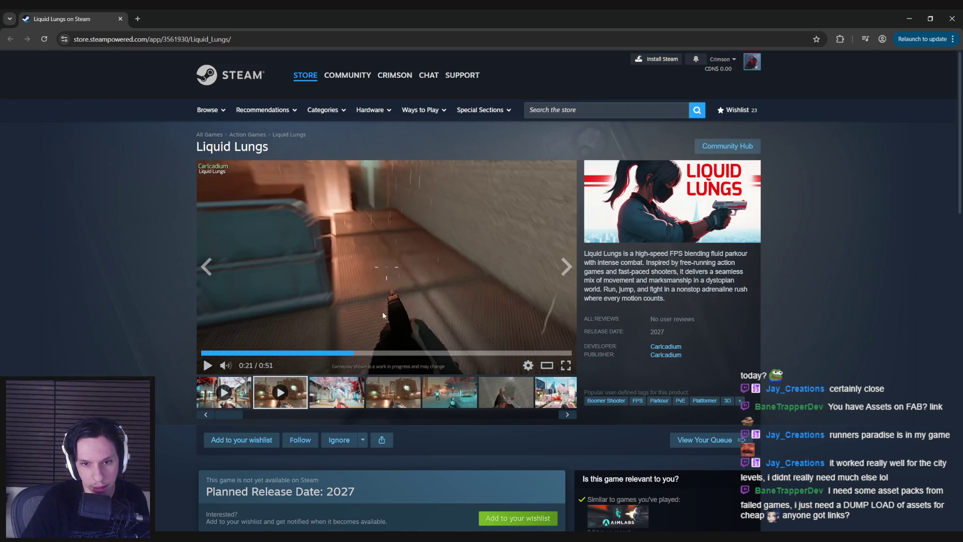
pyautogui.click(369, 497)
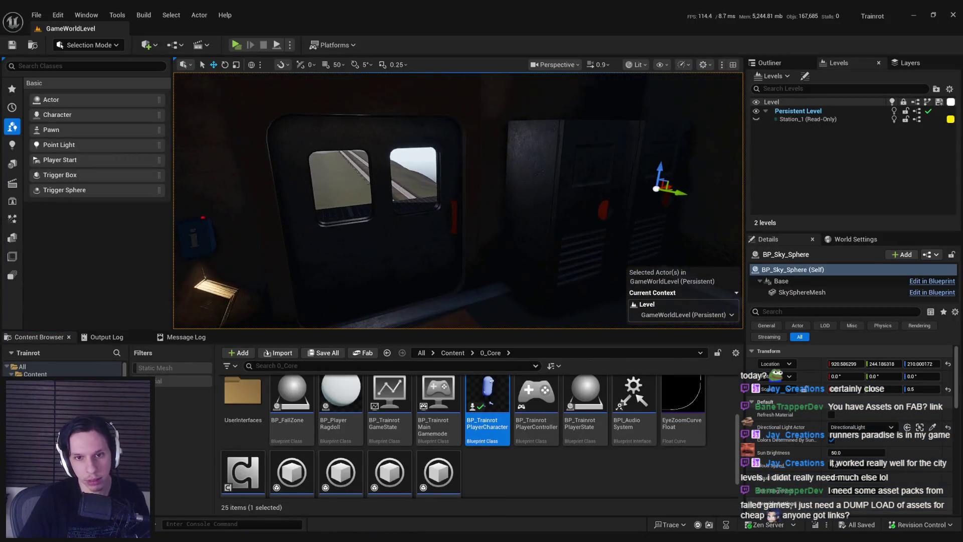
# Nudge the viewport camera toward the station room, then switch back to the Steam page.
pyautogui.moveTo(397, 316); pyautogui.dragTo(396, 316)
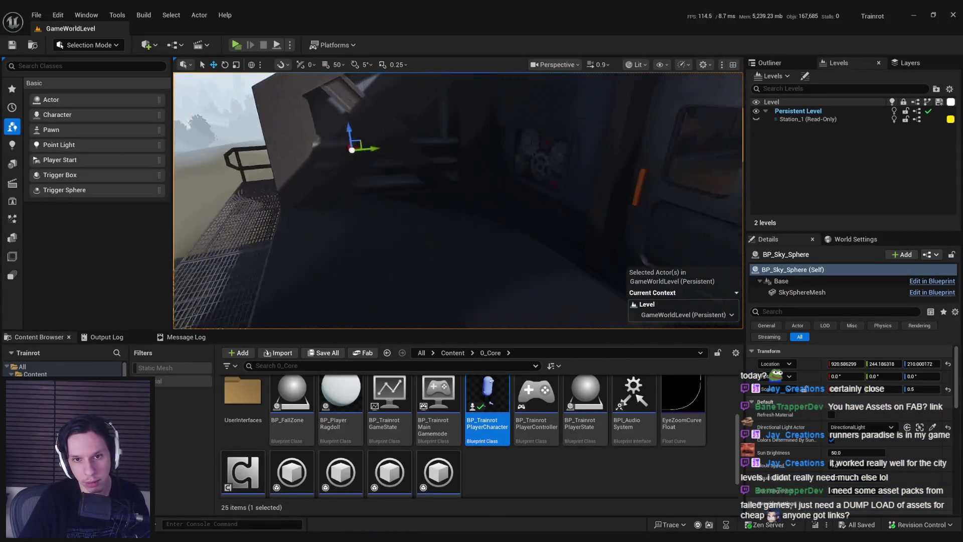
pyautogui.hotkey('alt', 'Tab')
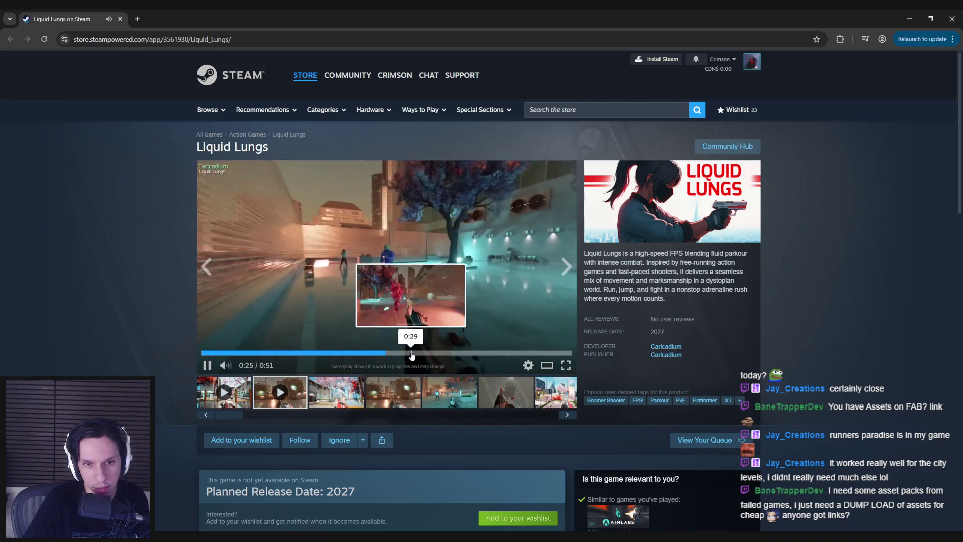
# Skip the second video to 0:34 and 0:42, then return to the Unreal Engine project.
pyautogui.click(429, 352)
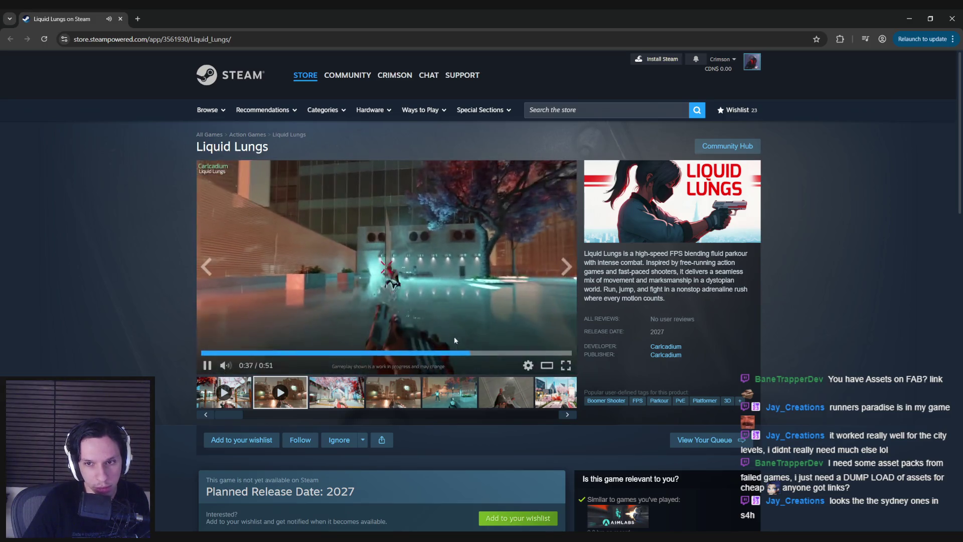
pyautogui.click(505, 352)
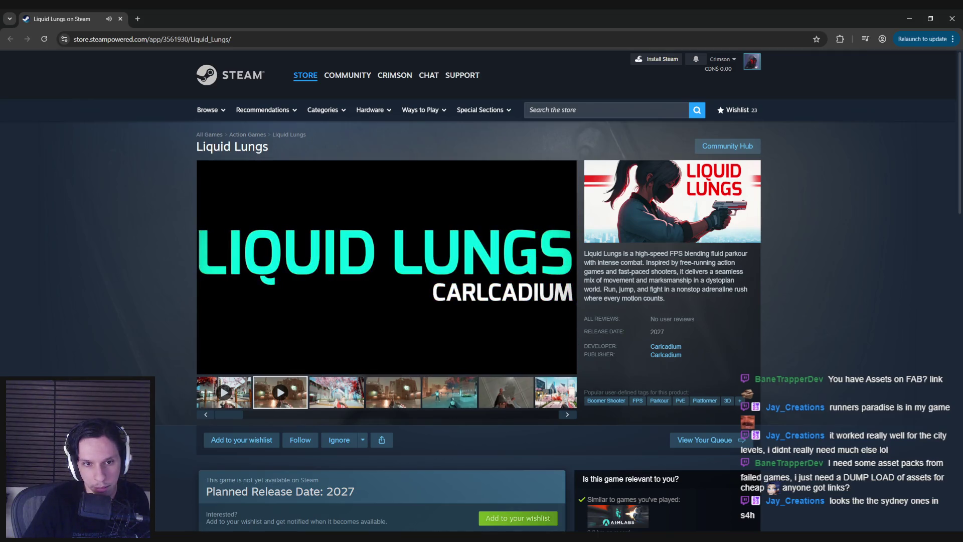
pyautogui.scroll(-1, 145, 323)
pyautogui.scroll(-2, 145, 323)
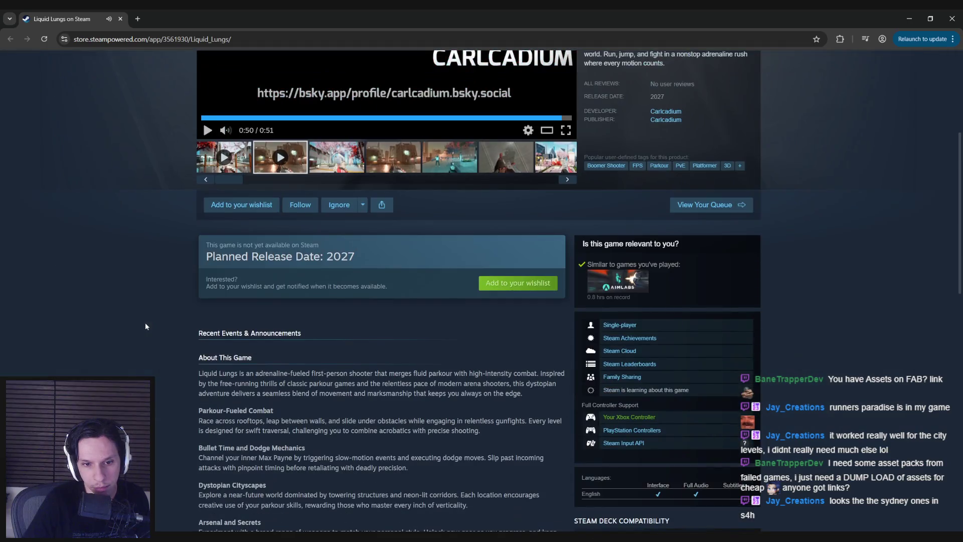
pyautogui.scroll(3, 140, 332)
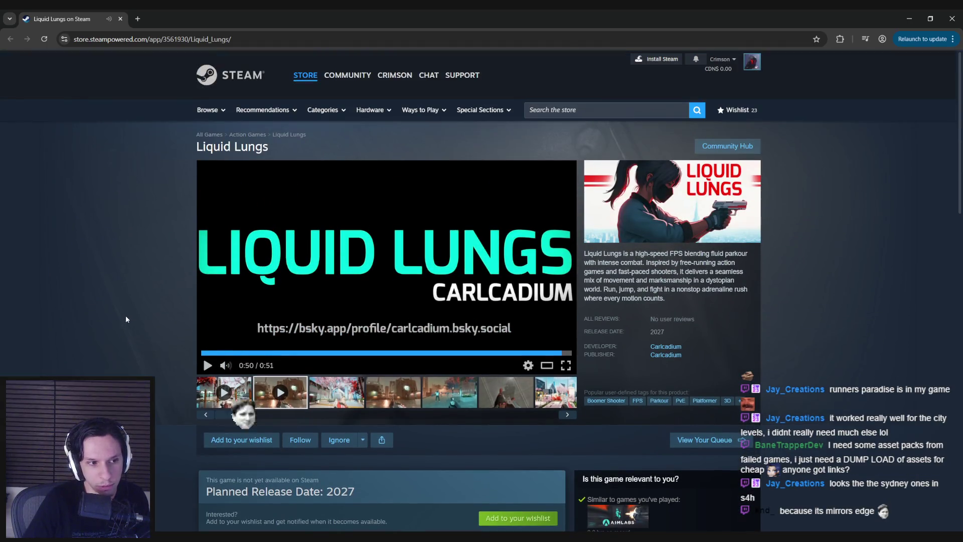
pyautogui.hotkey('alt', 'Tab')
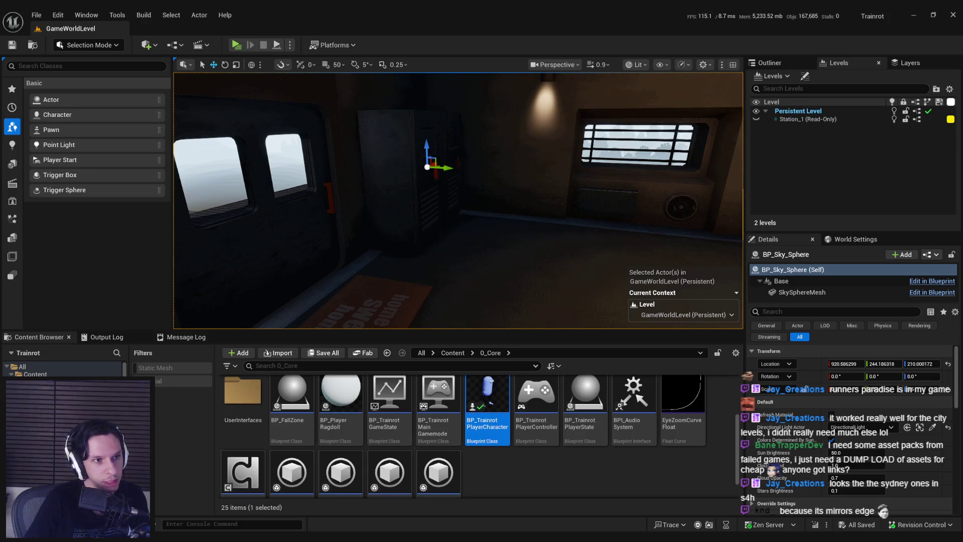
# Review the StartMeshRagdoll graph and CapsuleComponent, return to the level editor and open BP_PlayerRagdoll.
pyautogui.click(572, 491)
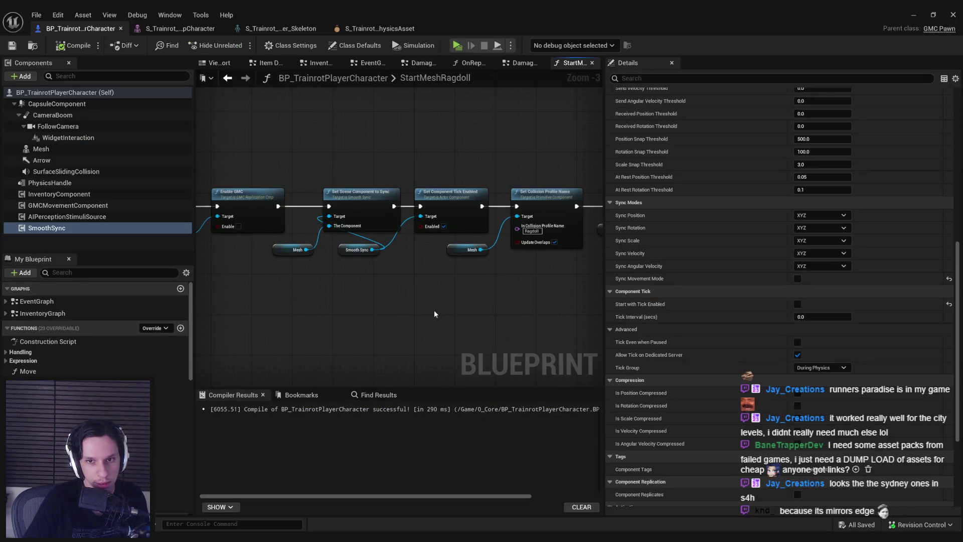
pyautogui.moveTo(433, 311); pyautogui.dragTo(375, 310)
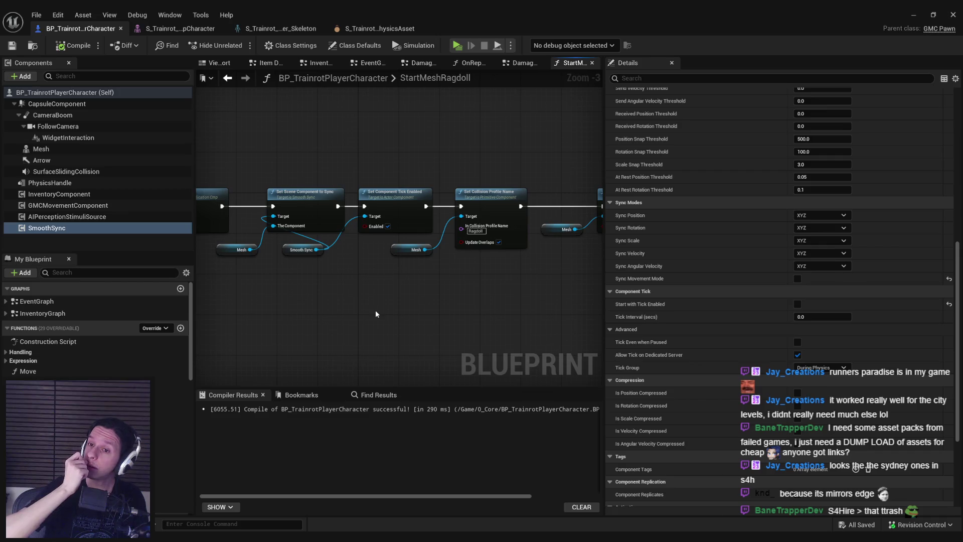
pyautogui.click(66, 105)
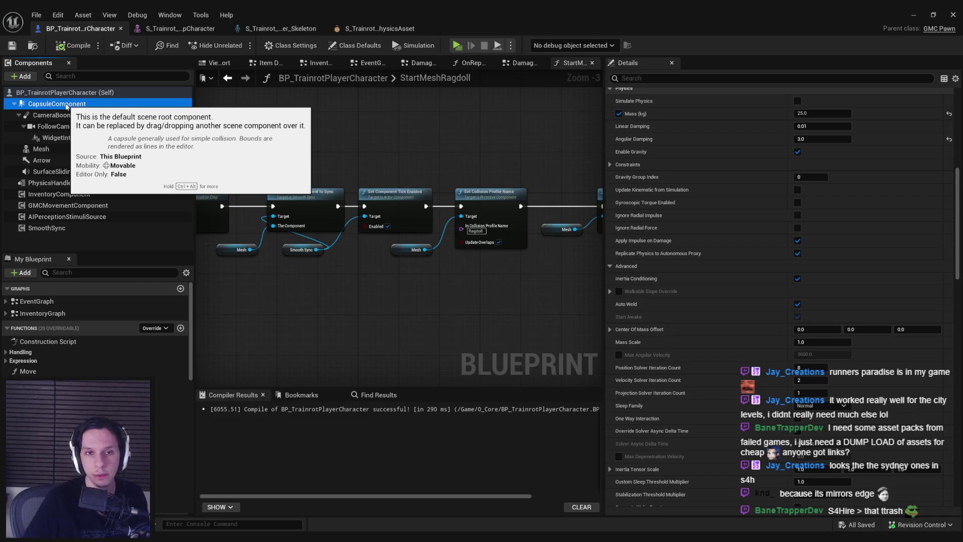
pyautogui.moveTo(278, 317); pyautogui.dragTo(391, 311)
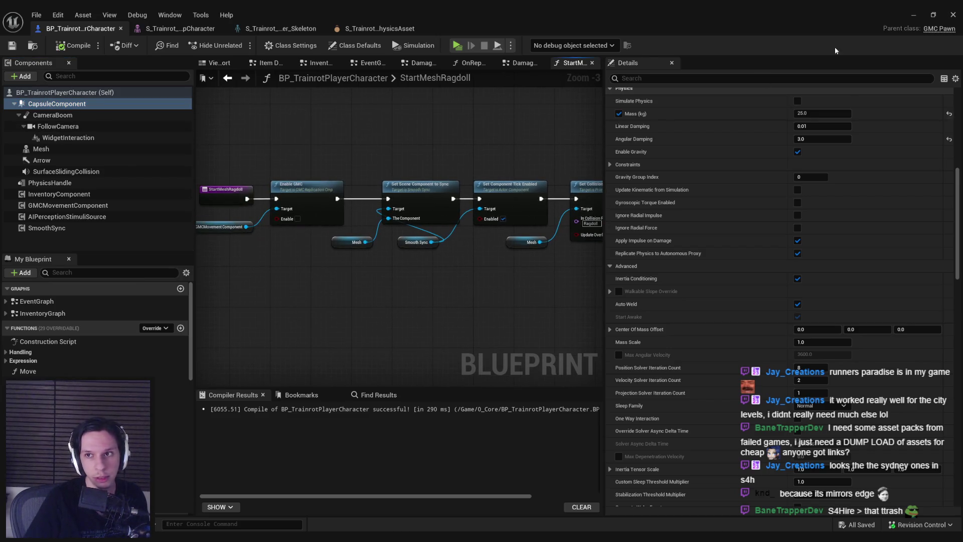
pyautogui.click(912, 15)
pyautogui.scroll(1, 516, 466)
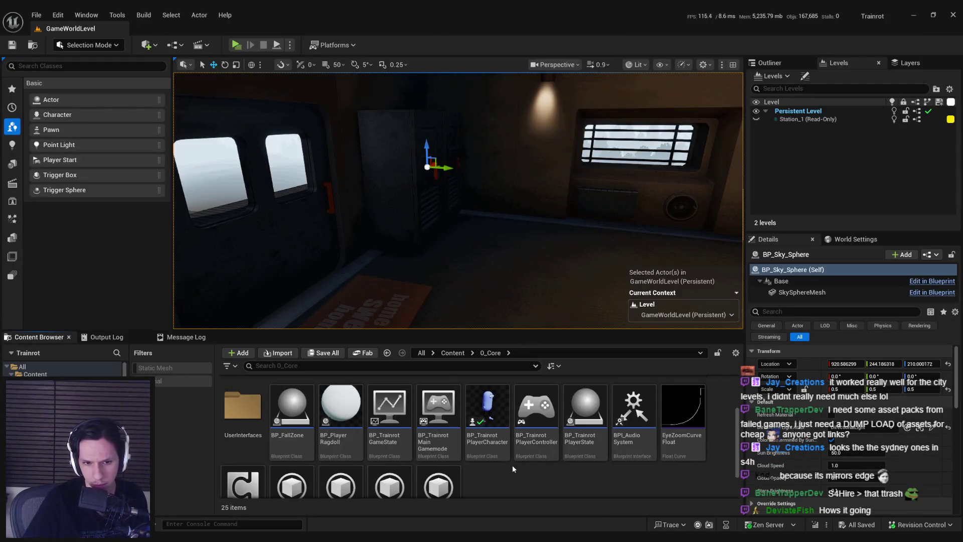
pyautogui.doubleClick(347, 410)
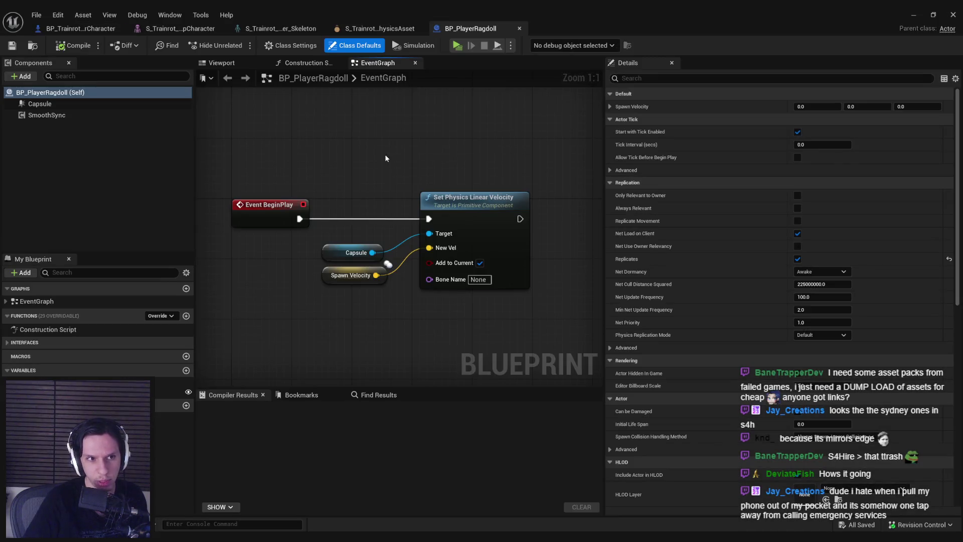
# Check BP_PlayerRagdoll's Capsule and SmoothSync components and its event graph, then return to the player character Blueprint.
pyautogui.click(222, 62)
pyautogui.click(46, 104)
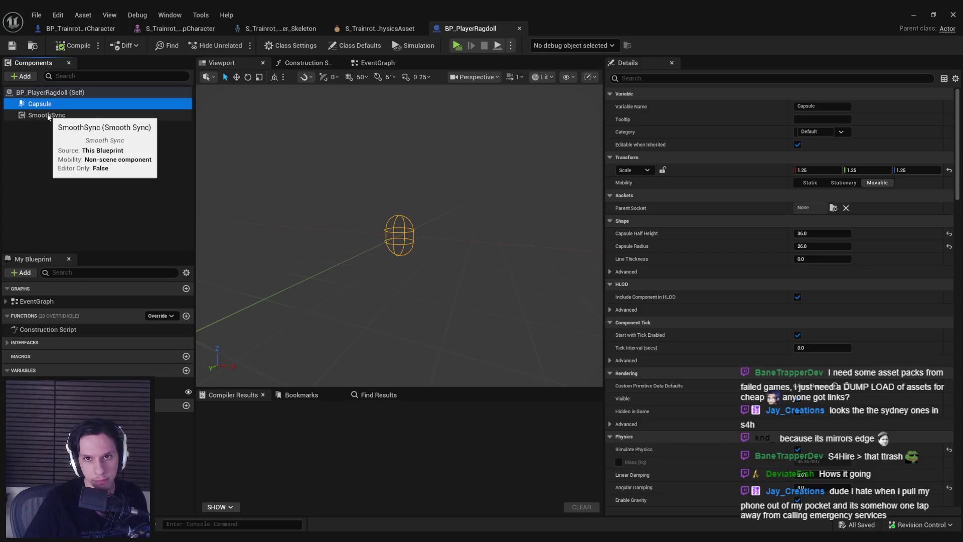
pyautogui.click(47, 115)
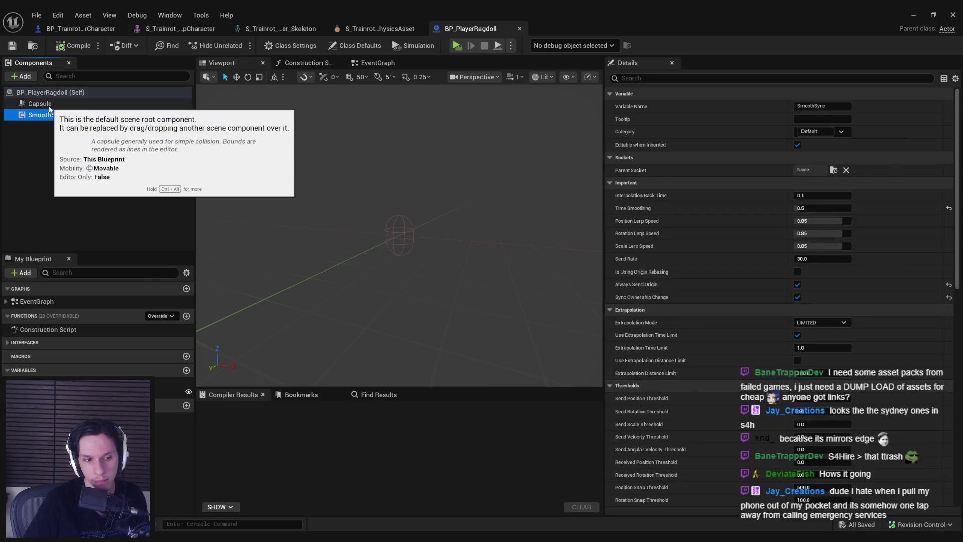
pyautogui.click(41, 104)
pyautogui.click(410, 62)
pyautogui.scroll(-2, 350, 217)
pyautogui.scroll(-3, 350, 218)
pyautogui.moveTo(351, 217); pyautogui.dragTo(344, 189)
pyautogui.scroll(3, 351, 253)
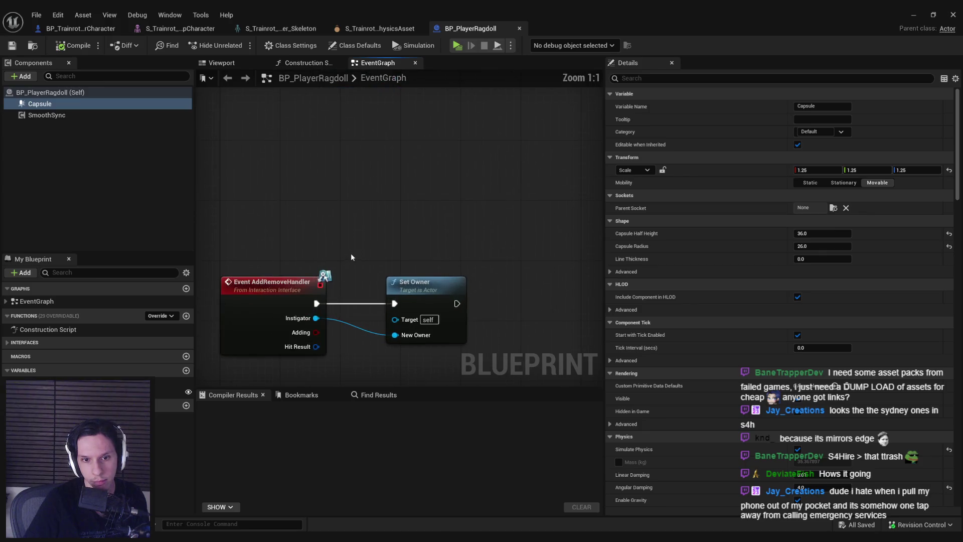
pyautogui.scroll(-4, 350, 257)
pyautogui.scroll(2, 343, 245)
pyautogui.scroll(2, 339, 228)
pyautogui.scroll(3, 347, 146)
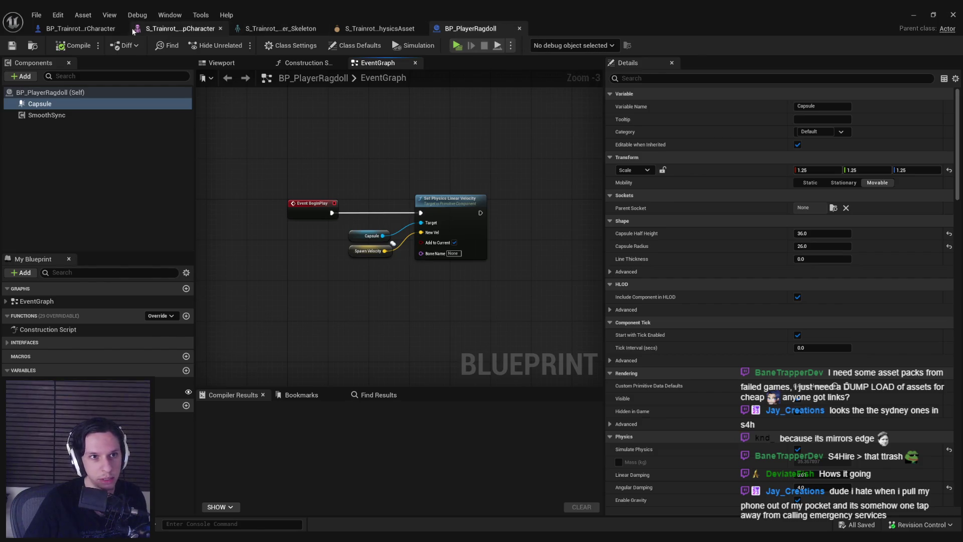
pyautogui.click(105, 30)
# Search the Blueprint for 'ragdoll' and review the OnRep_RagdollComp graph with its Enable GMC and Branch nodes.
pyautogui.click(363, 396)
pyautogui.write('ragdoll')
pyautogui.press('Return')
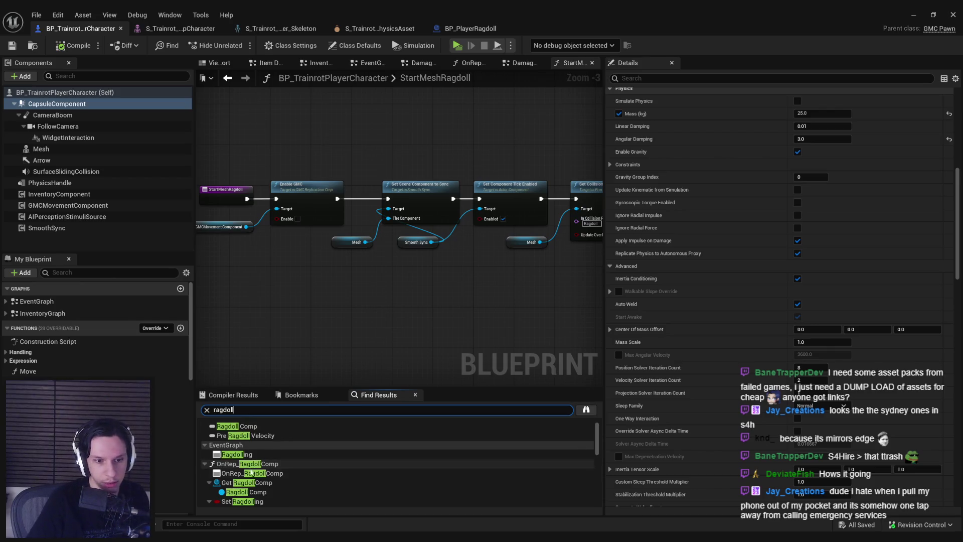
pyautogui.click(267, 483)
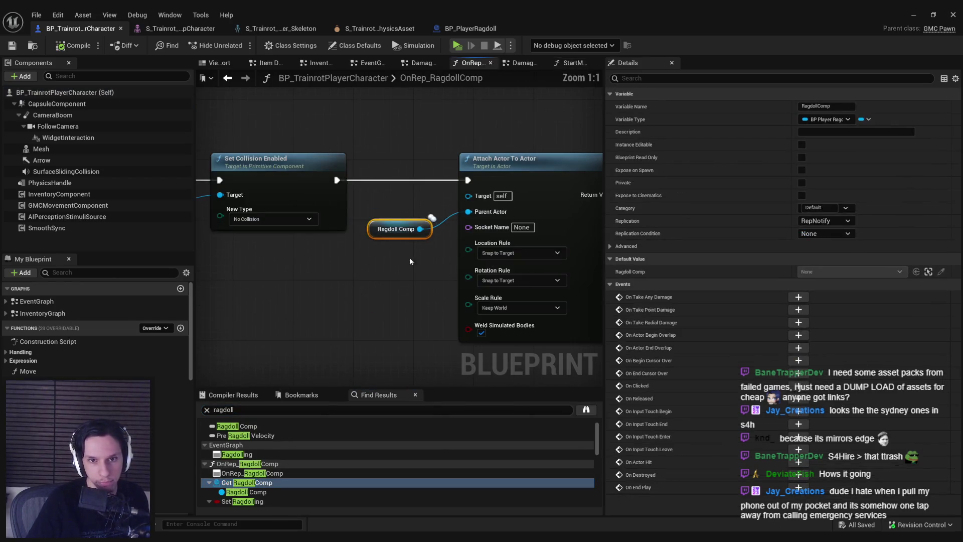
pyautogui.scroll(-4, 371, 312)
pyautogui.scroll(1, 402, 266)
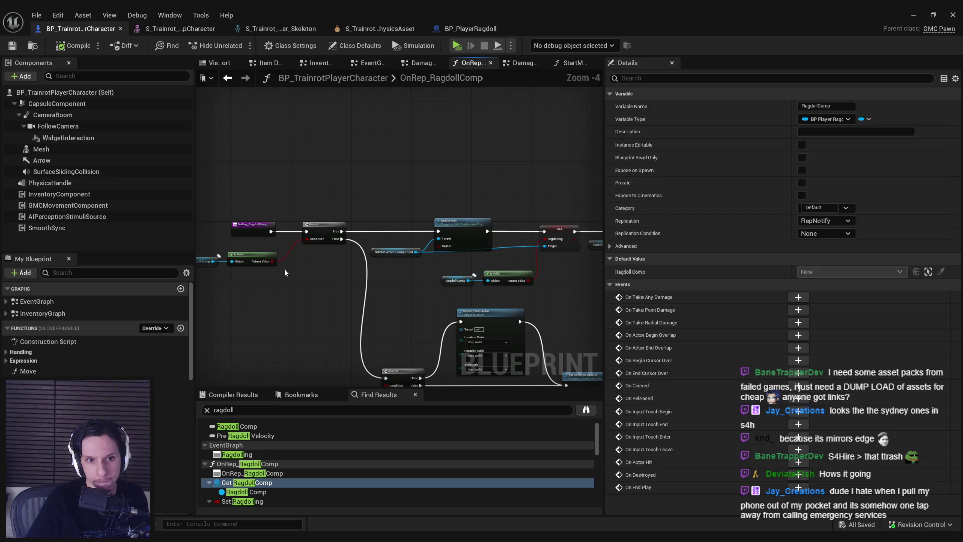
pyautogui.moveTo(285, 269); pyautogui.dragTo(377, 264)
pyautogui.scroll(3, 297, 263)
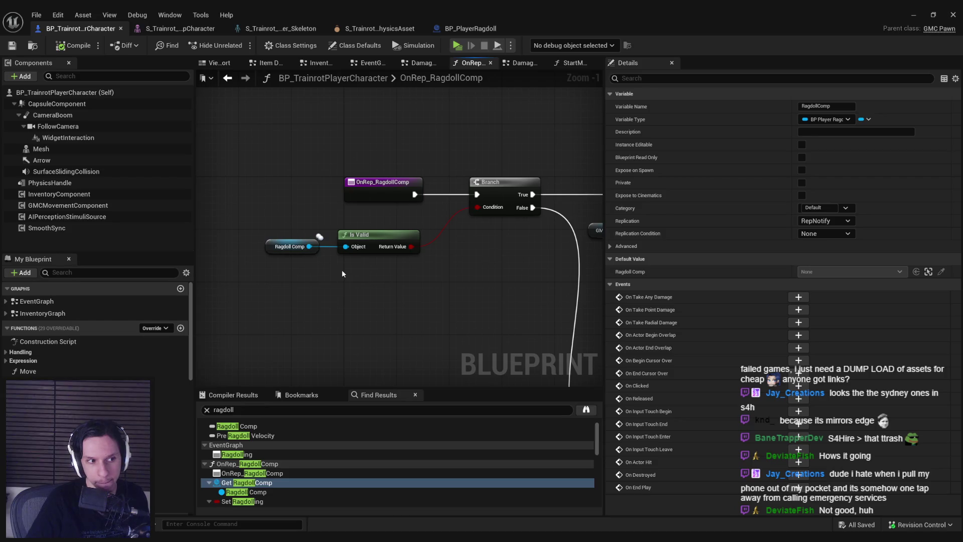
pyautogui.moveTo(342, 273); pyautogui.dragTo(94, 234)
pyautogui.scroll(-1, 375, 274)
pyautogui.moveTo(374, 273)
pyautogui.mouseDown()
pyautogui.moveTo(243, 276)
pyautogui.moveTo(516, 273)
pyautogui.mouseUp()
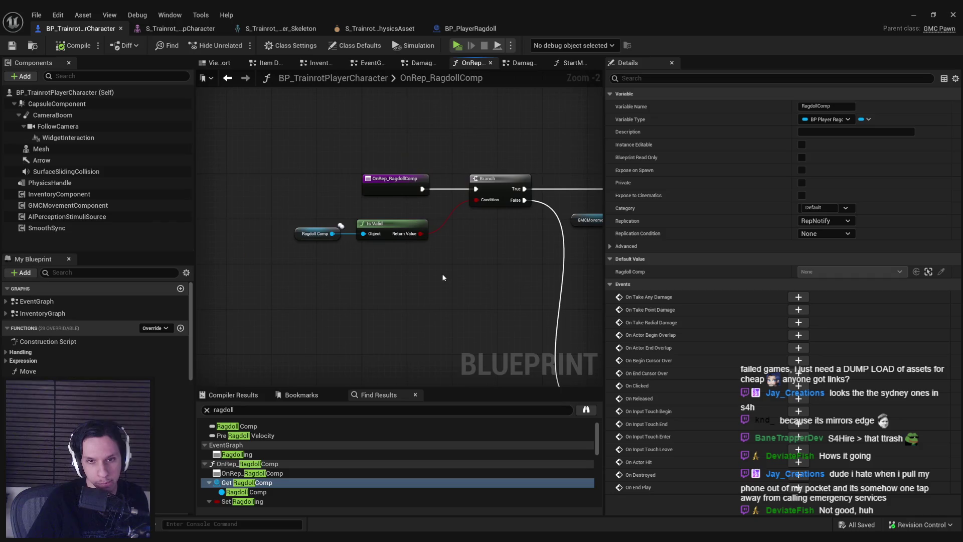
pyautogui.scroll(-1, 301, 459)
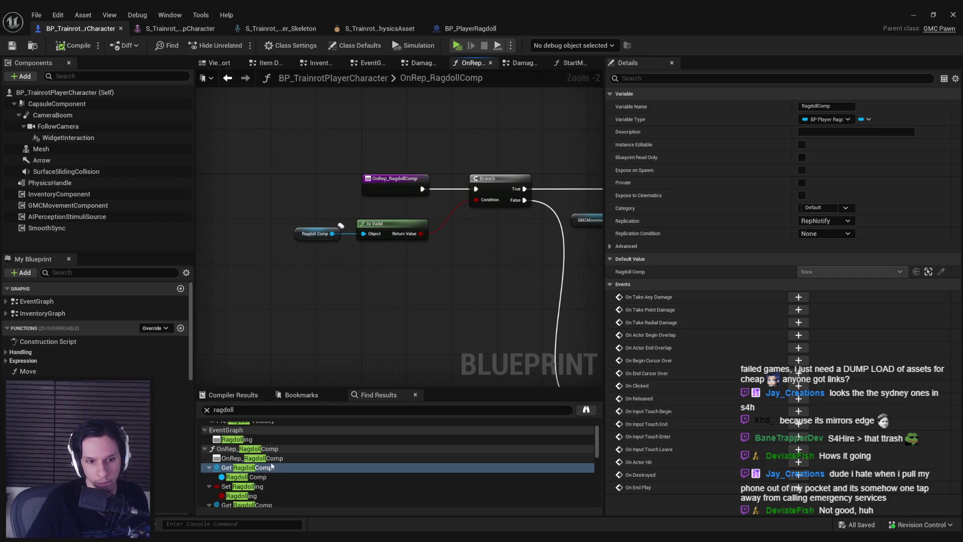
# Jump to the Ragdolling result in the EventGraph and open the Ragdolling collapsed graph.
pyautogui.doubleClick(244, 442)
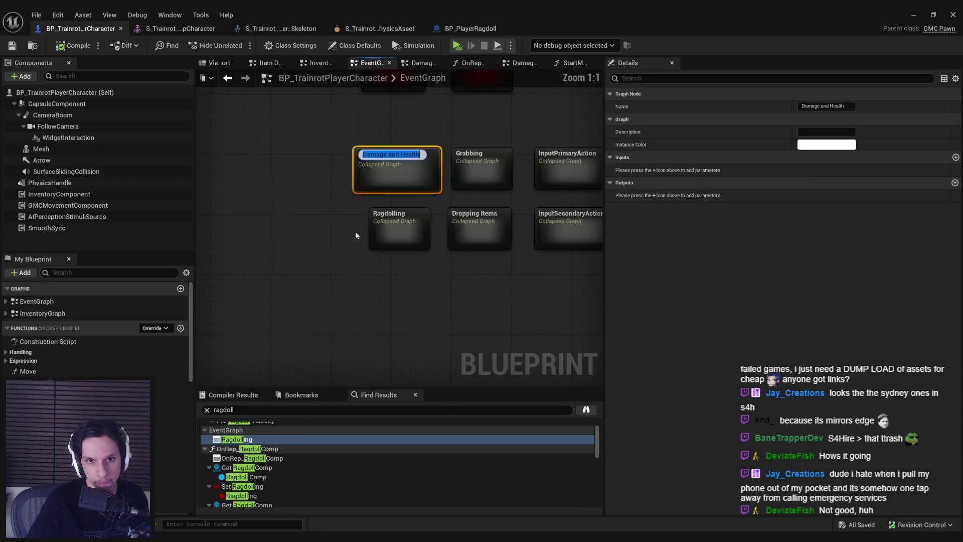
pyautogui.doubleClick(397, 242)
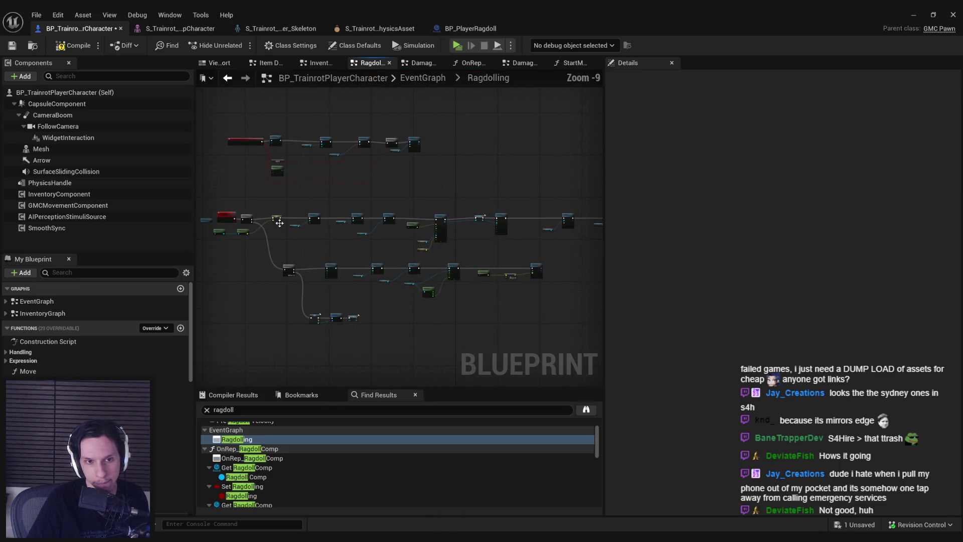
pyautogui.scroll(5, 275, 238)
# Review the Ragdolling graph from the Ragdoll State Changed event through Set Physics State and Set Collision Enabled.
pyautogui.moveTo(274, 238)
pyautogui.mouseDown()
pyautogui.moveTo(335, 168)
pyautogui.moveTo(452, 223)
pyautogui.mouseUp()
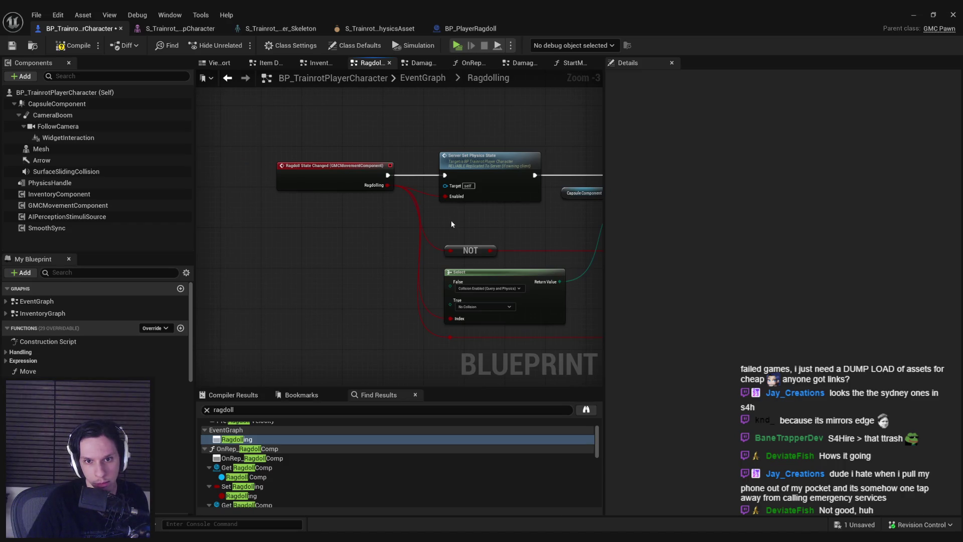
pyautogui.moveTo(451, 224); pyautogui.dragTo(432, 225)
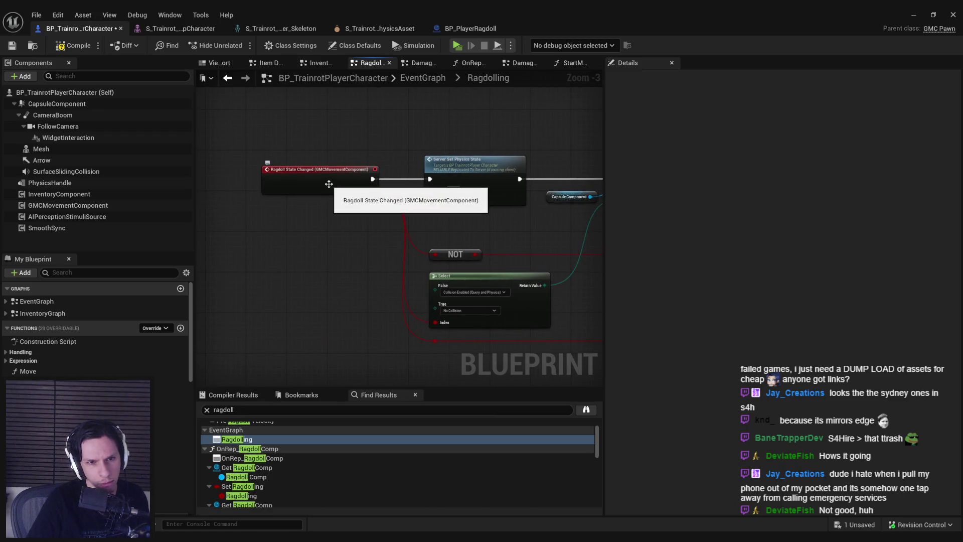
pyautogui.moveTo(441, 226); pyautogui.dragTo(251, 222)
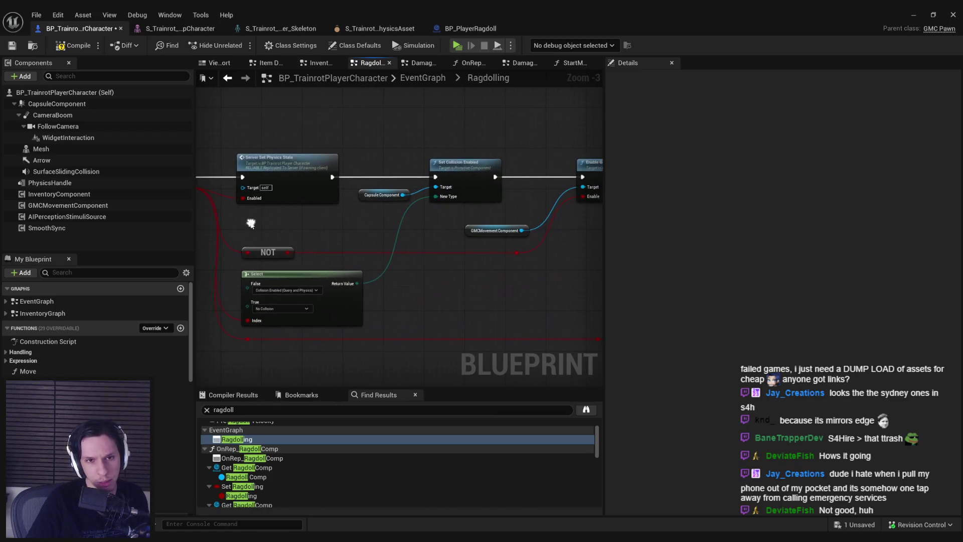
pyautogui.moveTo(397, 240)
pyautogui.mouseDown()
pyautogui.moveTo(274, 221)
pyautogui.moveTo(372, 271)
pyautogui.moveTo(596, 276)
pyautogui.moveTo(329, 256)
pyautogui.moveTo(200, 204)
pyautogui.moveTo(557, 265)
pyautogui.mouseUp()
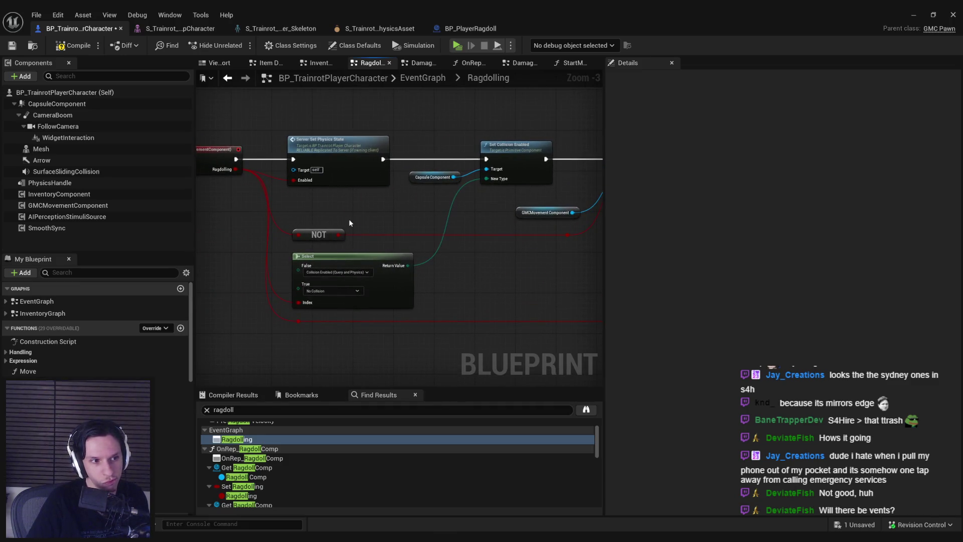
pyautogui.moveTo(350, 224); pyautogui.dragTo(494, 231)
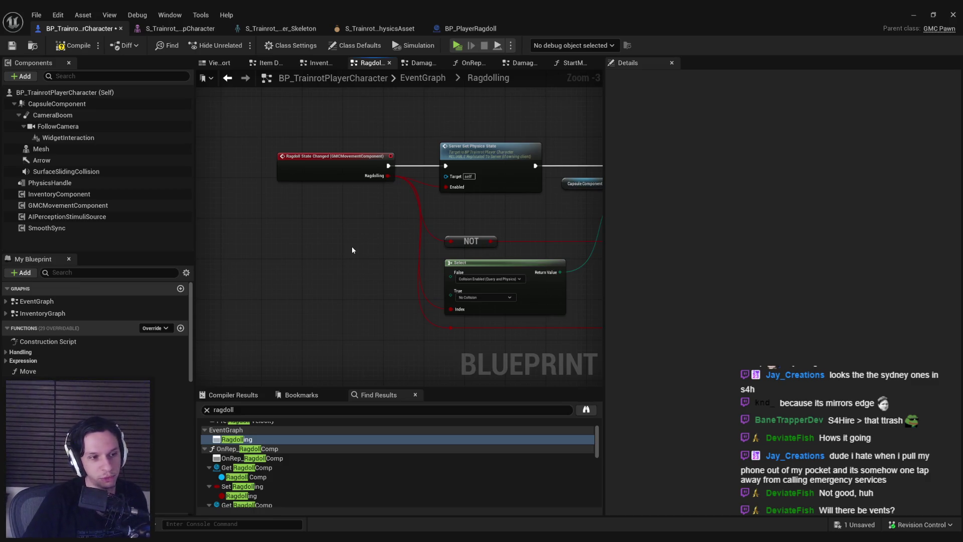
pyautogui.scroll(-1, 290, 283)
pyautogui.scroll(1, 319, 281)
pyautogui.moveTo(316, 260)
pyautogui.mouseDown()
pyautogui.moveTo(332, 184)
pyautogui.moveTo(251, 172)
pyautogui.moveTo(365, 172)
pyautogui.mouseUp()
pyautogui.scroll(-1, 333, 183)
pyautogui.scroll(-1, 251, 171)
pyautogui.scroll(3, 252, 172)
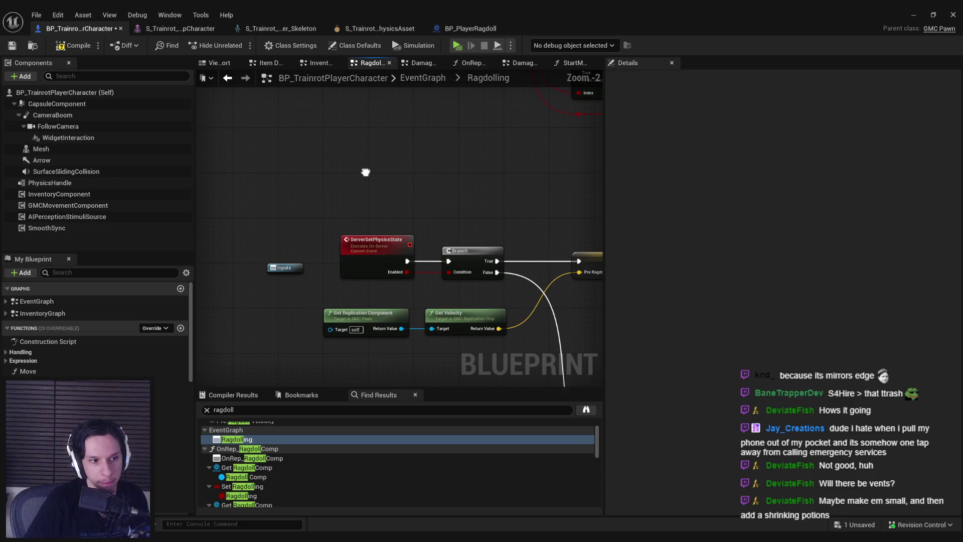
pyautogui.scroll(-2, 366, 172)
pyautogui.scroll(1, 366, 172)
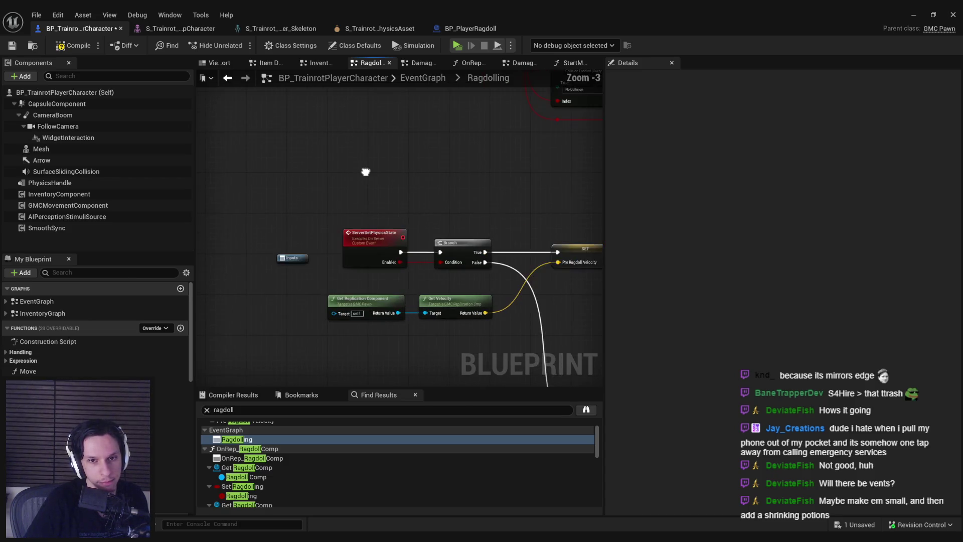
pyautogui.moveTo(365, 172); pyautogui.dragTo(270, 172)
pyautogui.scroll(-1, 297, 206)
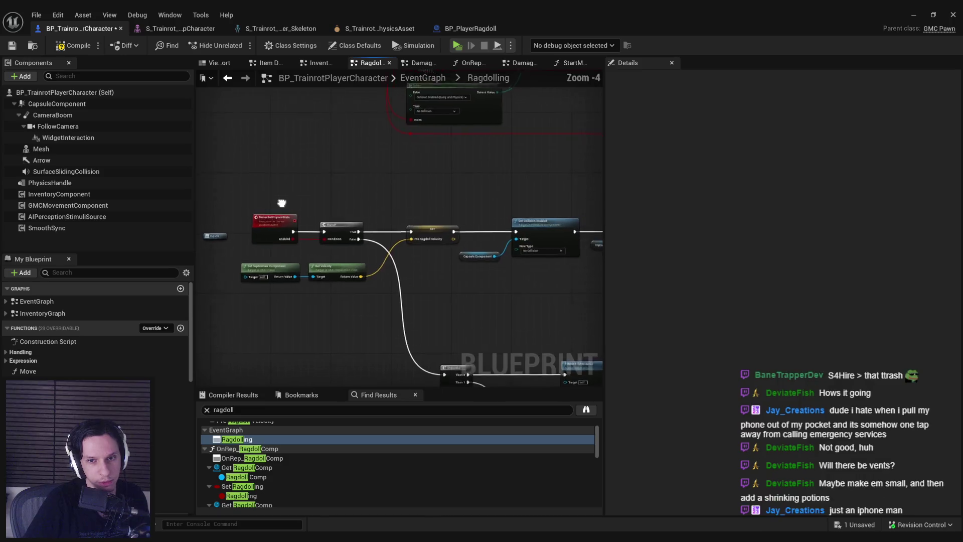
pyautogui.moveTo(297, 206); pyautogui.dragTo(229, 209)
# Follow the Set Simulate Physics, ServerSetPhysicsState and SpawnActor BP_PlayerRagdoll chain, then show GMCMovementComponent's properties.
pyautogui.moveTo(368, 259); pyautogui.dragTo(294, 248)
pyautogui.scroll(1, 361, 273)
pyautogui.moveTo(369, 243); pyautogui.dragTo(270, 262)
pyautogui.scroll(1, 409, 271)
pyautogui.moveTo(408, 271)
pyautogui.mouseDown()
pyautogui.moveTo(229, 256)
pyautogui.moveTo(315, 202)
pyautogui.mouseUp()
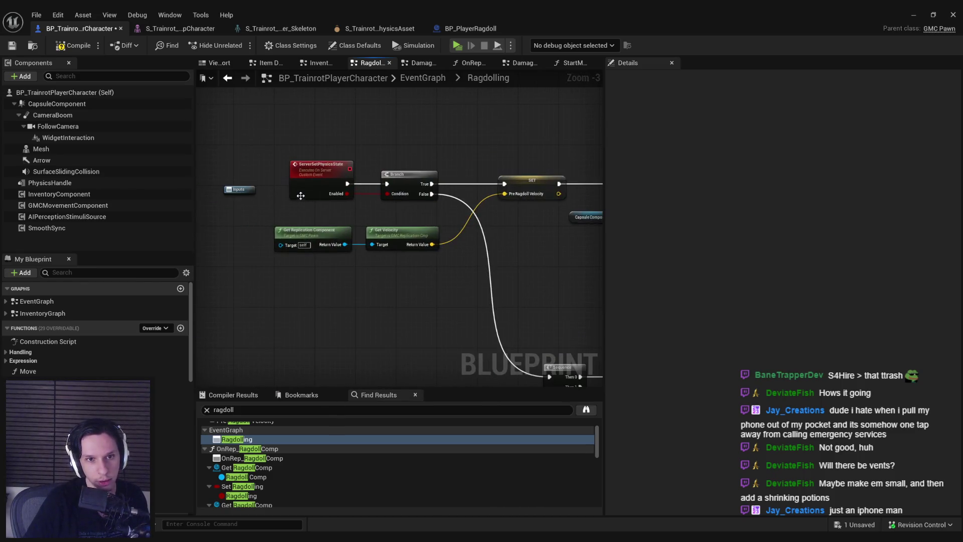
pyautogui.moveTo(316, 202)
pyautogui.mouseDown()
pyautogui.moveTo(369, 181)
pyautogui.moveTo(305, 325)
pyautogui.mouseUp()
pyautogui.scroll(-1, 380, 179)
pyautogui.scroll(-1, 330, 284)
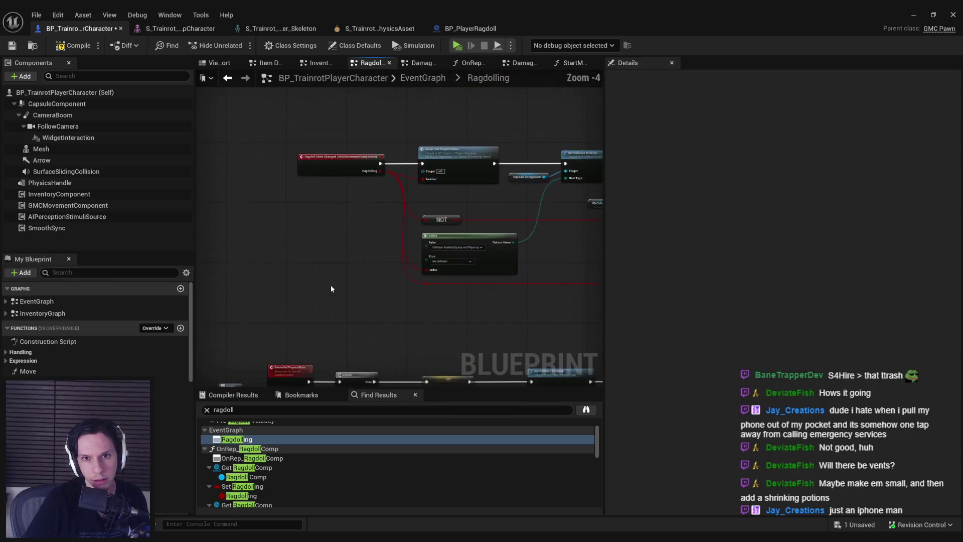
pyautogui.scroll(2, 413, 192)
pyautogui.moveTo(291, 150); pyautogui.dragTo(259, 175)
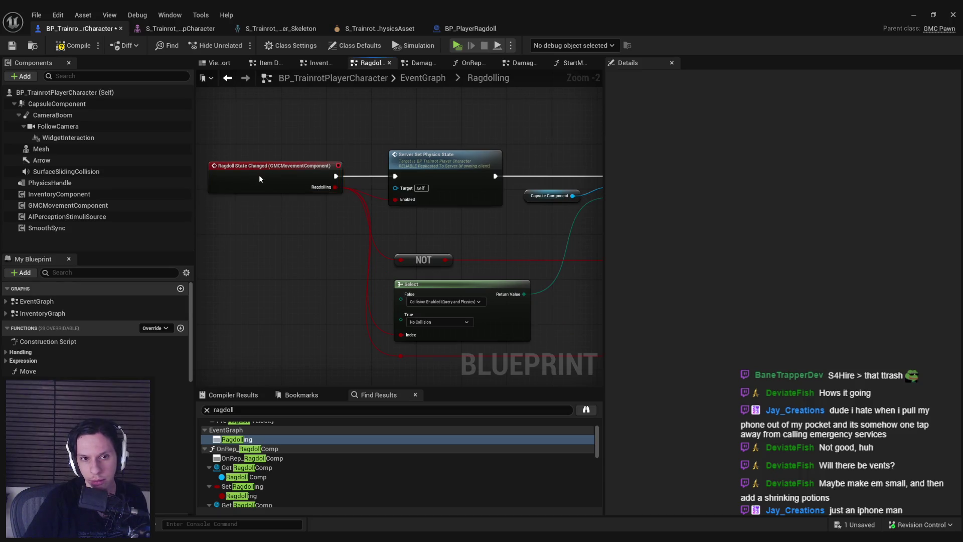
pyautogui.scroll(-2, 291, 239)
pyautogui.moveTo(226, 193)
pyautogui.mouseDown()
pyautogui.moveTo(413, 234)
pyautogui.moveTo(478, 187)
pyautogui.mouseUp()
pyautogui.moveTo(462, 245); pyautogui.dragTo(208, 253)
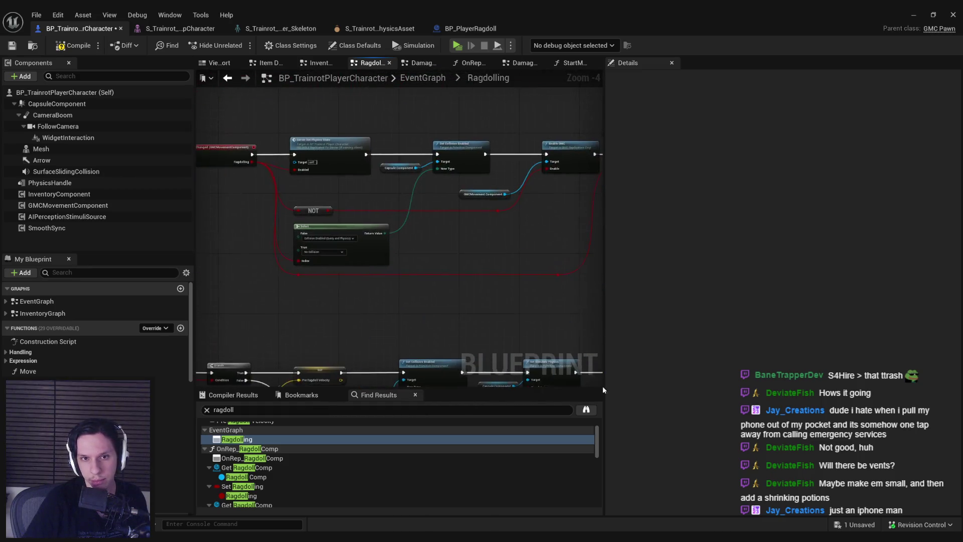
pyautogui.moveTo(297, 244); pyautogui.dragTo(370, 219)
pyautogui.scroll(1, 371, 219)
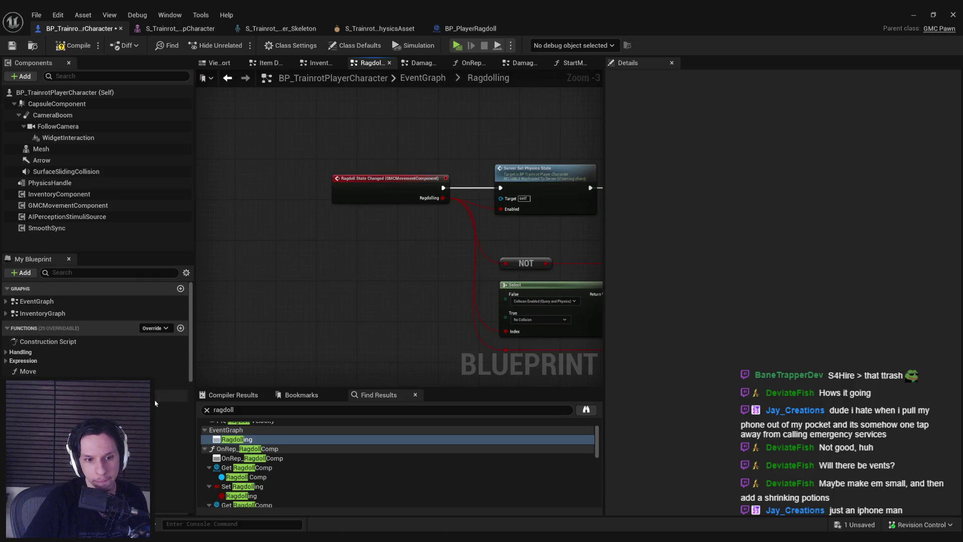
pyautogui.scroll(-2, 258, 482)
pyautogui.scroll(-2, 258, 482)
pyautogui.scroll(-2, 258, 482)
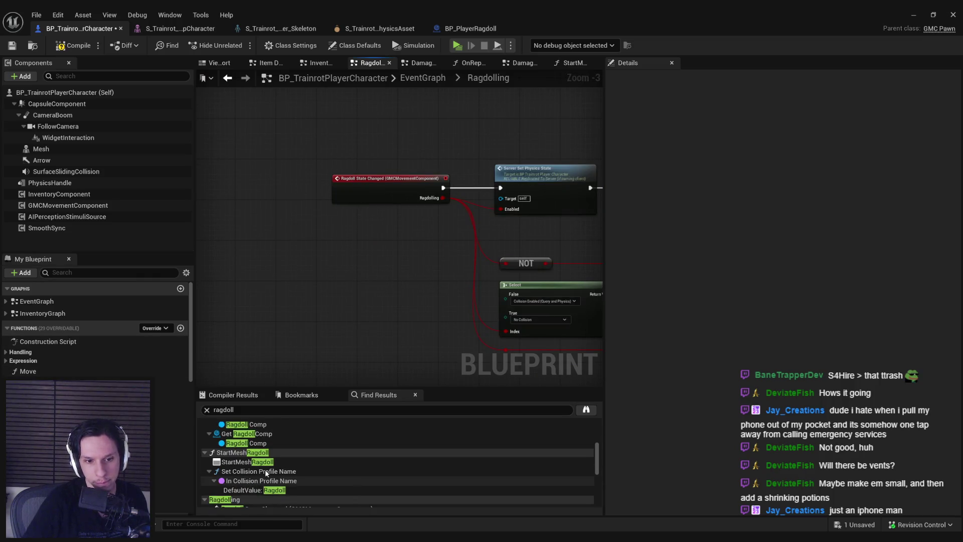
pyautogui.scroll(-2, 258, 481)
pyautogui.scroll(-2, 264, 477)
pyautogui.scroll(-1, 267, 475)
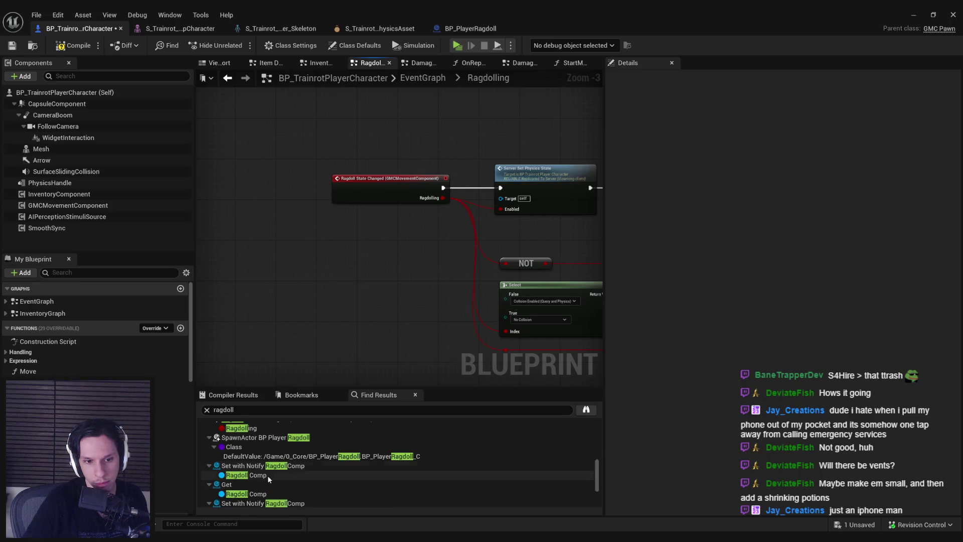
pyautogui.scroll(-1, 268, 475)
pyautogui.scroll(-1, 270, 478)
pyautogui.scroll(2, 257, 479)
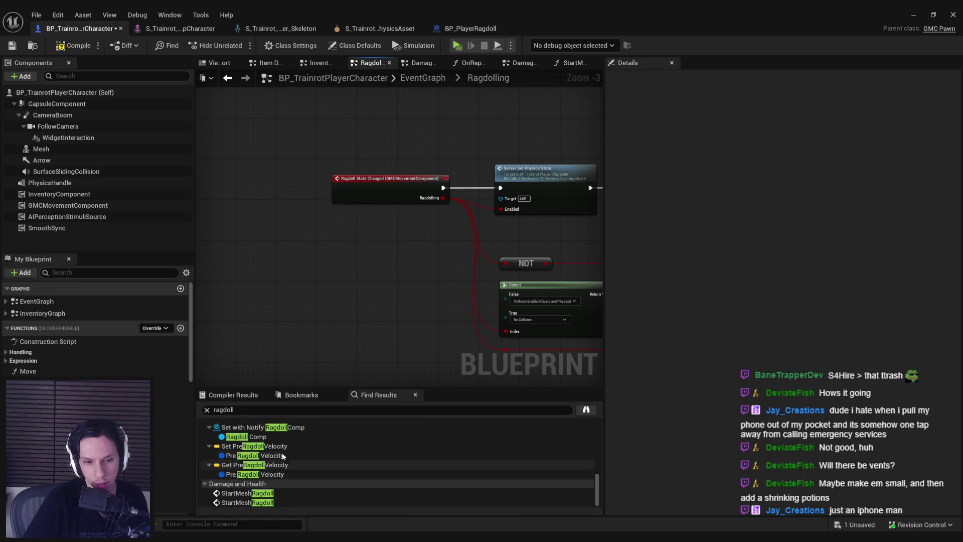
pyautogui.scroll(2, 271, 466)
pyautogui.scroll(2, 289, 448)
pyautogui.click(60, 204)
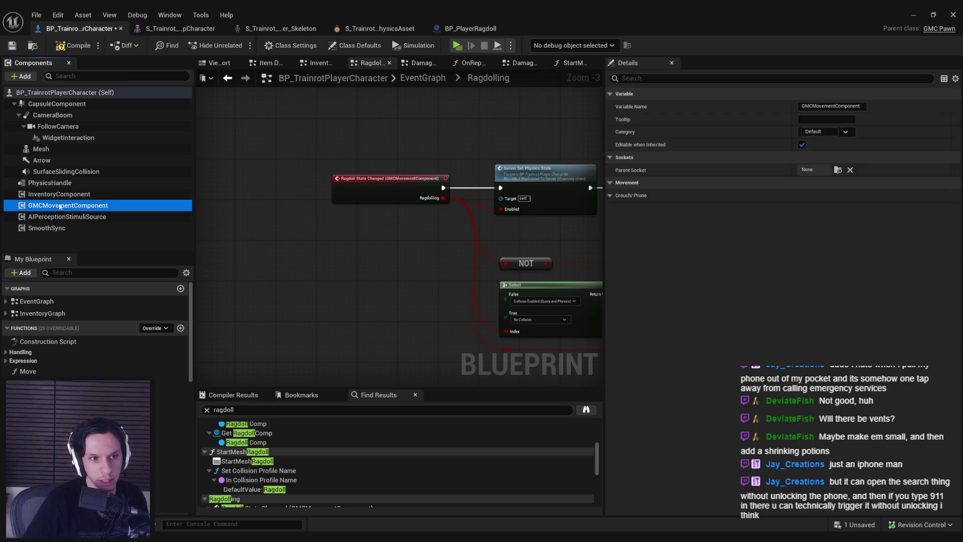
pyautogui.rightClick(65, 206)
pyautogui.click(121, 341)
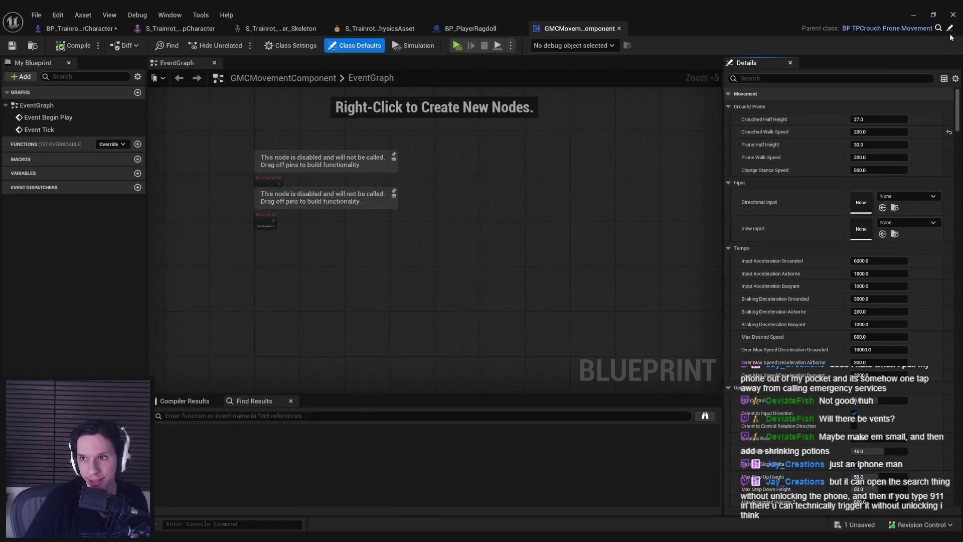
pyautogui.click(950, 27)
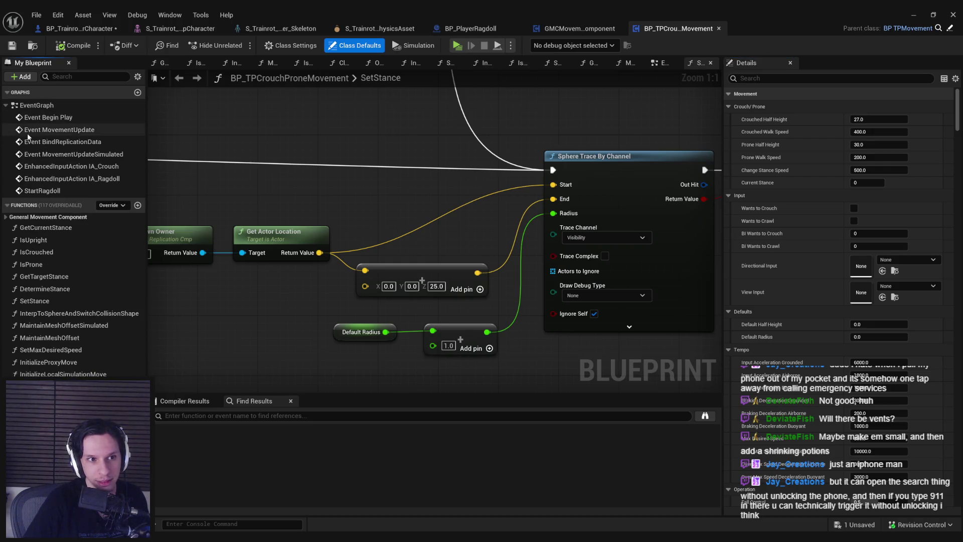
pyautogui.click(39, 178)
pyautogui.doubleClick(39, 178)
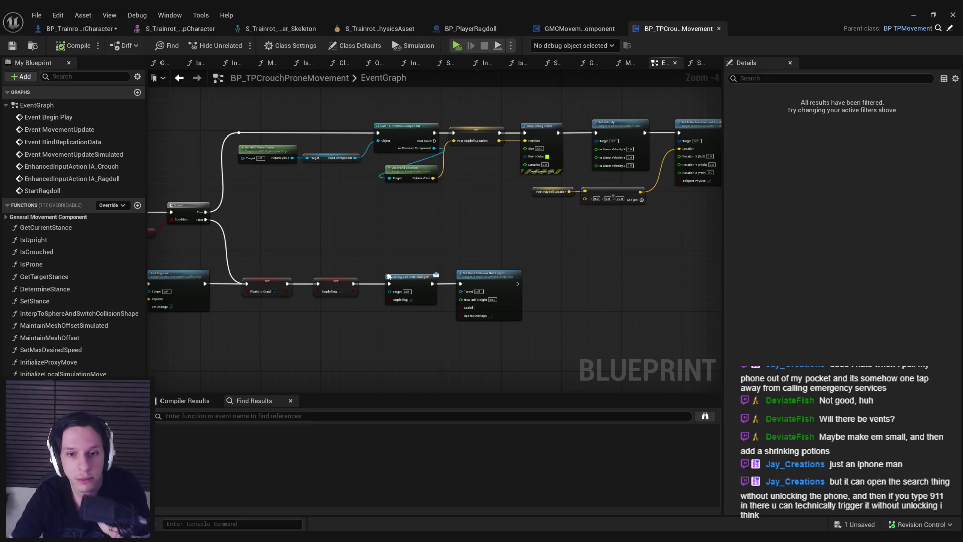
pyautogui.moveTo(388, 275)
pyautogui.mouseDown()
pyautogui.moveTo(345, 260)
pyautogui.moveTo(325, 274)
pyautogui.mouseUp()
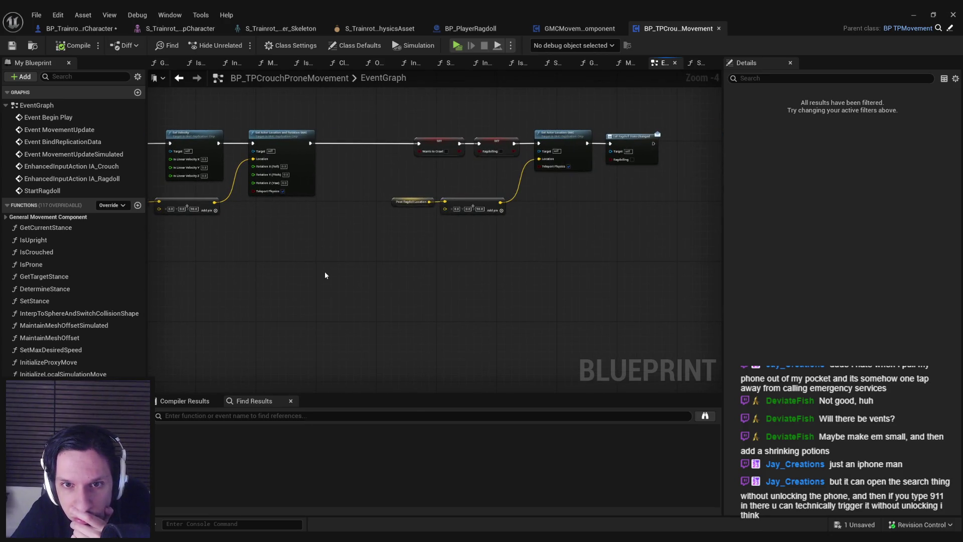
pyautogui.moveTo(324, 275); pyautogui.dragTo(683, 265)
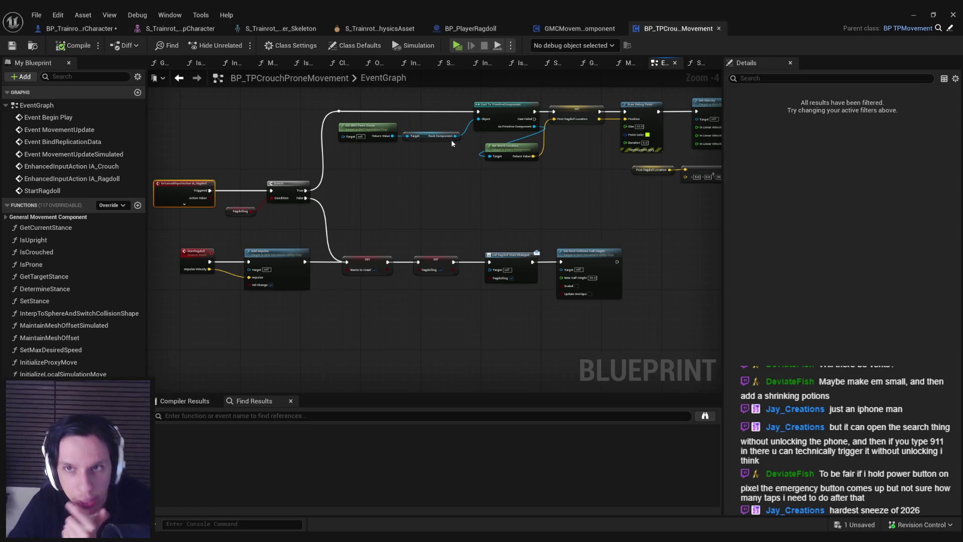
pyautogui.middleClick(665, 27)
pyautogui.middleClick(580, 28)
pyautogui.click(78, 28)
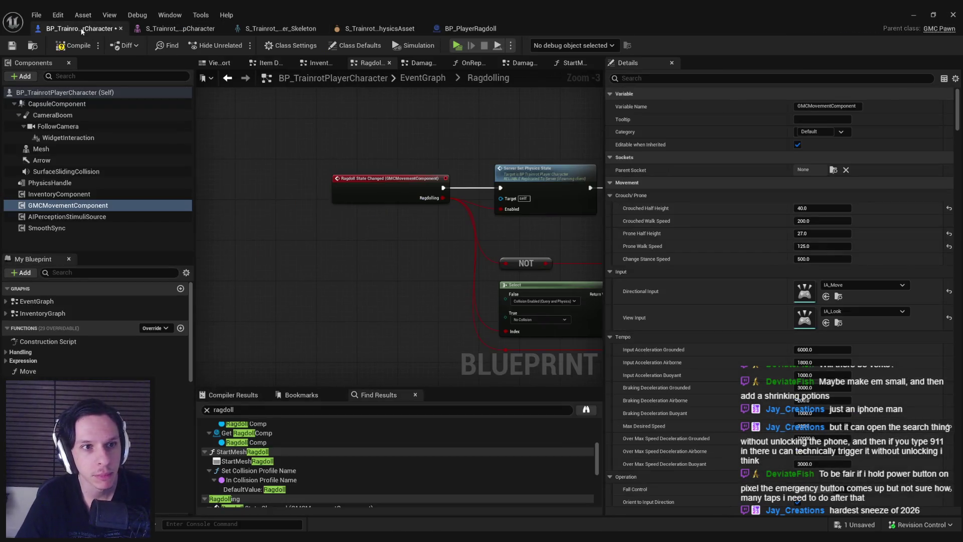
# Open the Damage and Health graph and move Start Mesh Ragdoll right to make room.
pyautogui.hotkey('alt', 'Left')
pyautogui.doubleClick(377, 185)
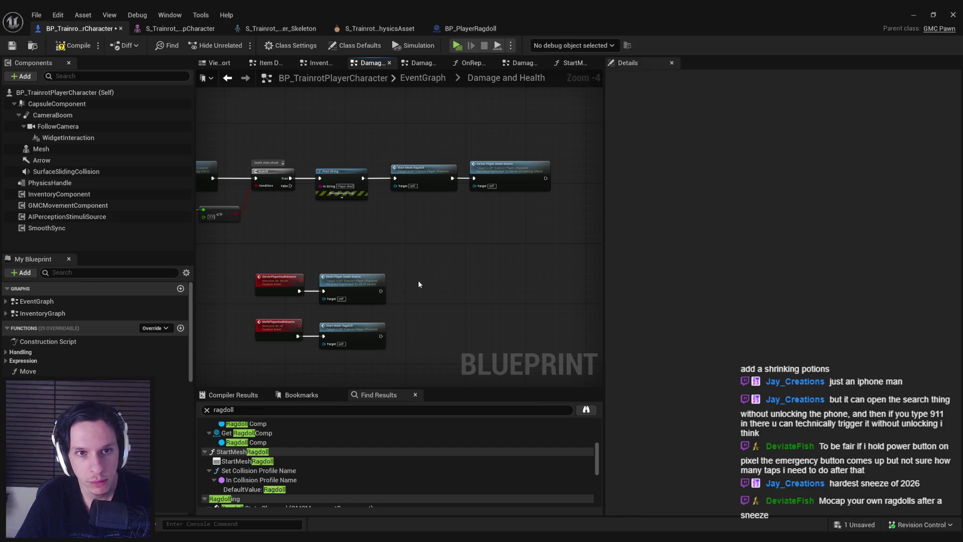
pyautogui.scroll(1, 418, 241)
pyautogui.scroll(-1, 413, 211)
pyautogui.click(413, 195)
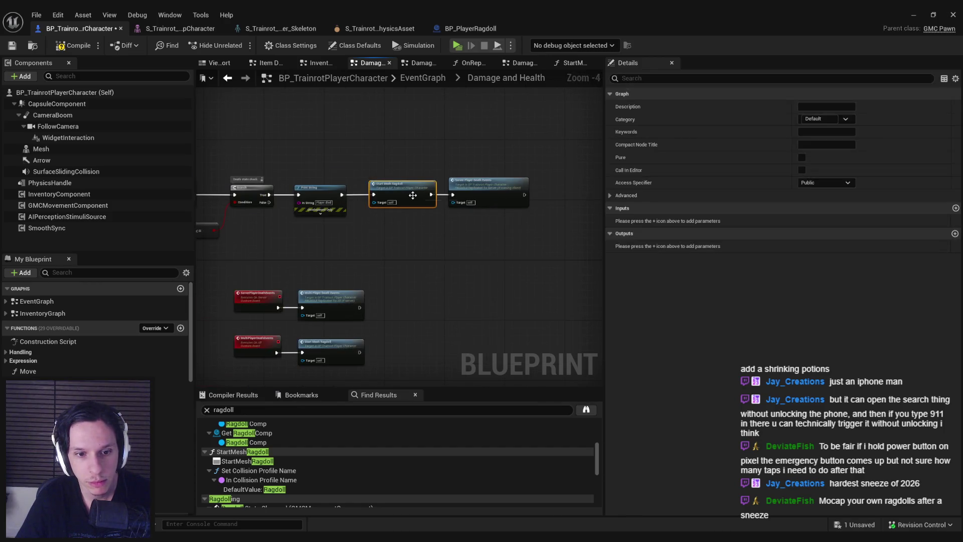
pyautogui.click(415, 233)
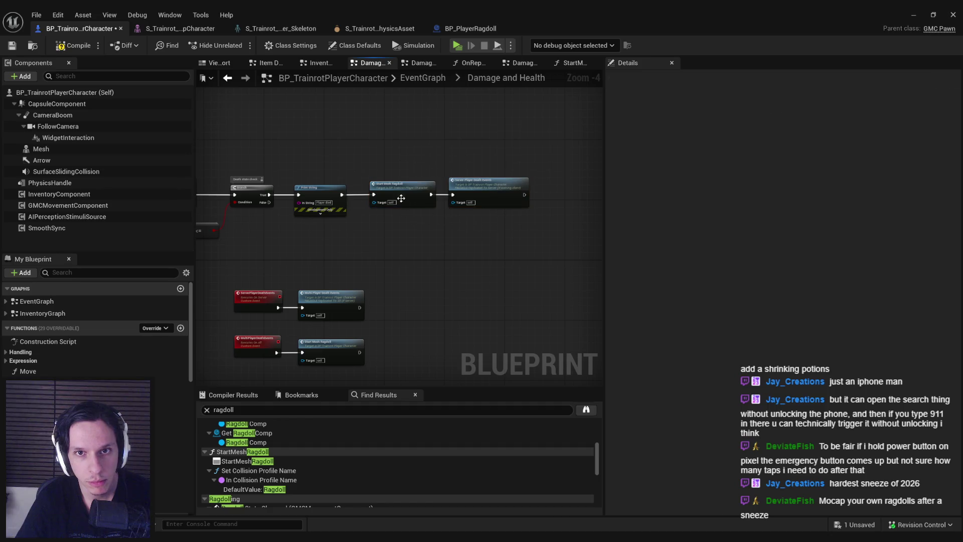
pyautogui.moveTo(401, 197); pyautogui.dragTo(509, 197)
pyautogui.click(377, 211)
pyautogui.scroll(2, 376, 210)
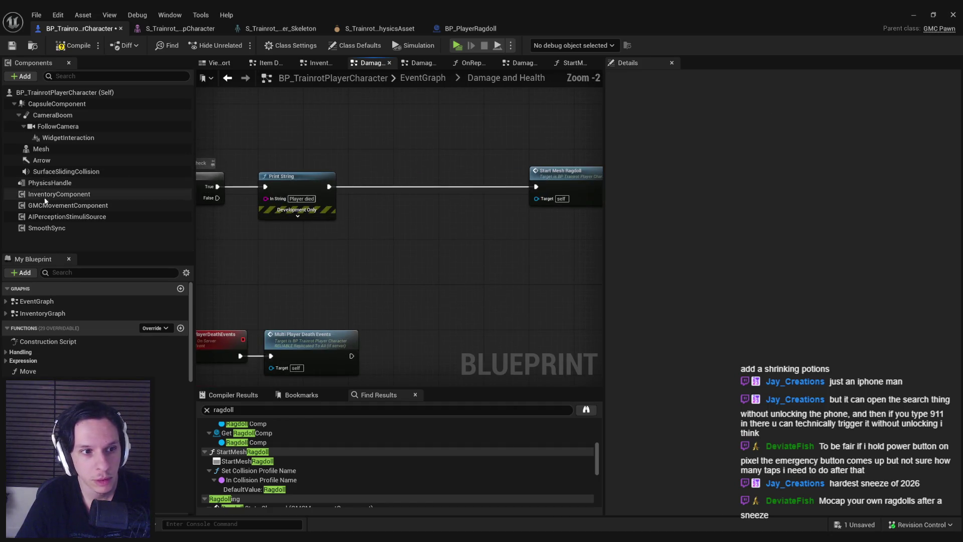
# Add a GMCMovementComponent Start Ragdoll node wired ahead of Start Mesh Ragdoll, then open StartMeshRagdoll.
pyautogui.moveTo(45, 204)
pyautogui.mouseDown()
pyautogui.moveTo(334, 234)
pyautogui.moveTo(385, 216)
pyautogui.moveTo(404, 186)
pyautogui.moveTo(329, 186)
pyautogui.mouseUp()
pyautogui.write('start')
pyautogui.press('Return')
pyautogui.moveTo(479, 186); pyautogui.dragTo(538, 187)
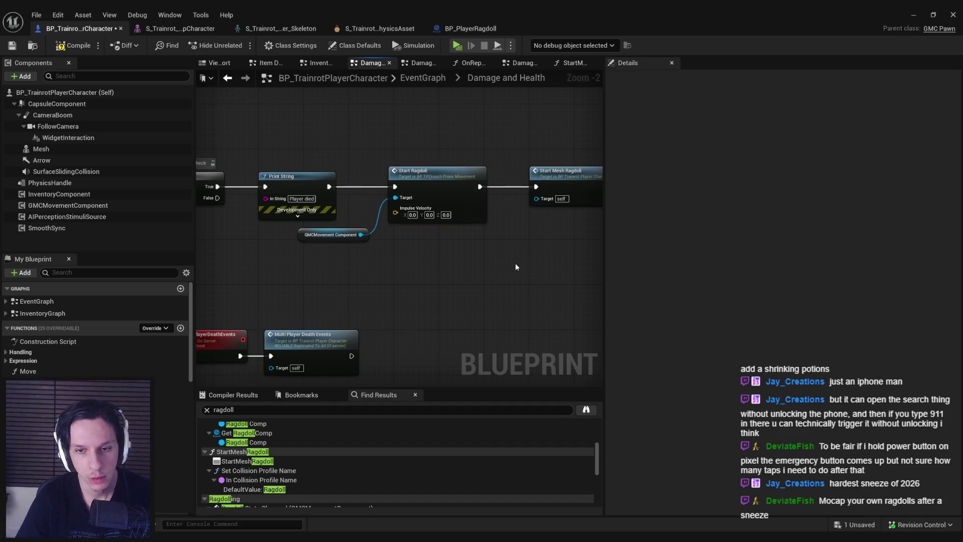
pyautogui.scroll(-1, 448, 224)
pyautogui.scroll(-1, 452, 214)
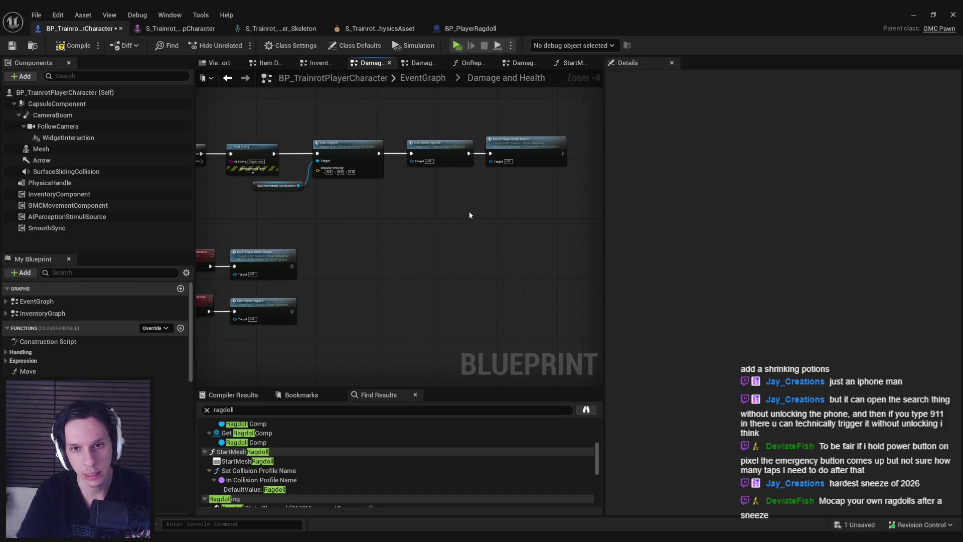
pyautogui.doubleClick(271, 308)
# Remove the Enable GMC nodes so StartMeshRagdoll's entry feeds Set Collision Profile Name directly.
pyautogui.moveTo(463, 235)
pyautogui.mouseDown()
pyautogui.moveTo(332, 180)
pyautogui.moveTo(583, 199)
pyautogui.mouseUp()
pyautogui.press('Delete')
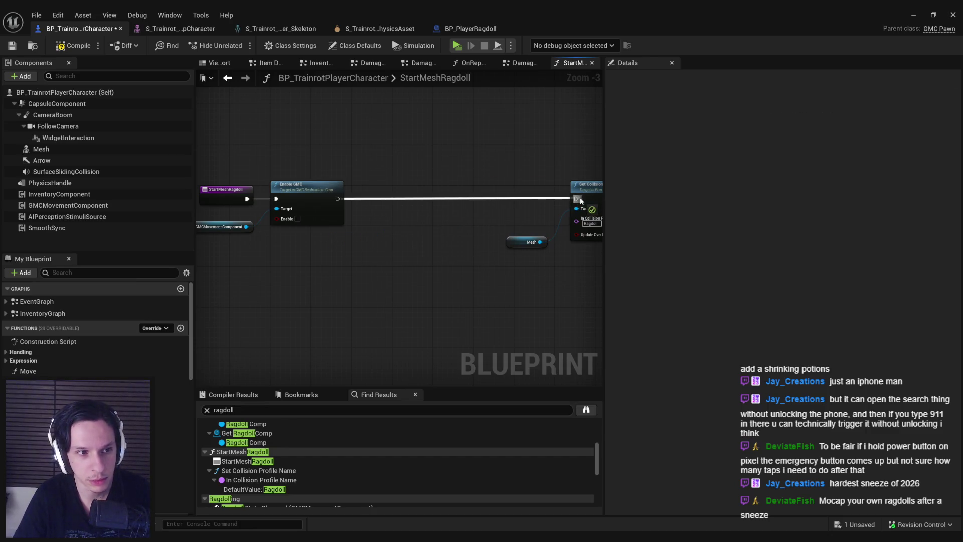
pyautogui.click(46, 227)
pyautogui.press('Delete')
pyautogui.moveTo(199, 169); pyautogui.dragTo(364, 217)
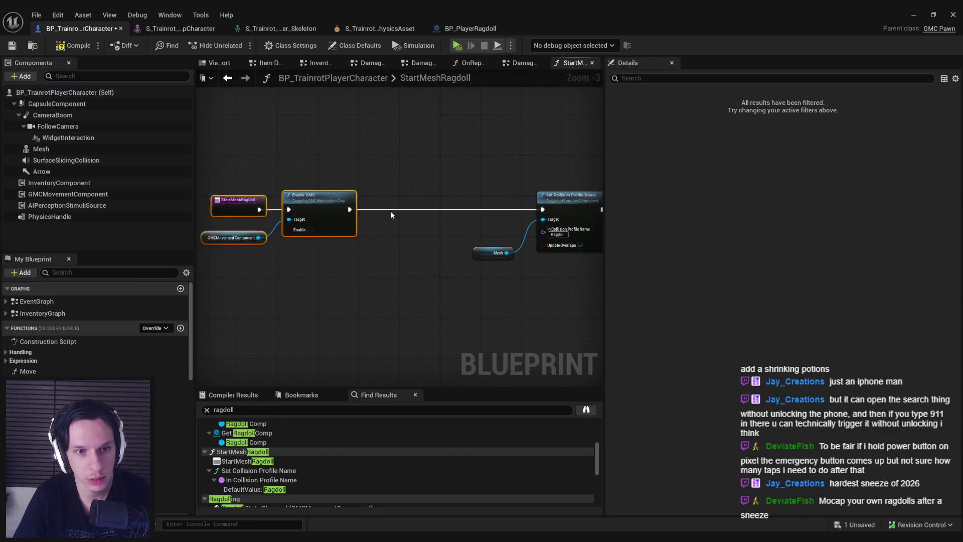
pyautogui.moveTo(304, 197); pyautogui.dragTo(471, 198)
pyautogui.press('Delete')
pyautogui.moveTo(412, 210); pyautogui.dragTo(549, 211)
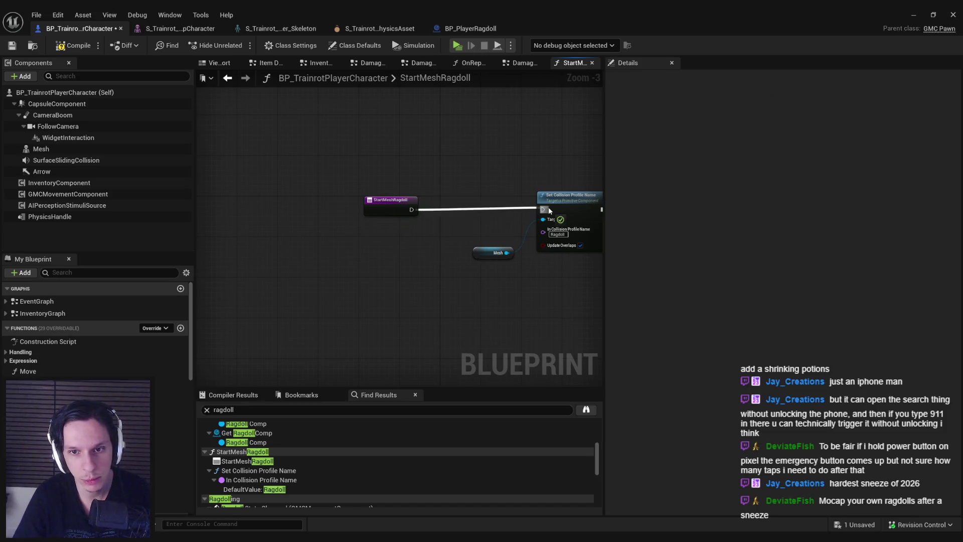
pyautogui.moveTo(390, 210); pyautogui.dragTo(468, 211)
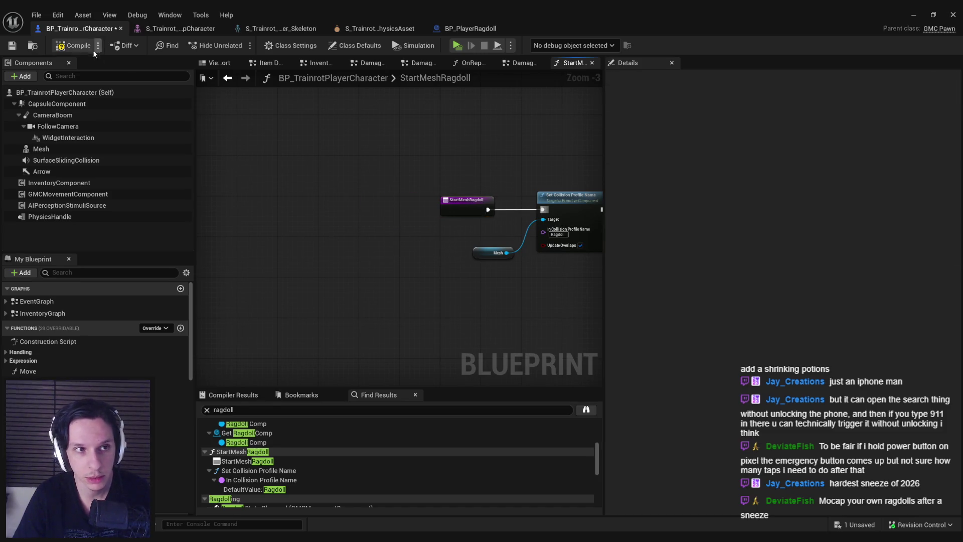
# Compile and save all, then bring up the GMC movement component's blueprint from the character.
pyautogui.click(12, 46)
pyautogui.click(913, 15)
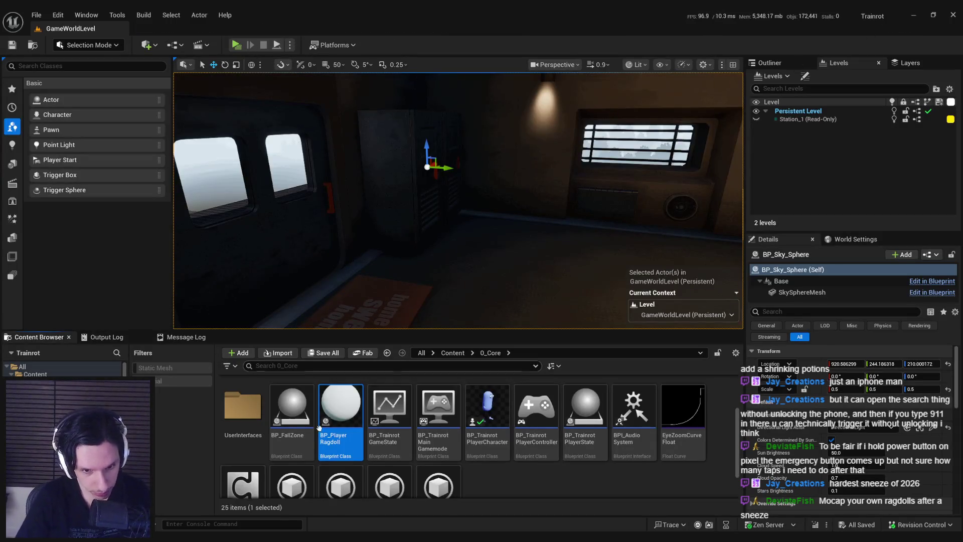
pyautogui.doubleClick(487, 410)
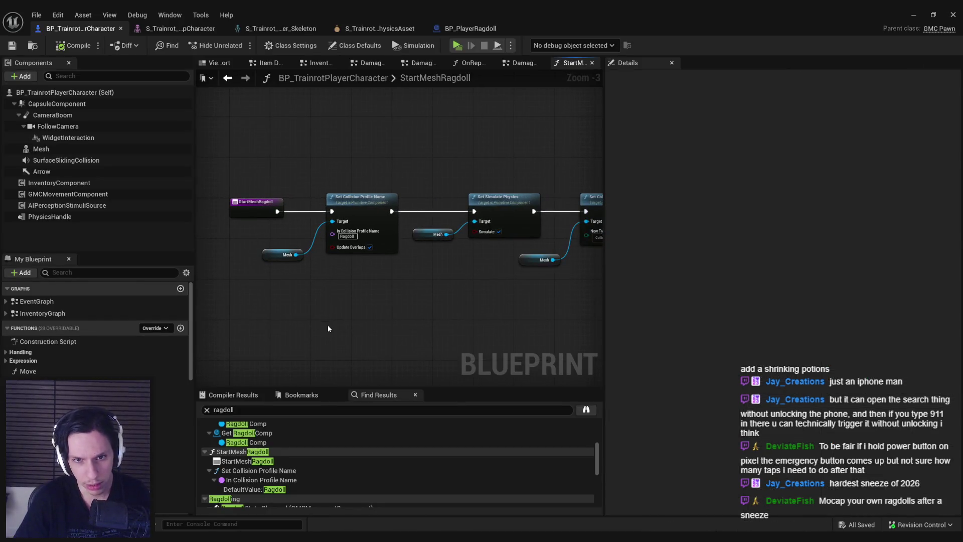
pyautogui.click(453, 31)
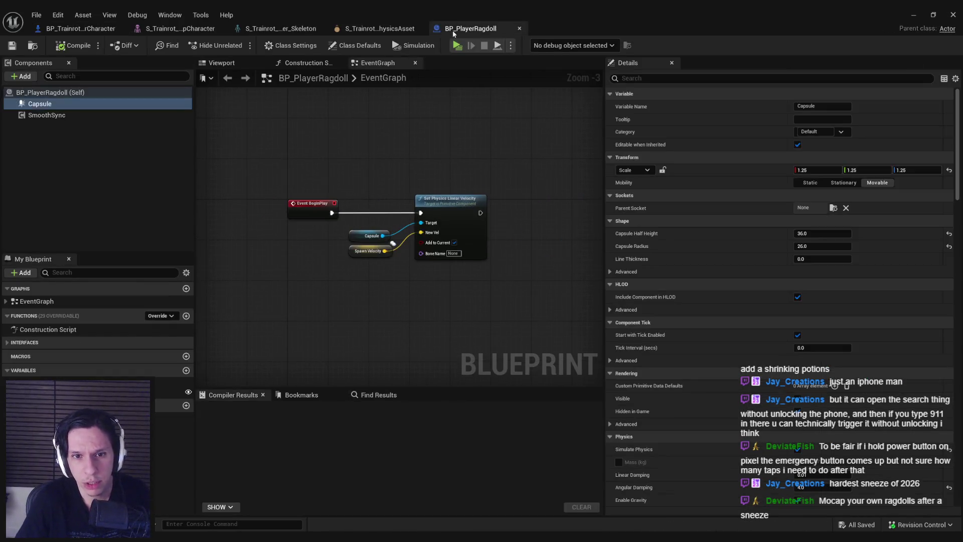
pyautogui.click(79, 29)
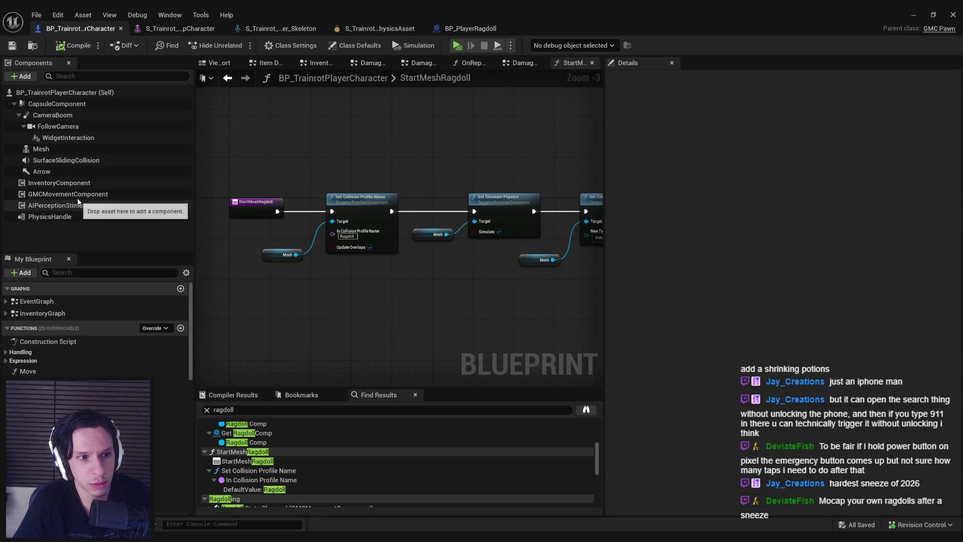
pyautogui.rightClick(78, 195)
pyautogui.click(143, 331)
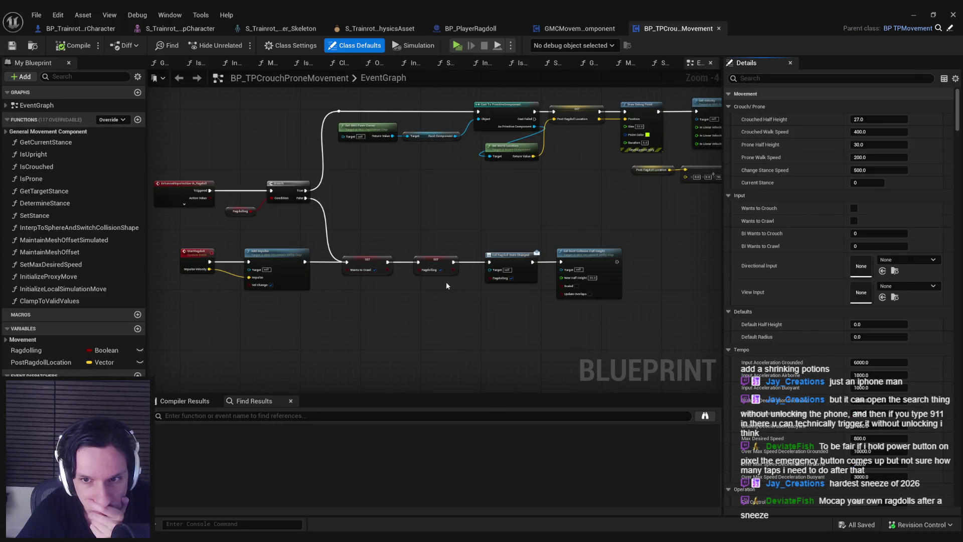
# Close the movement blueprints and enter the character's Ragdolling collapsed graph.
pyautogui.moveTo(447, 282); pyautogui.dragTo(676, 143)
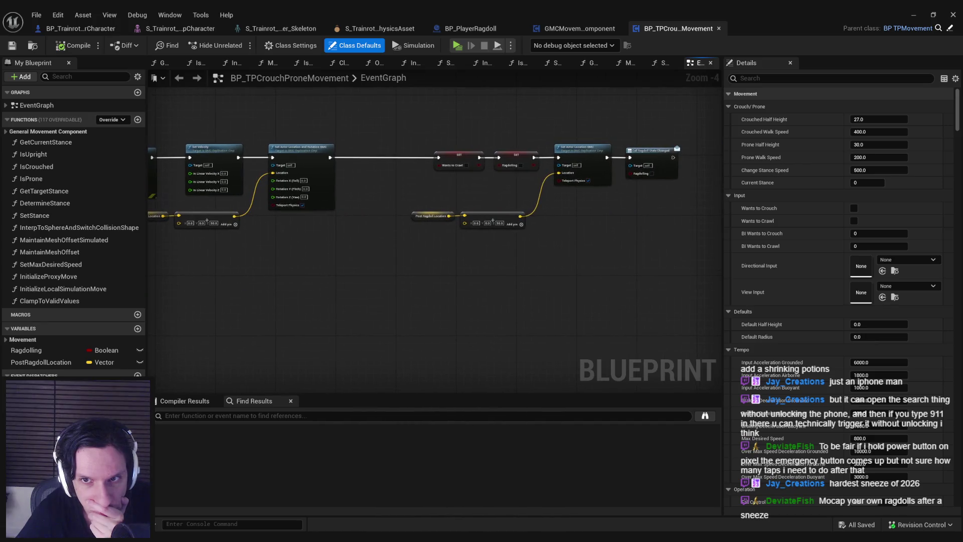
pyautogui.click(579, 29)
pyautogui.click(621, 28)
pyautogui.click(81, 28)
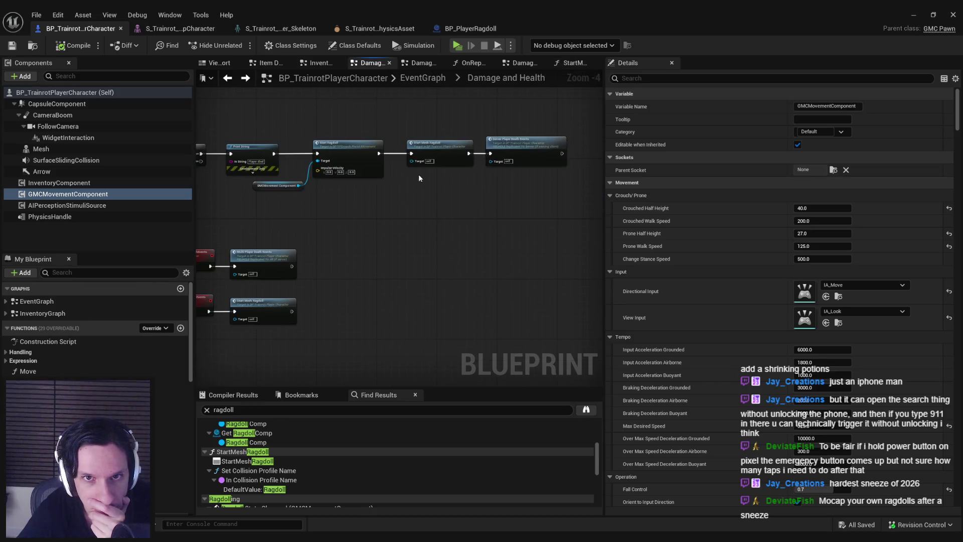
pyautogui.scroll(-3, 384, 209)
pyautogui.click(422, 78)
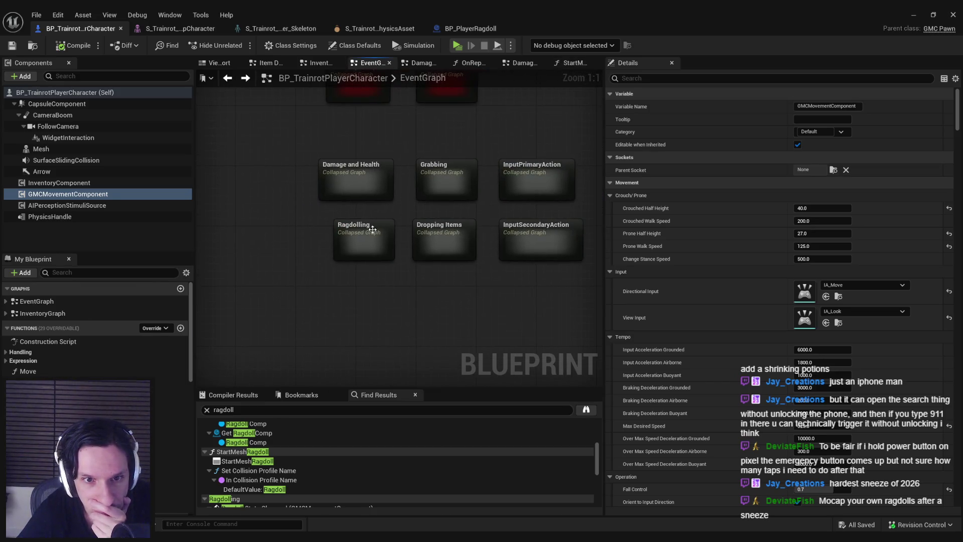
pyautogui.doubleClick(375, 224)
pyautogui.scroll(4, 270, 196)
# Review ServerSetPhysicsState, the ragdoll spawn, collision/detach and relative location nodes.
pyautogui.moveTo(332, 171)
pyautogui.mouseDown()
pyautogui.moveTo(329, 225)
pyautogui.moveTo(518, 238)
pyautogui.moveTo(314, 224)
pyautogui.moveTo(575, 236)
pyautogui.moveTo(268, 233)
pyautogui.moveTo(362, 139)
pyautogui.mouseUp()
pyautogui.doubleClick(362, 140)
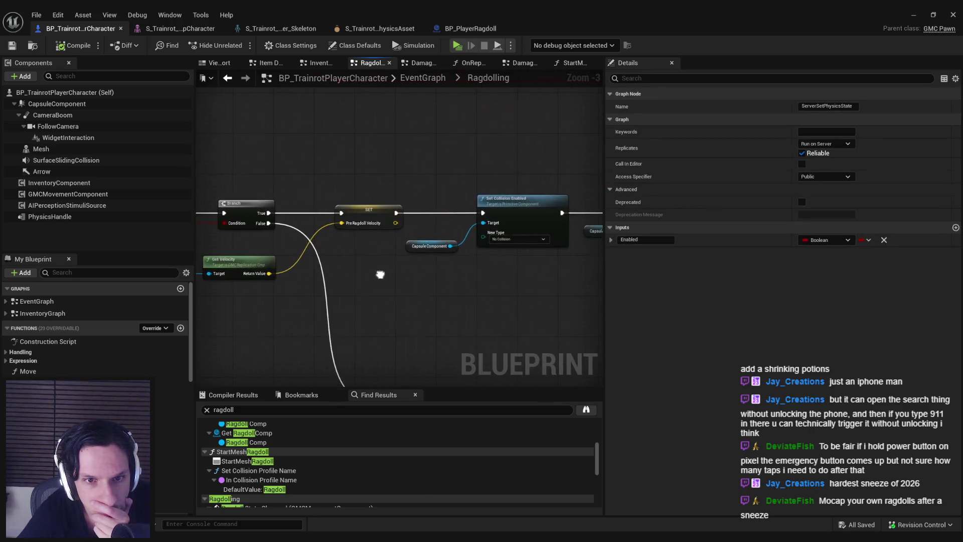
pyautogui.moveTo(486, 251); pyautogui.dragTo(333, 251)
pyautogui.scroll(1, 333, 251)
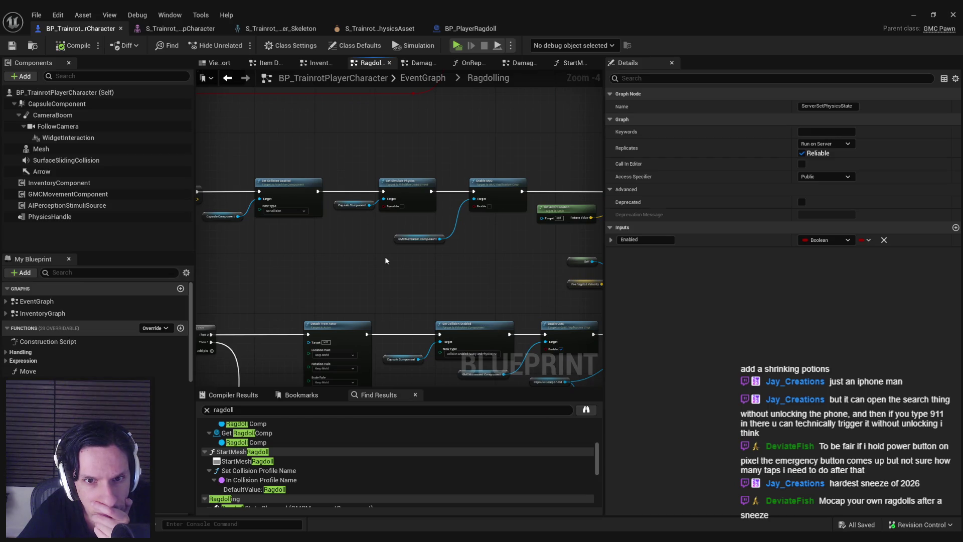
pyautogui.moveTo(385, 260); pyautogui.dragTo(352, 239)
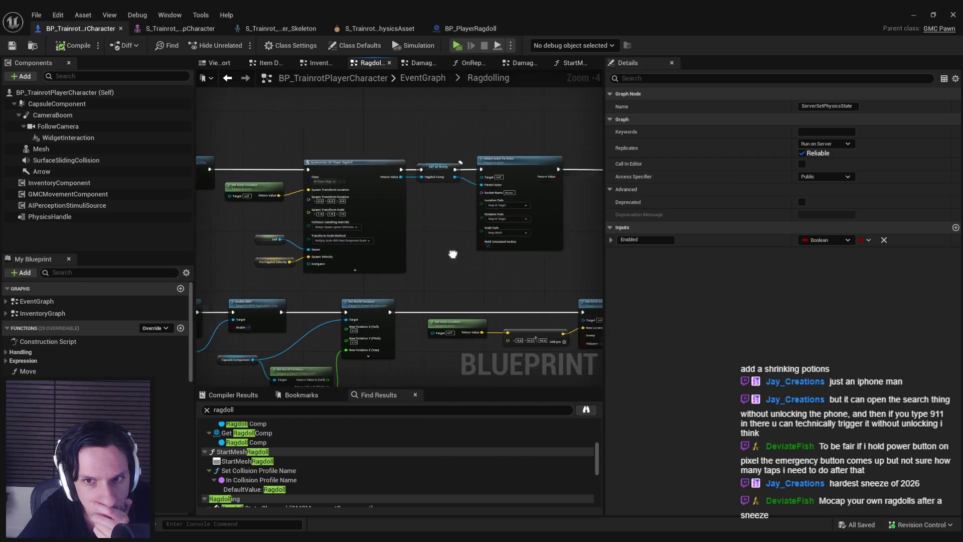
pyautogui.moveTo(458, 254); pyautogui.dragTo(319, 253)
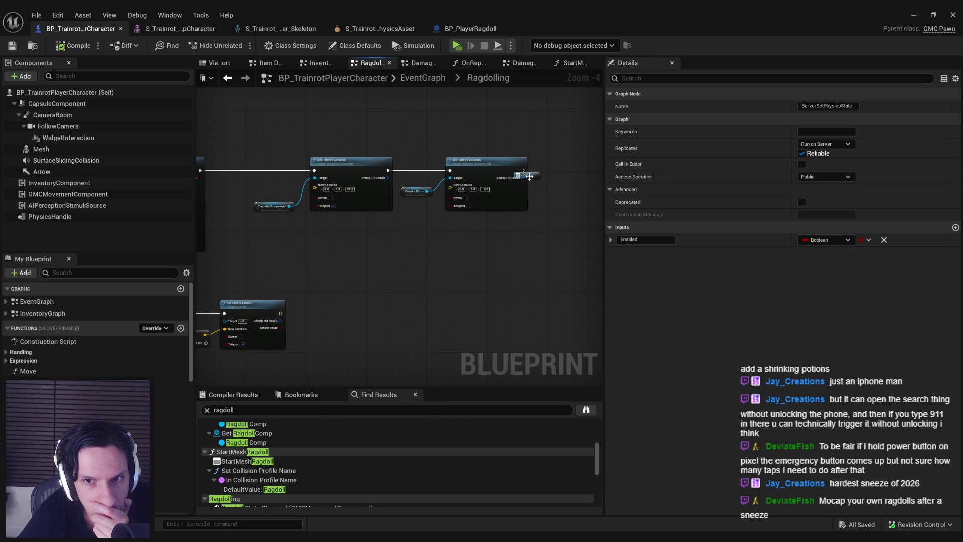
pyautogui.click(268, 128)
pyautogui.moveTo(329, 252); pyautogui.dragTo(572, 381)
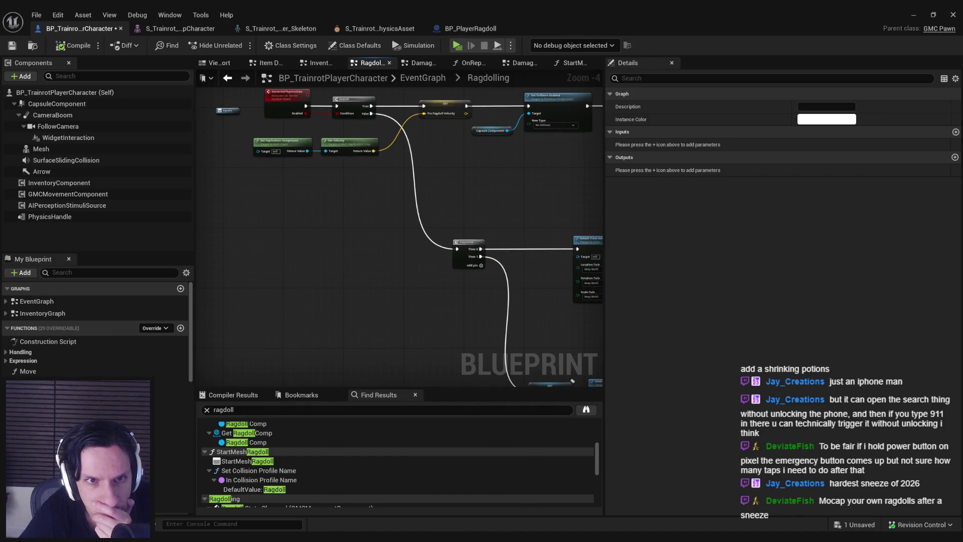
pyautogui.moveTo(572, 381); pyautogui.dragTo(323, 415)
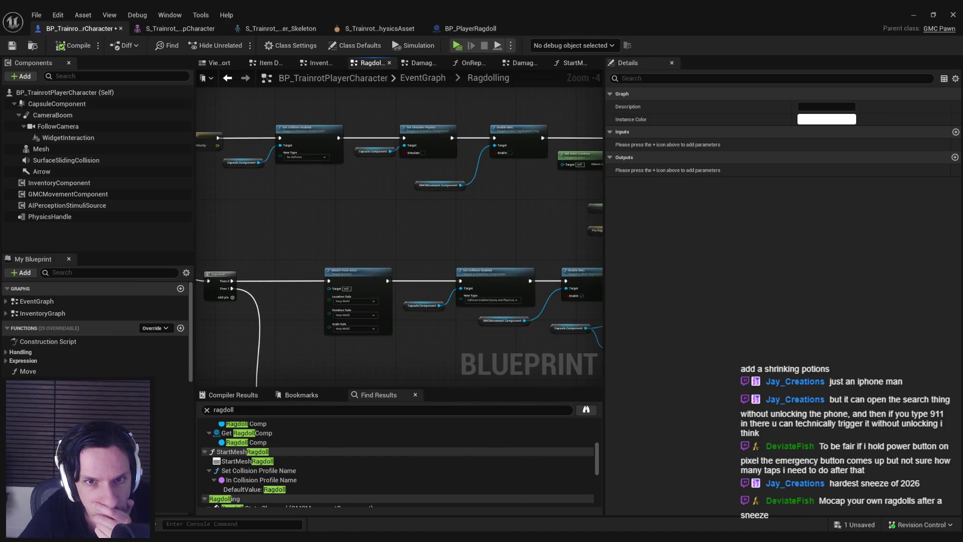
pyautogui.moveTo(399, 226); pyautogui.dragTo(301, 230)
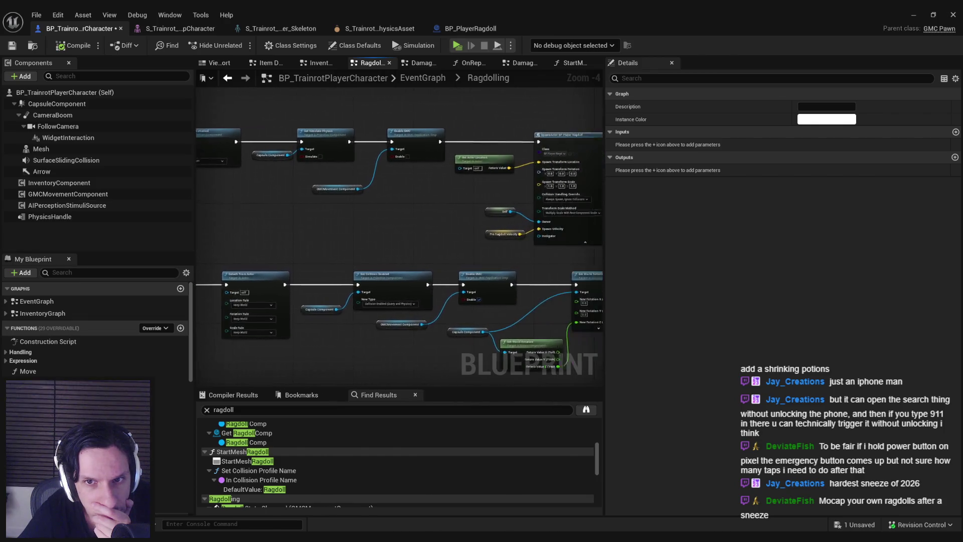
pyautogui.moveTo(482, 256); pyautogui.dragTo(356, 261)
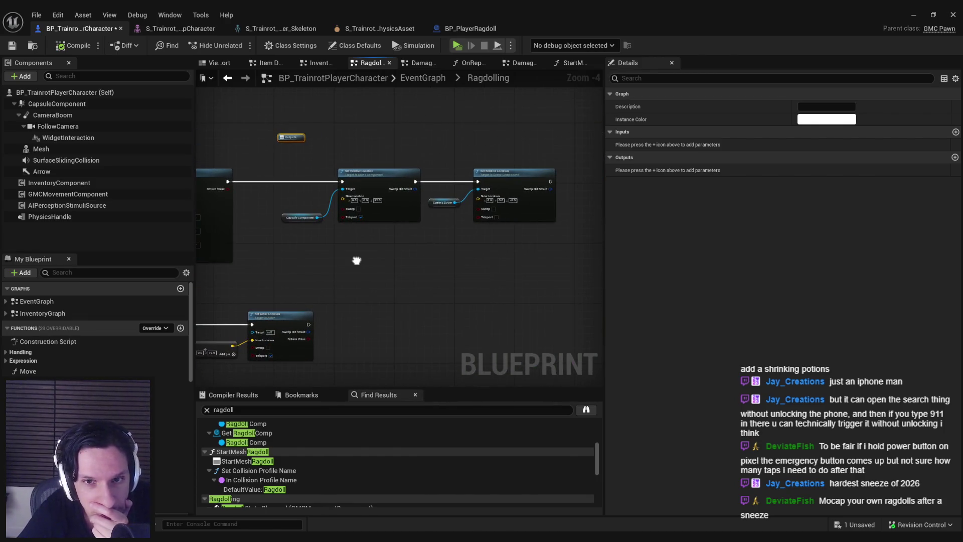
# Enter the Damage and Health graph's StartMeshRagdoll function, then return to the level editor.
pyautogui.click(423, 77)
pyautogui.scroll(9, 331, 161)
pyautogui.doubleClick(332, 162)
pyautogui.scroll(1, 385, 180)
pyautogui.scroll(2, 386, 181)
pyautogui.scroll(-2, 386, 179)
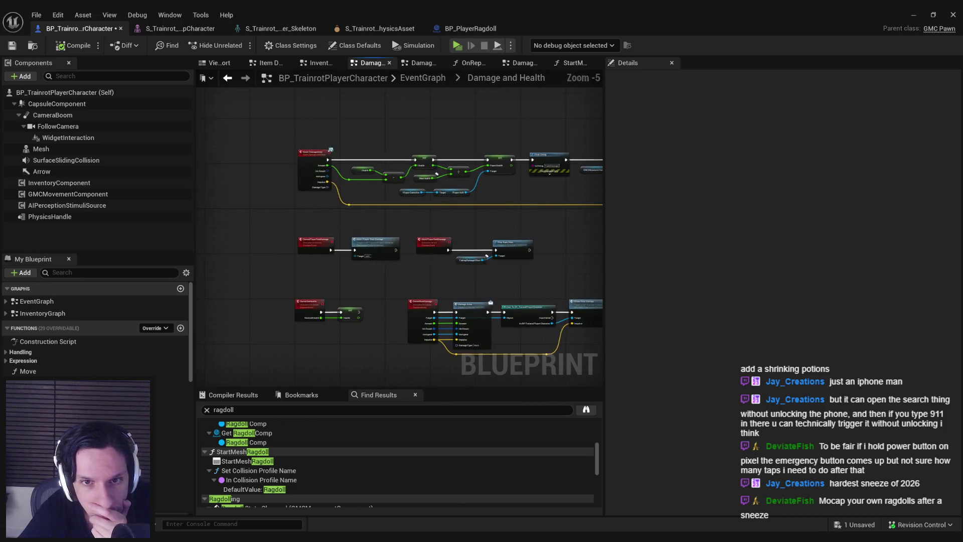
pyautogui.scroll(2, 435, 180)
pyautogui.doubleClick(375, 144)
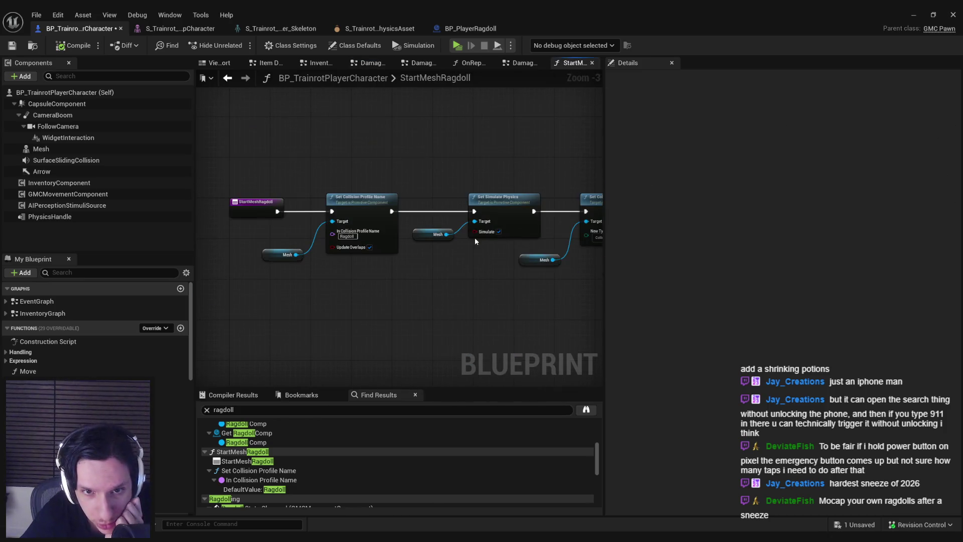
pyautogui.click(912, 15)
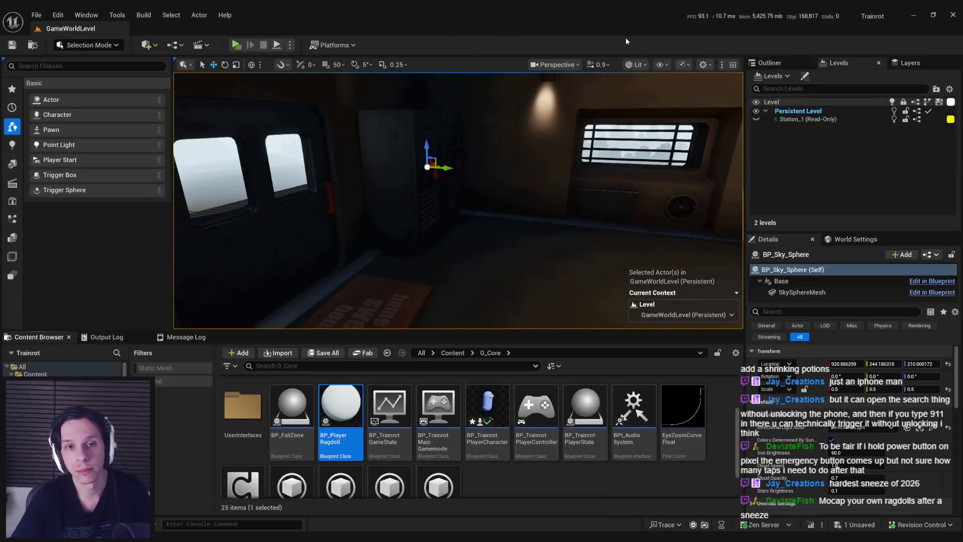
# Run a server-plus-two-clients playtest, watch a client die, then stop it.
pyautogui.click(238, 45)
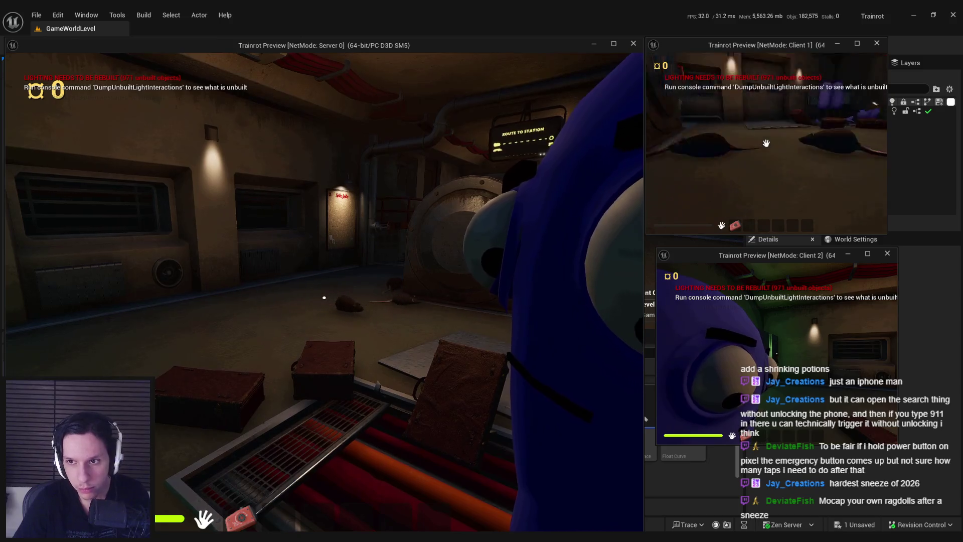
pyautogui.press('Escape')
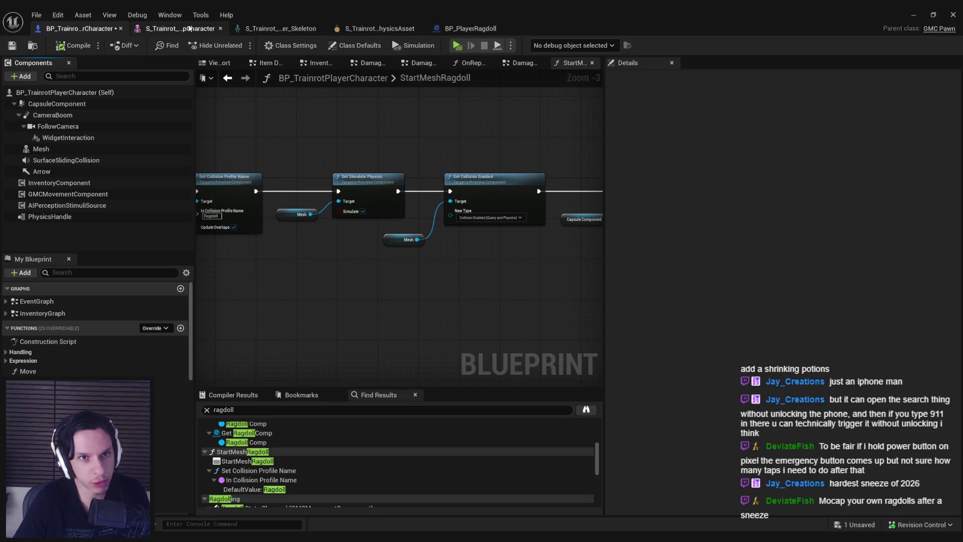
# In the Trainrot physics asset, select the pelvis body and make it simulated.
pyautogui.click(181, 28)
pyautogui.click(258, 29)
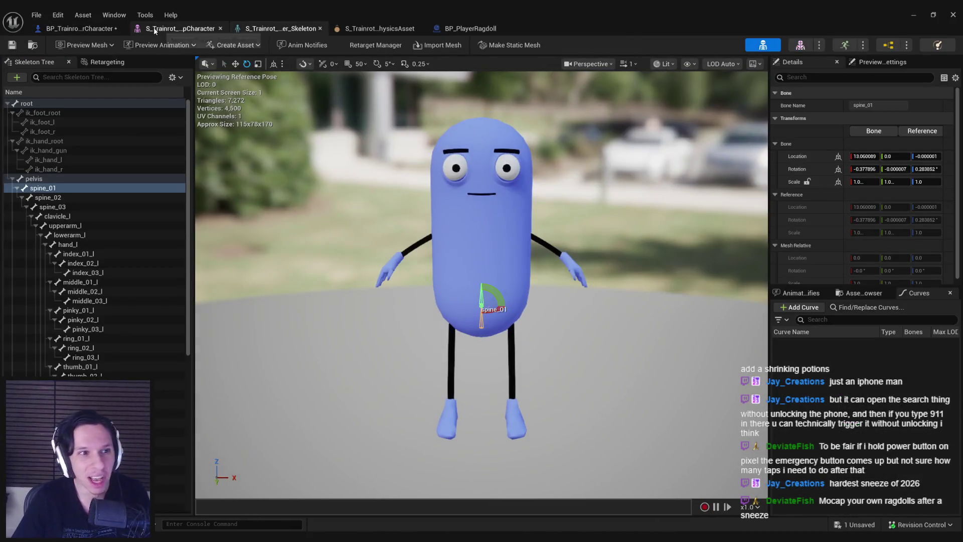
pyautogui.click(166, 29)
pyautogui.click(391, 28)
pyautogui.click(38, 102)
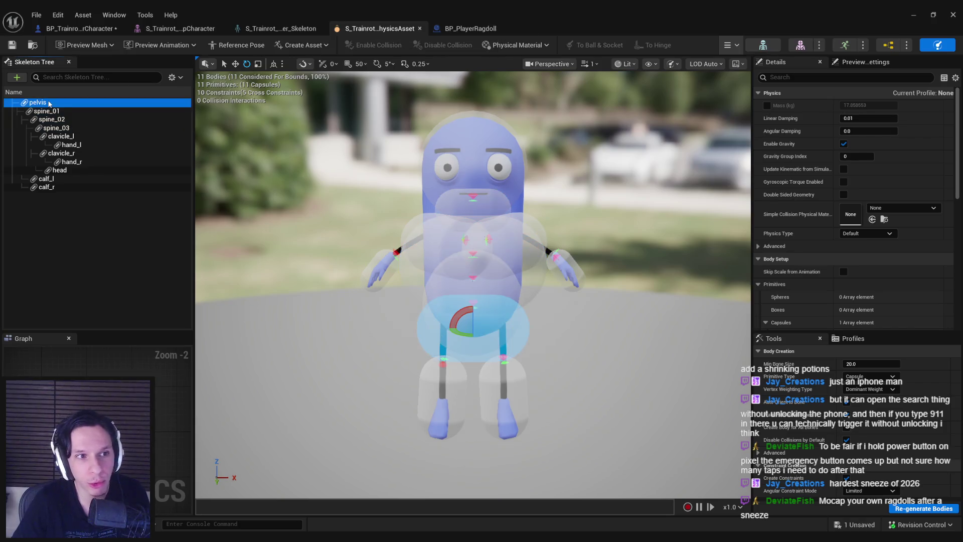
pyautogui.click(868, 234)
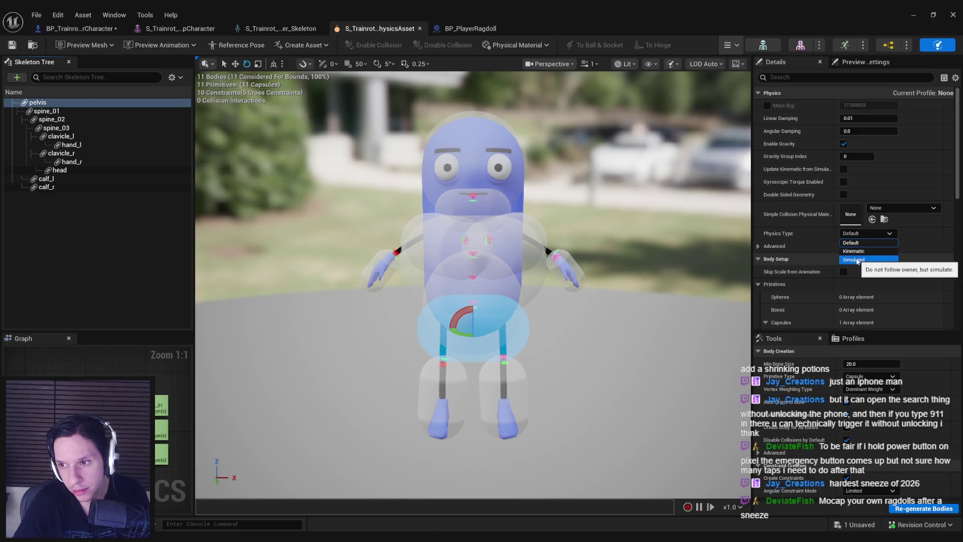
pyautogui.click(856, 261)
# Toggle the ragdoll preview, switch the pelvis to Kinematic, and start the simulation again.
pyautogui.click(734, 45)
pyautogui.click(732, 88)
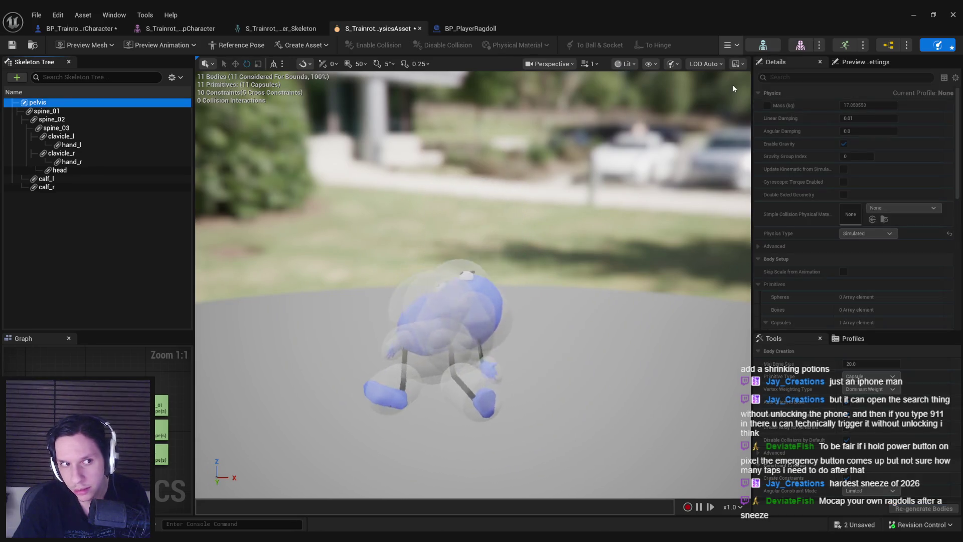
pyautogui.click(730, 45)
pyautogui.click(730, 90)
pyautogui.click(867, 232)
pyautogui.click(865, 251)
pyautogui.click(729, 44)
pyautogui.click(733, 91)
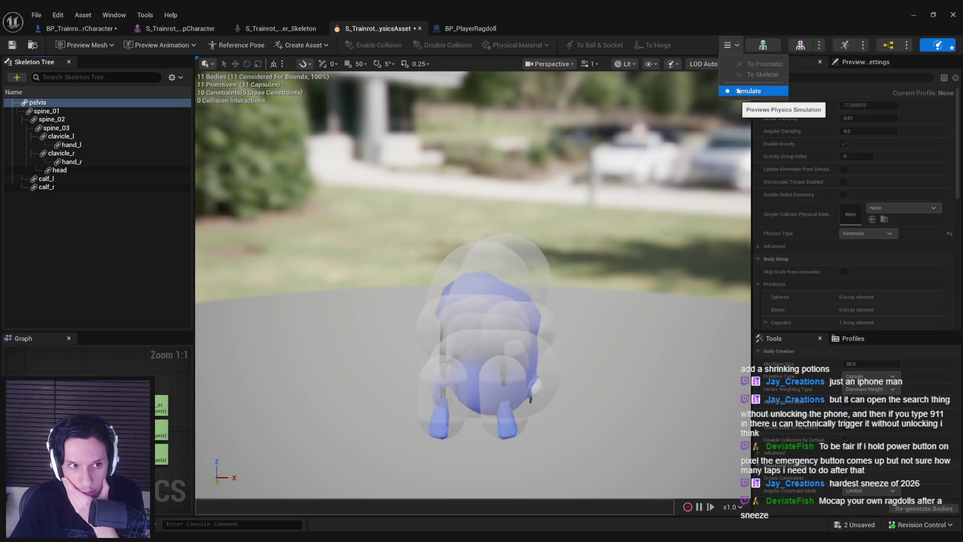
# Inspect the collapsed ragdoll and calf_r body, stop the simulation, and return to the level editor.
pyautogui.moveTo(474, 301); pyautogui.dragTo(496, 294)
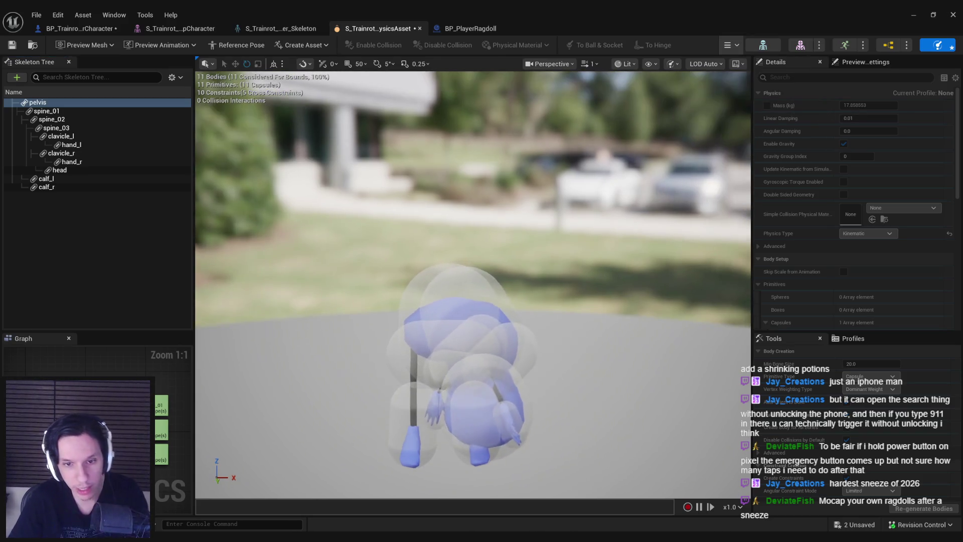
pyautogui.moveTo(412, 416); pyautogui.dragTo(412, 452)
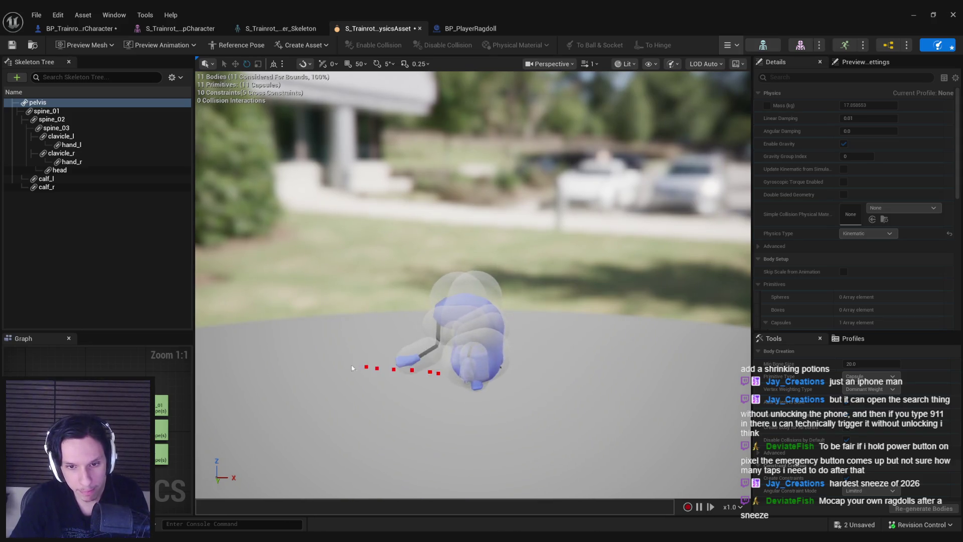
pyautogui.moveTo(445, 393); pyautogui.dragTo(565, 375)
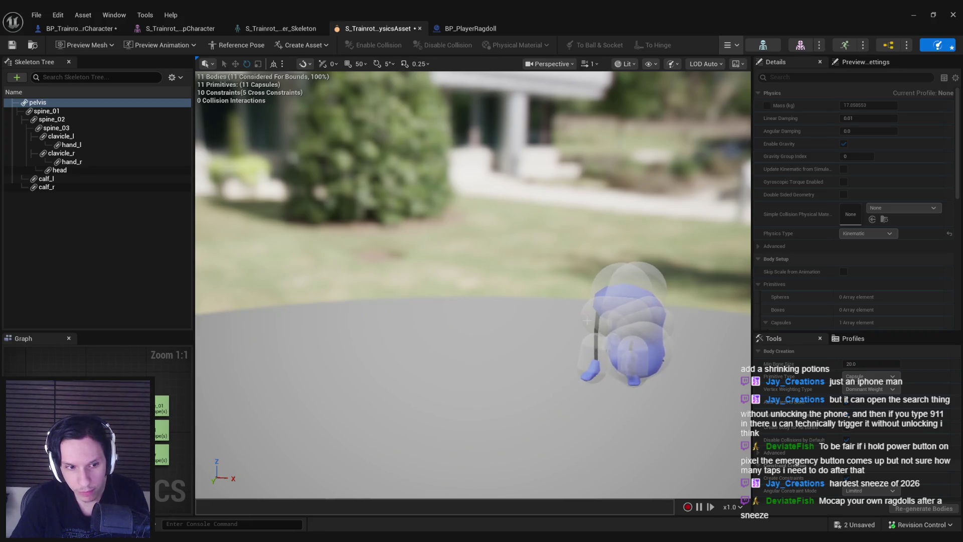
pyautogui.click(47, 188)
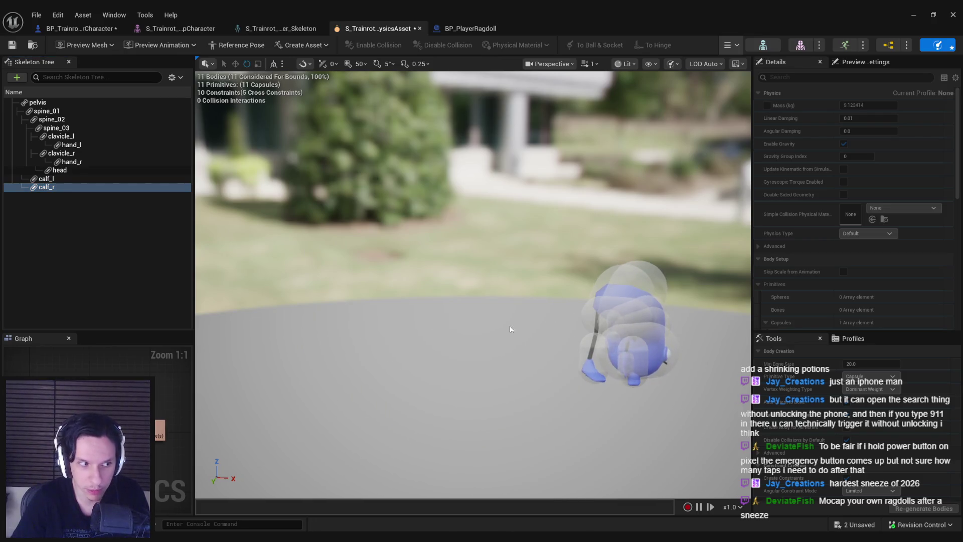
pyautogui.moveTo(510, 329); pyautogui.dragTo(517, 317)
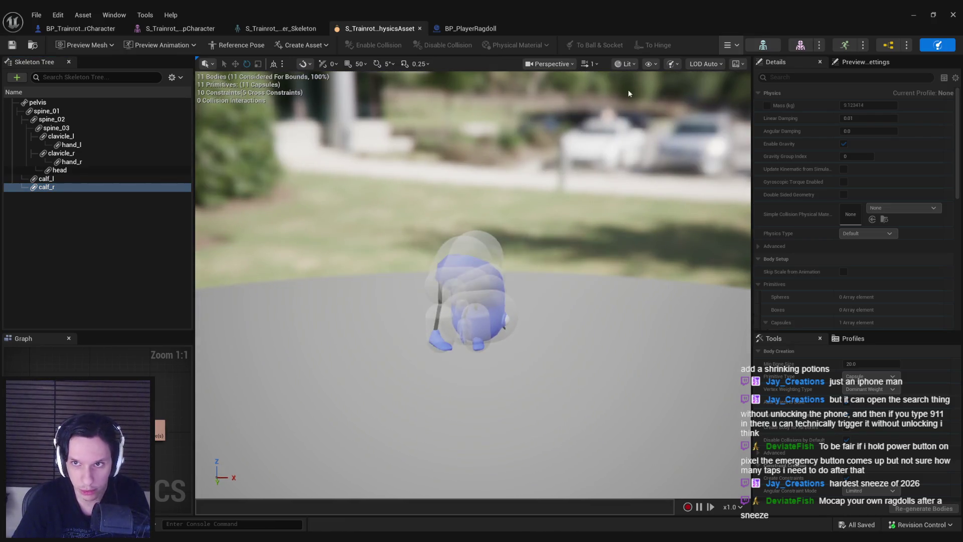
pyautogui.click(258, 74)
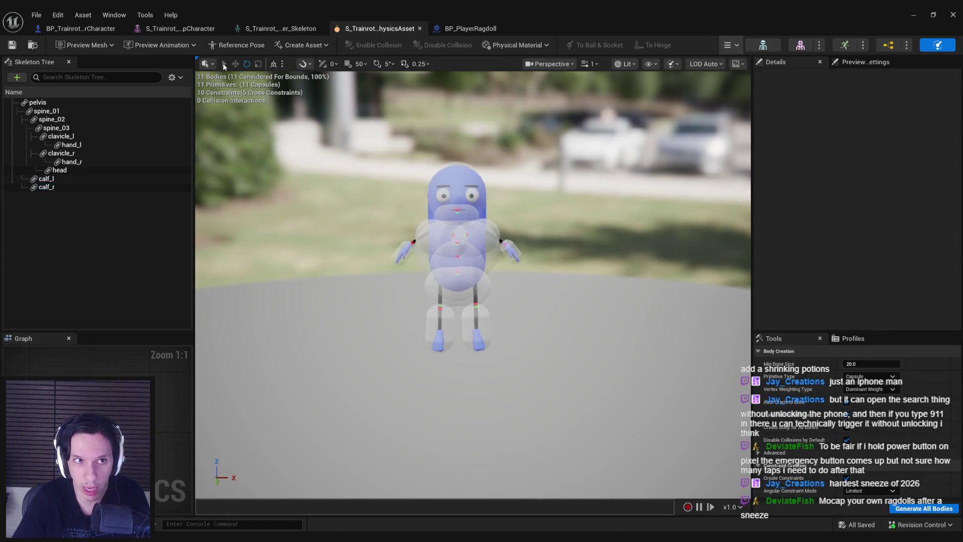
pyautogui.click(55, 34)
pyautogui.click(912, 14)
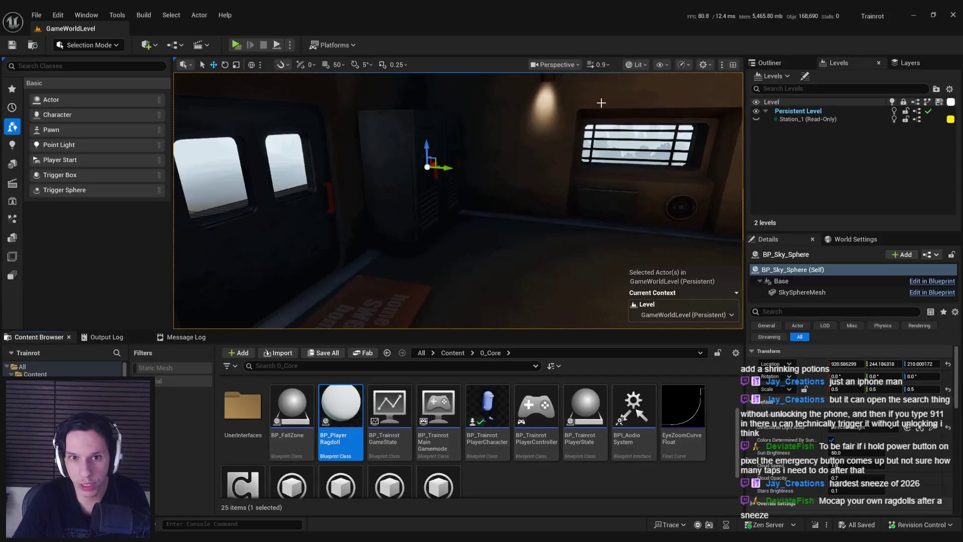
# Playtest again with Alt+P, walk the corridor in F1 wireframe, then end the session.
pyautogui.hotkey('alt', 'p')
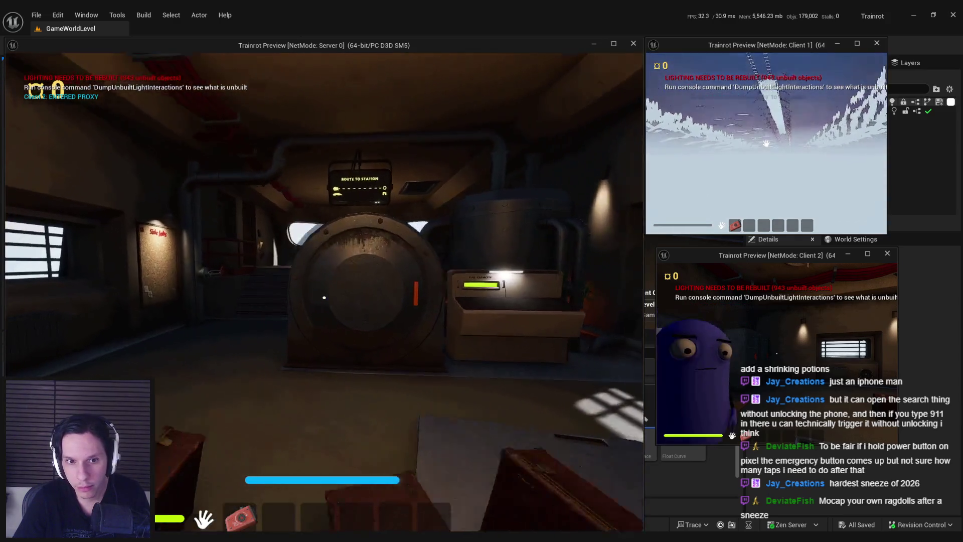
pyautogui.press('F1')
pyautogui.press('w')
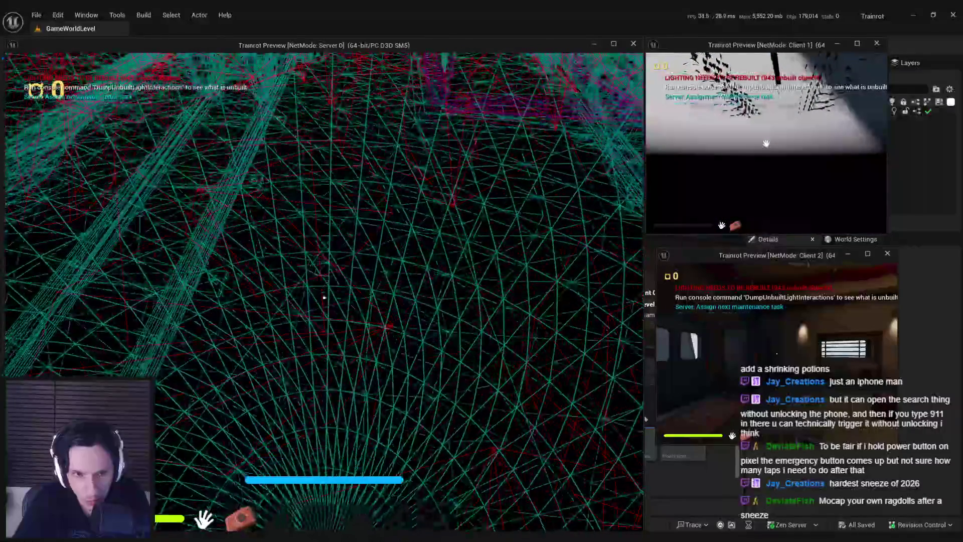
pyautogui.rightClick(489, 285)
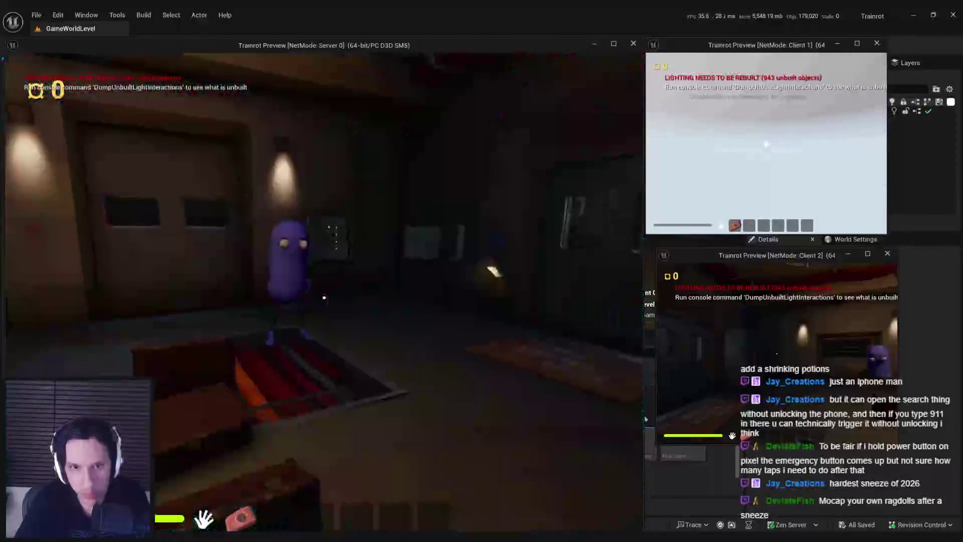
pyautogui.press('Escape')
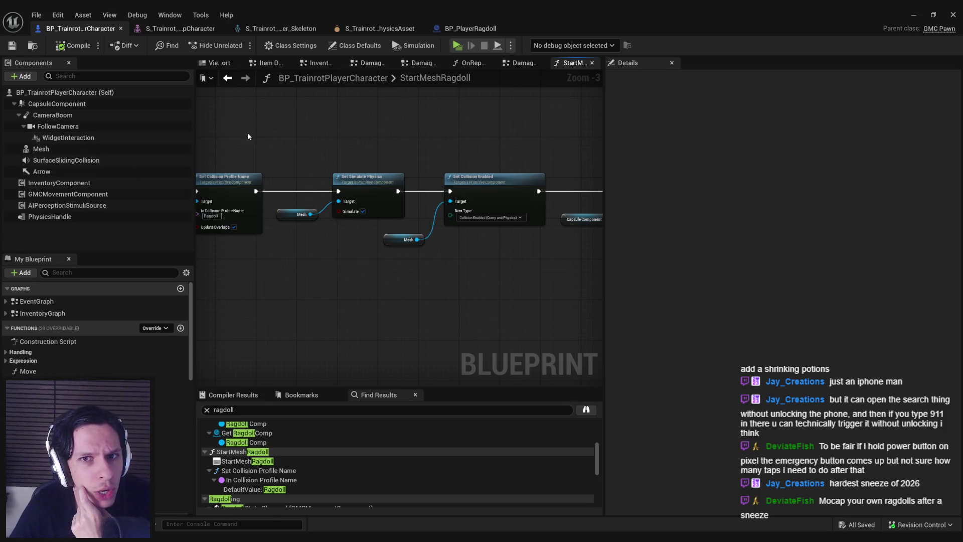
# Check the mesh component's collision type choices without changing them.
pyautogui.click(92, 152)
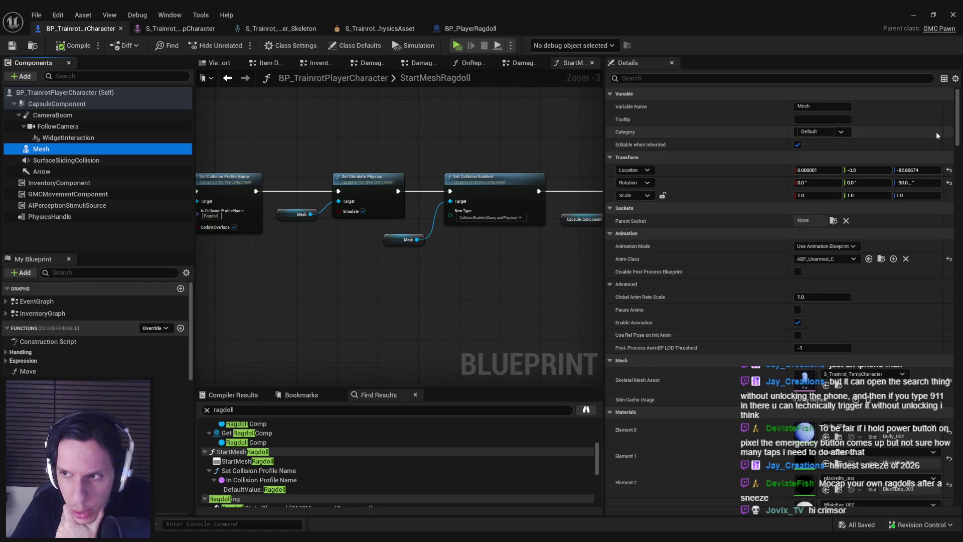
pyautogui.click(481, 218)
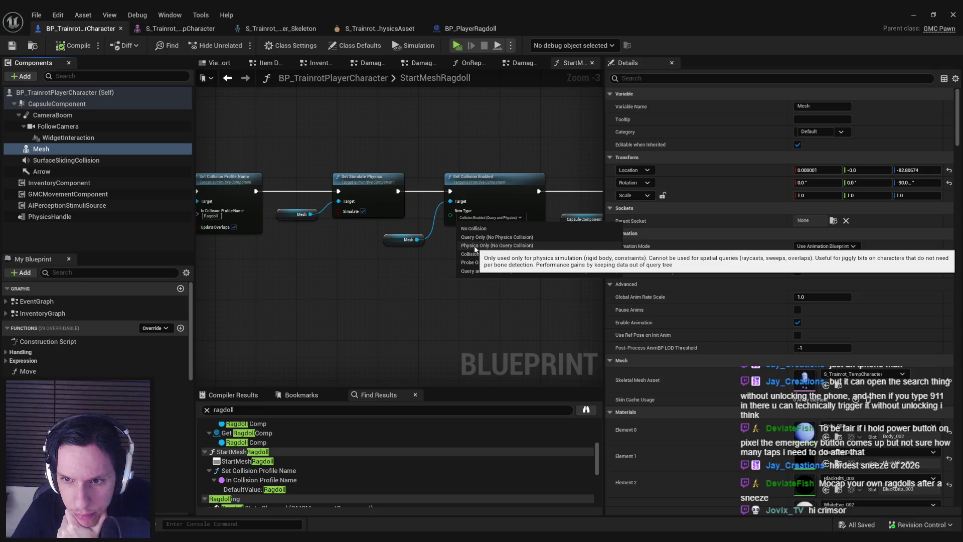
pyautogui.click(420, 279)
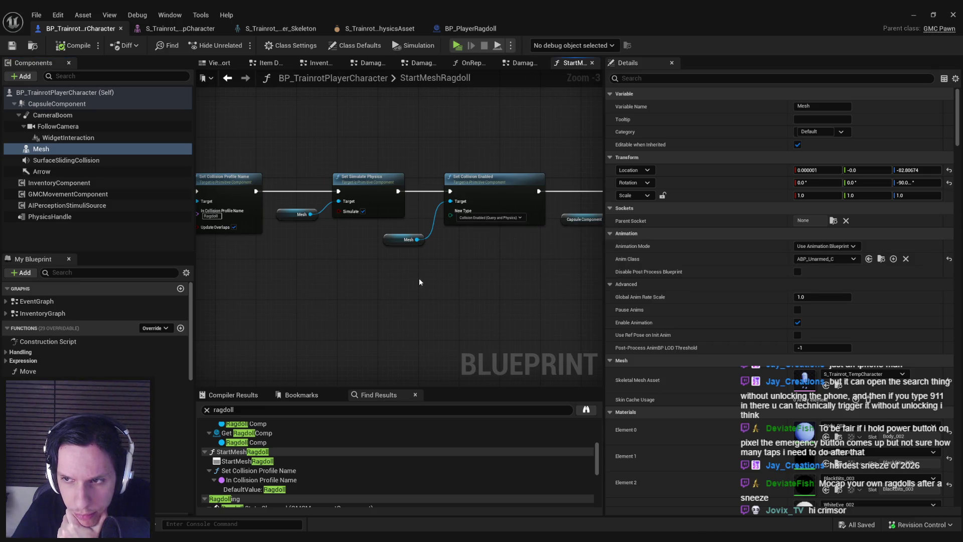
pyautogui.scroll(-10, 941, 318)
pyautogui.scroll(-5, 940, 318)
pyautogui.scroll(-5, 926, 411)
pyautogui.scroll(-5, 926, 466)
pyautogui.scroll(-5, 931, 378)
pyautogui.scroll(5, 913, 197)
pyautogui.scroll(5, 913, 138)
pyautogui.scroll(3, 913, 138)
pyautogui.moveTo(340, 230); pyautogui.dragTo(434, 246)
pyautogui.scroll(3, 434, 246)
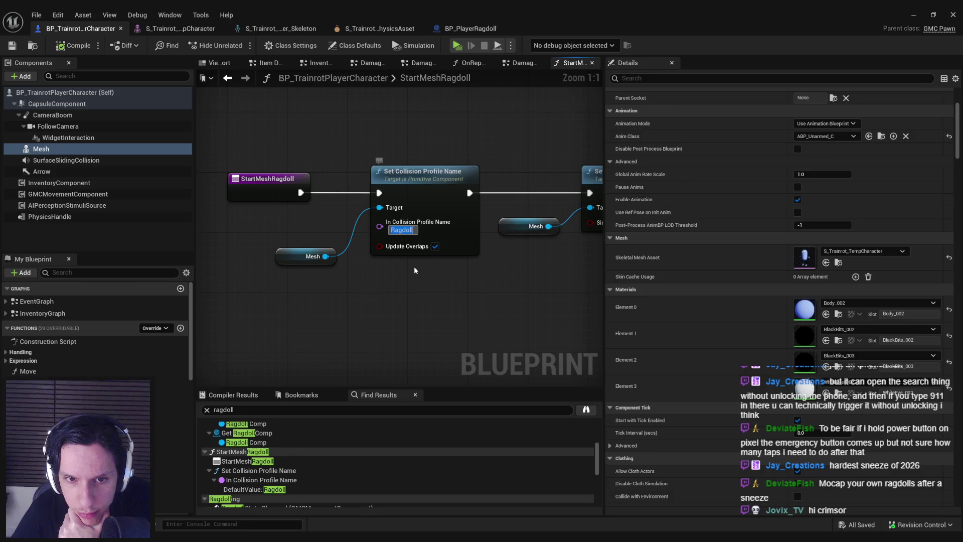
pyautogui.write('CustomRagdoll')
# Confirm CustomRagdoll as the collision profile name and bring up Project Settings.
pyautogui.press('Return')
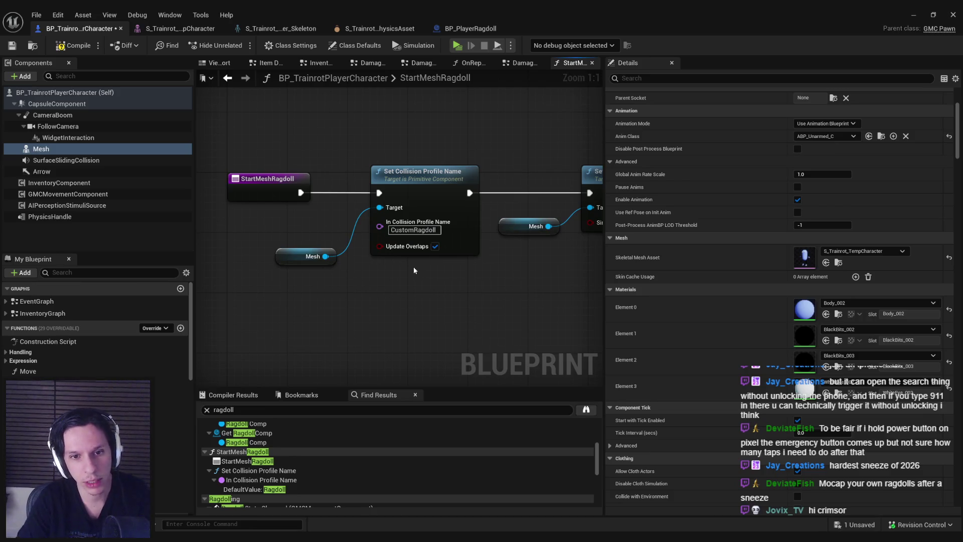
pyautogui.click(57, 14)
pyautogui.click(83, 133)
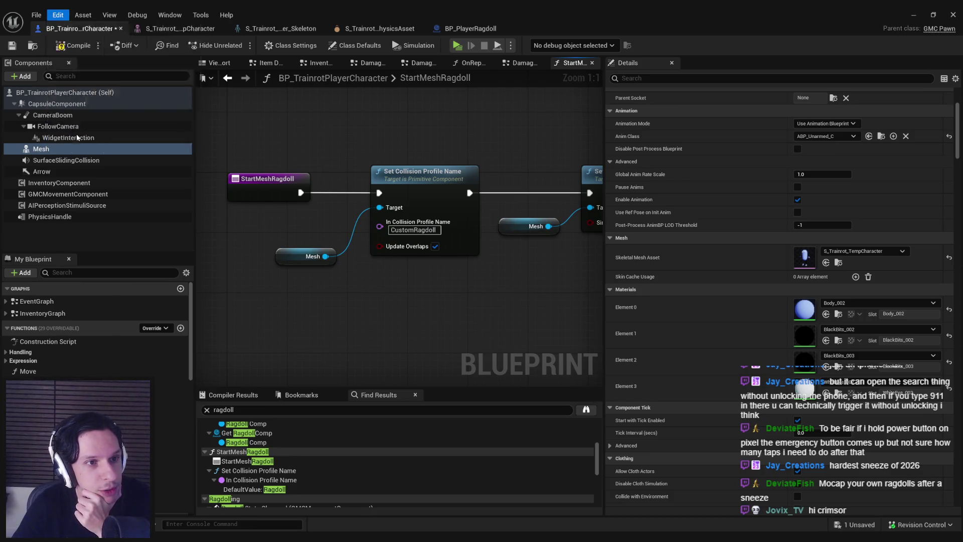
pyautogui.scroll(-5, 150, 234)
pyautogui.scroll(-3, 145, 237)
pyautogui.scroll(-4, 146, 249)
pyautogui.scroll(2, 146, 249)
pyautogui.scroll(1, 144, 231)
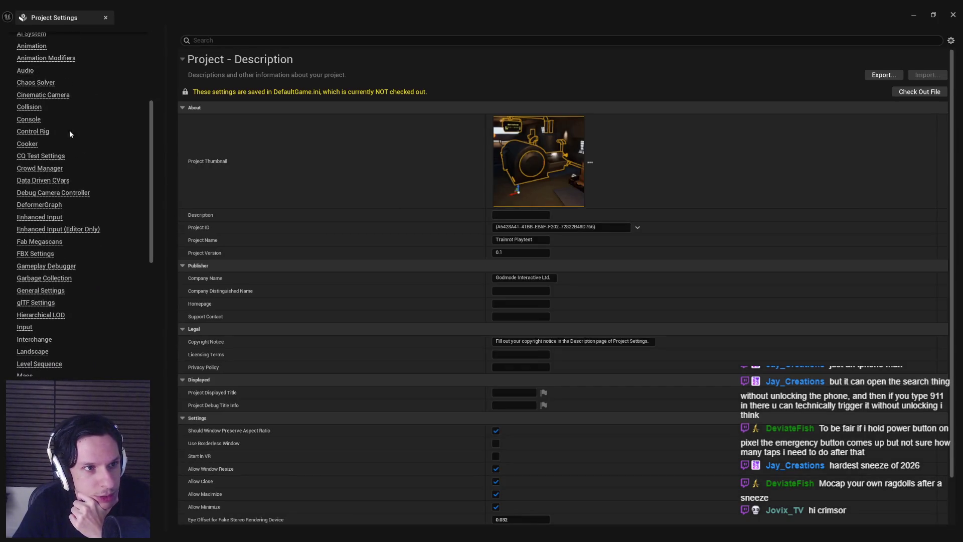
# On the Collision page, start a new preset and name it DeathRagdoll.
pyautogui.click(30, 108)
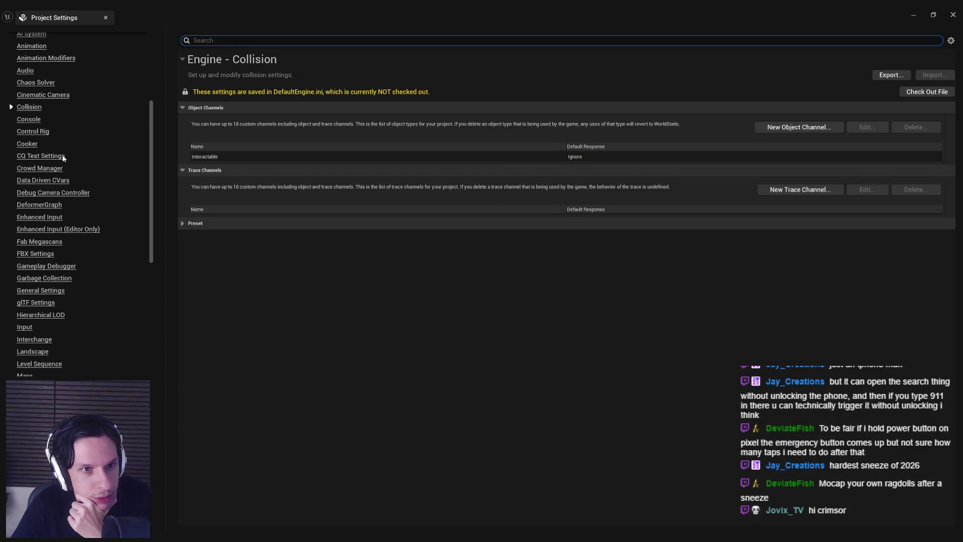
pyautogui.click(182, 224)
pyautogui.click(820, 240)
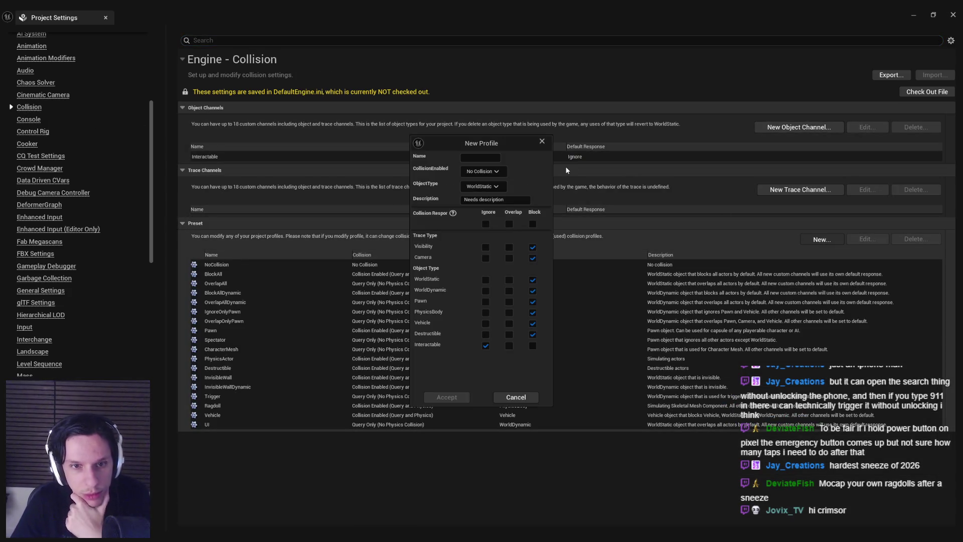
pyautogui.write('Custom')
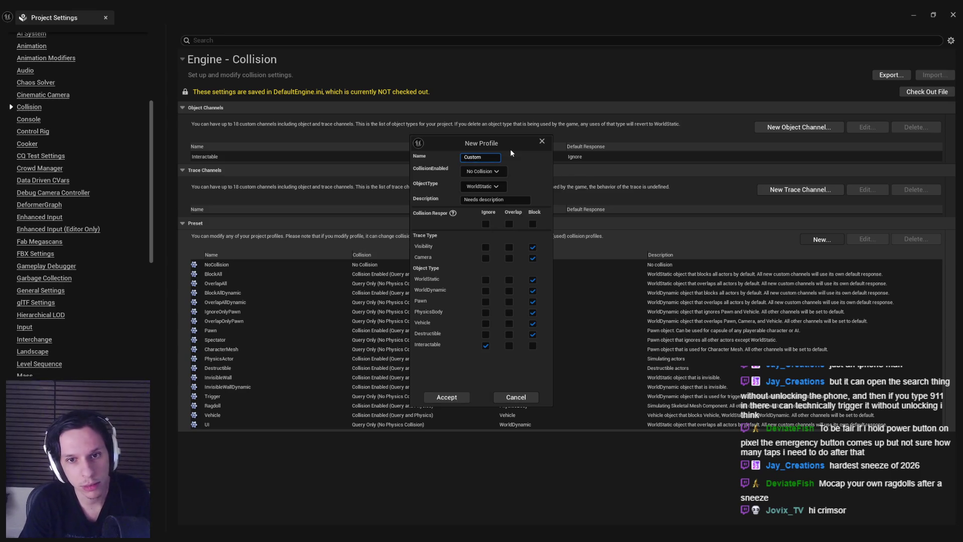
pyautogui.click(480, 156)
pyautogui.press('BackSpace')
pyautogui.press('BackSpace')
pyautogui.press('BackSpace')
pyautogui.write('DeathRagdoll')
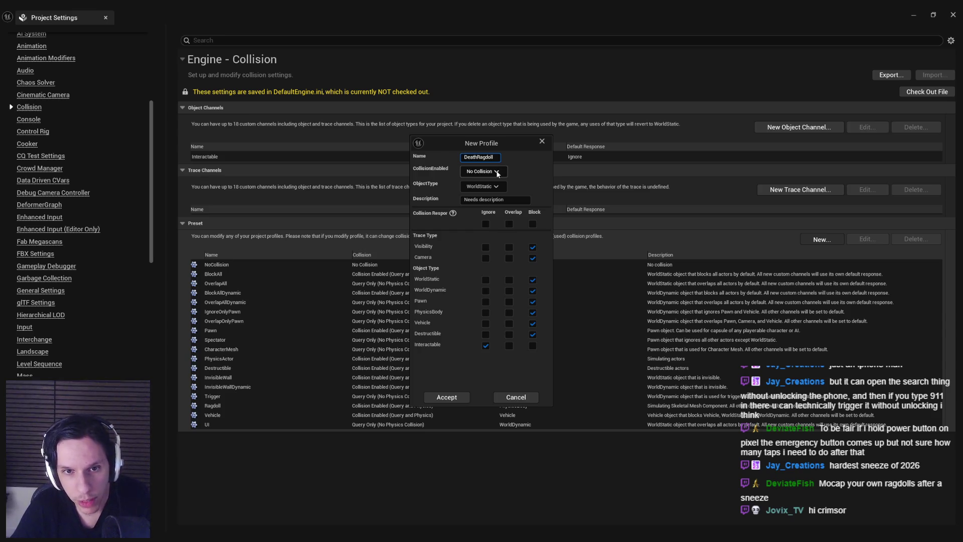
# Give DeathRagdoll Query and Physics collision, PhysicsBody type, ignore-all with Camera blocking, and accept it.
pyautogui.click(497, 173)
pyautogui.click(485, 208)
pyautogui.click(482, 187)
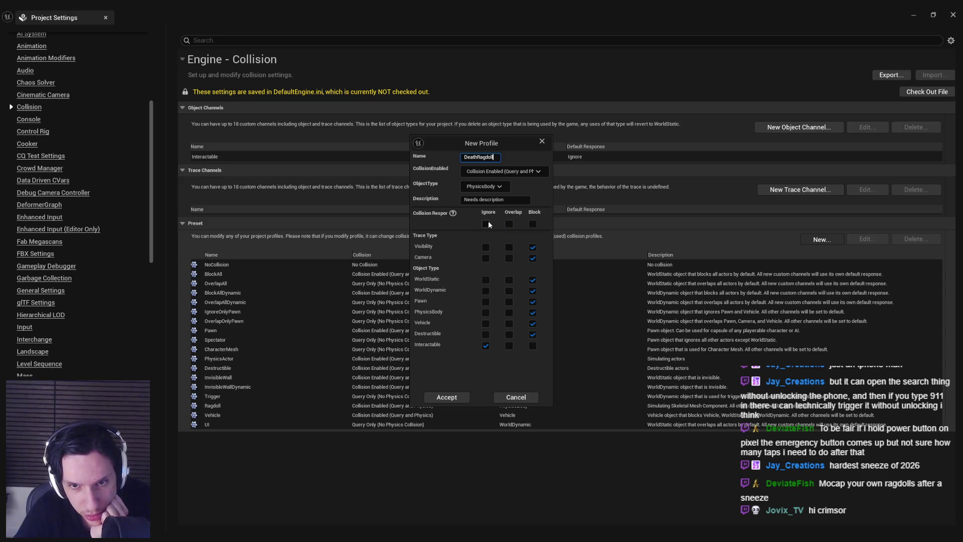
pyautogui.click(486, 223)
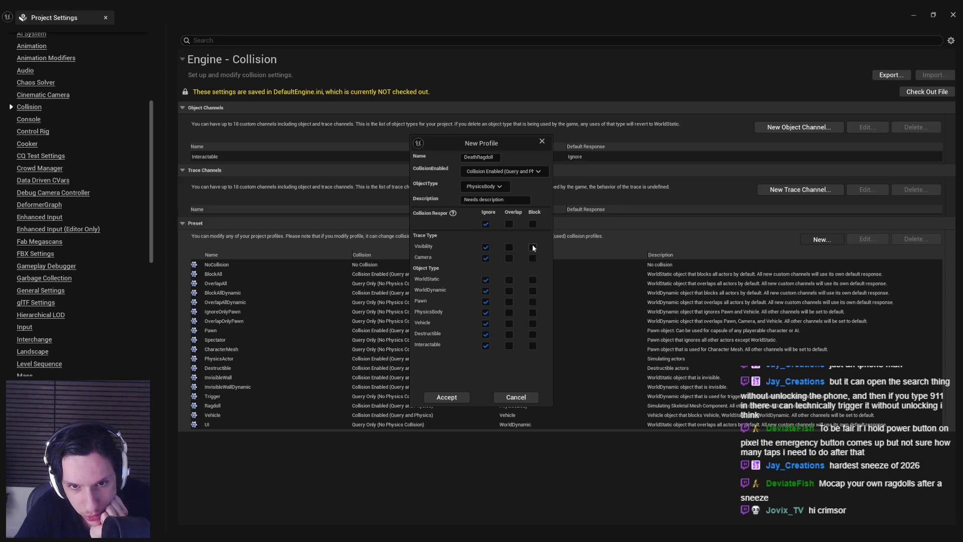
pyautogui.click(531, 257)
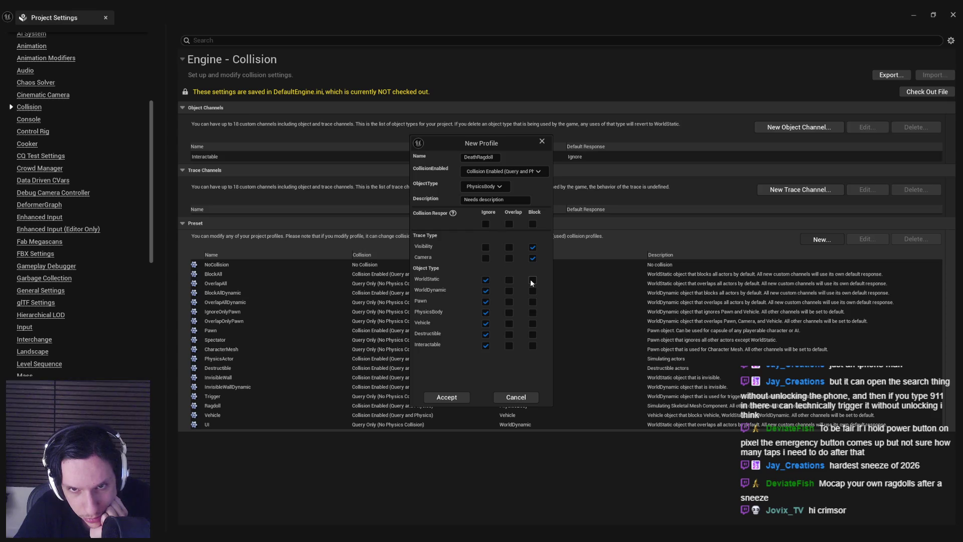
pyautogui.click(447, 398)
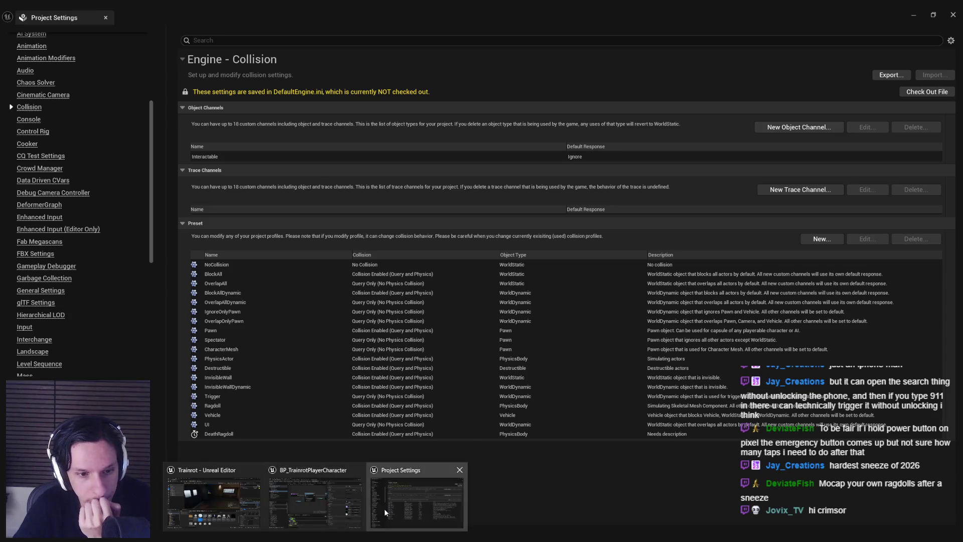
pyautogui.click(335, 511)
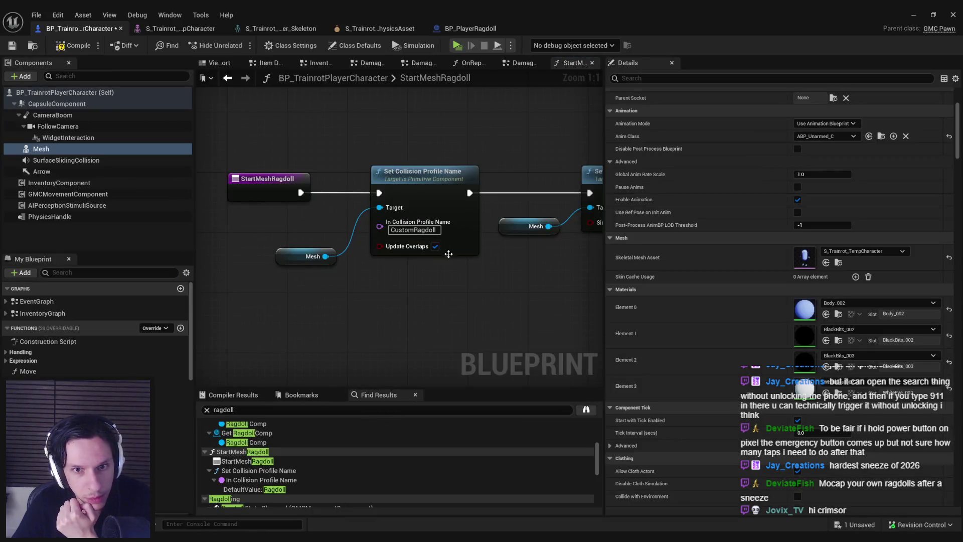
pyautogui.write('Death')
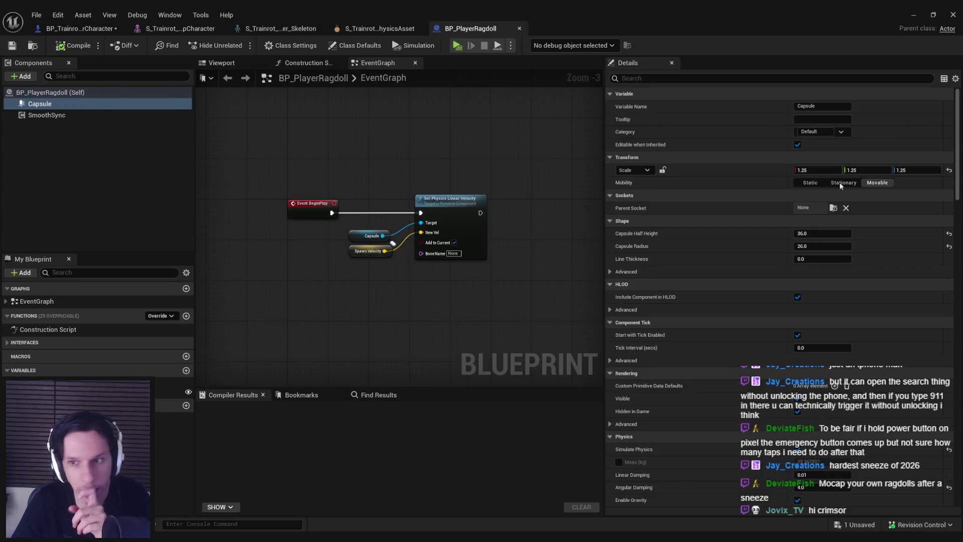
pyautogui.moveTo(957, 151); pyautogui.dragTo(958, 317)
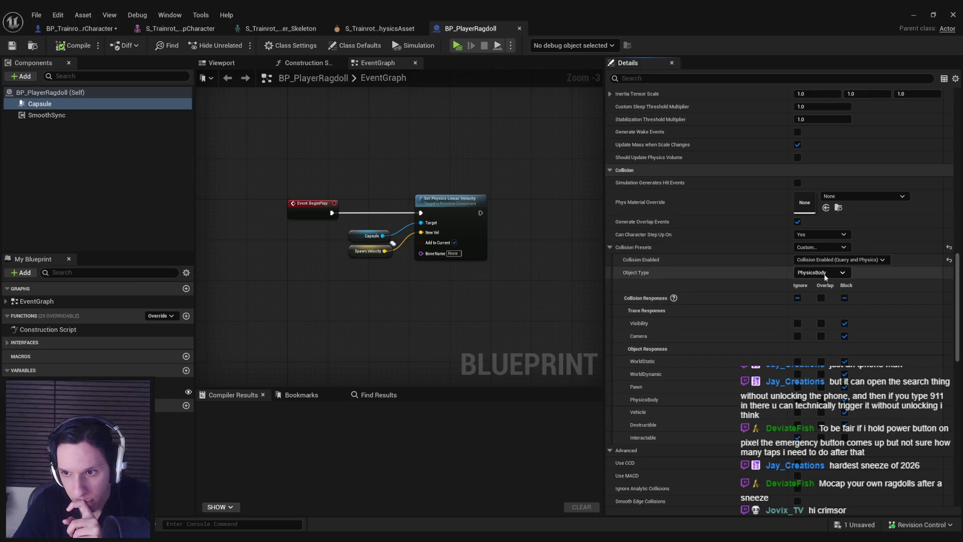
# Save and check out the blueprint, then close the Blueprint editor and Project Settings.
pyautogui.click(12, 46)
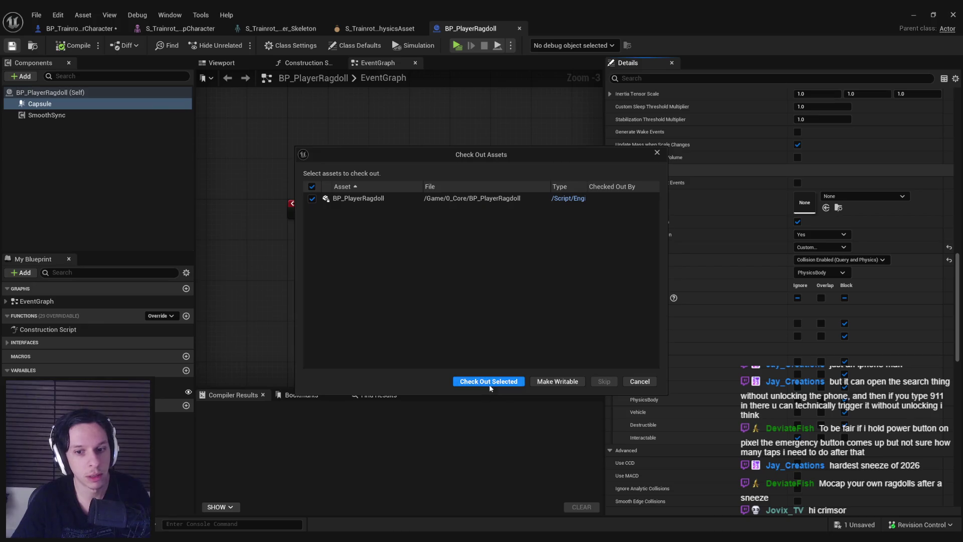
pyautogui.click(488, 381)
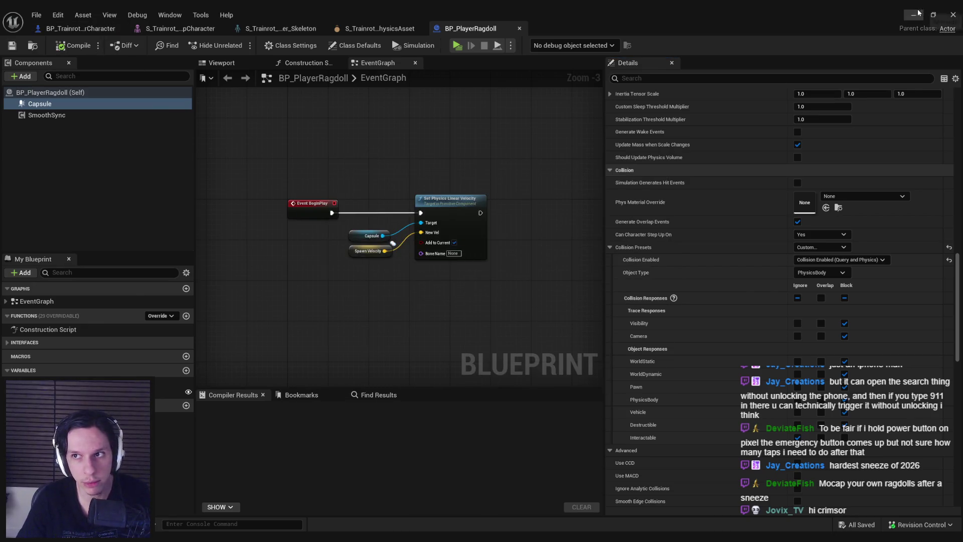
pyautogui.click(915, 13)
pyautogui.click(106, 16)
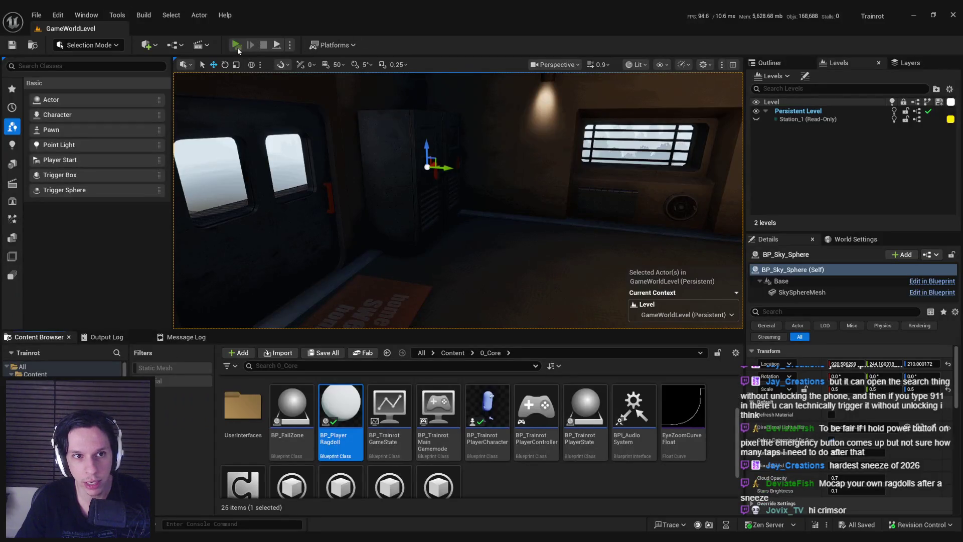
pyautogui.hotkey('alt', 'p')
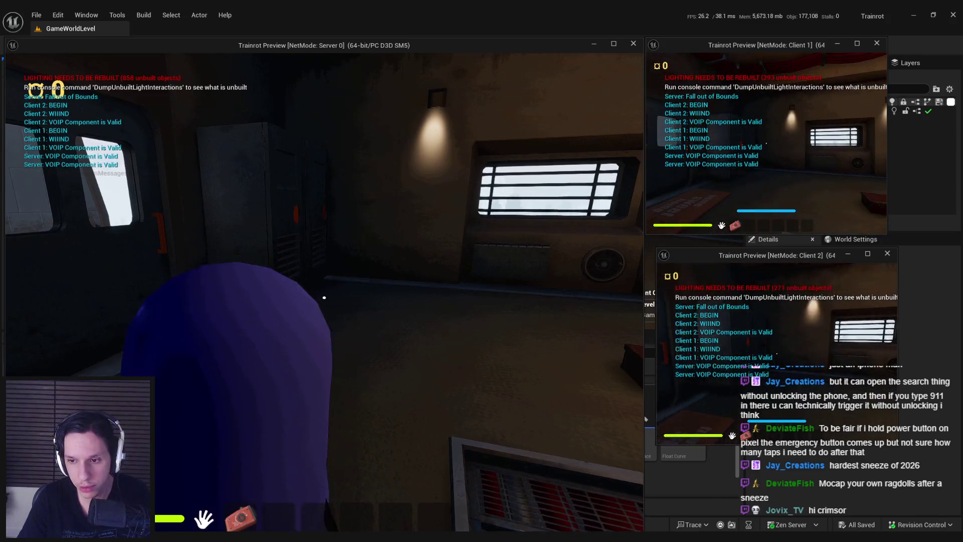
pyautogui.press('w')
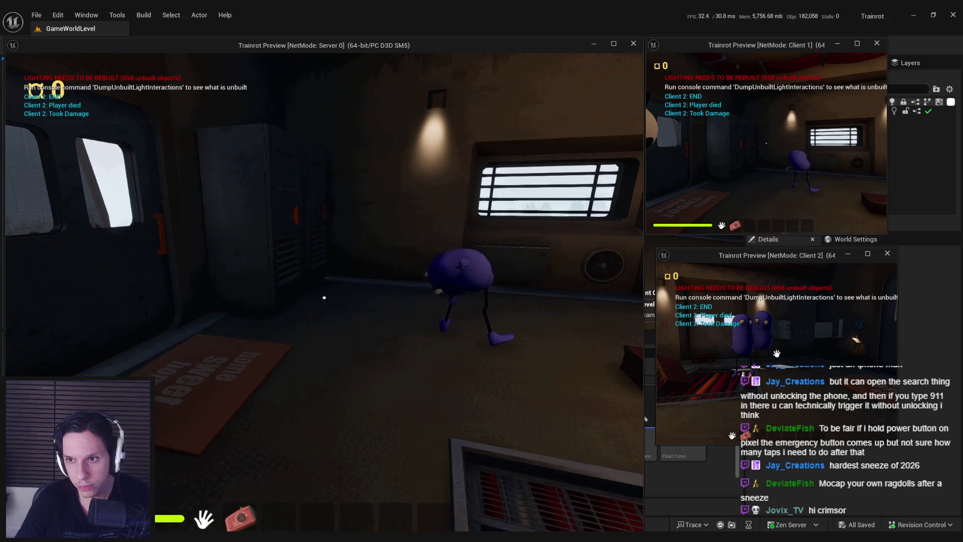
pyautogui.press('super')
pyautogui.press('super')
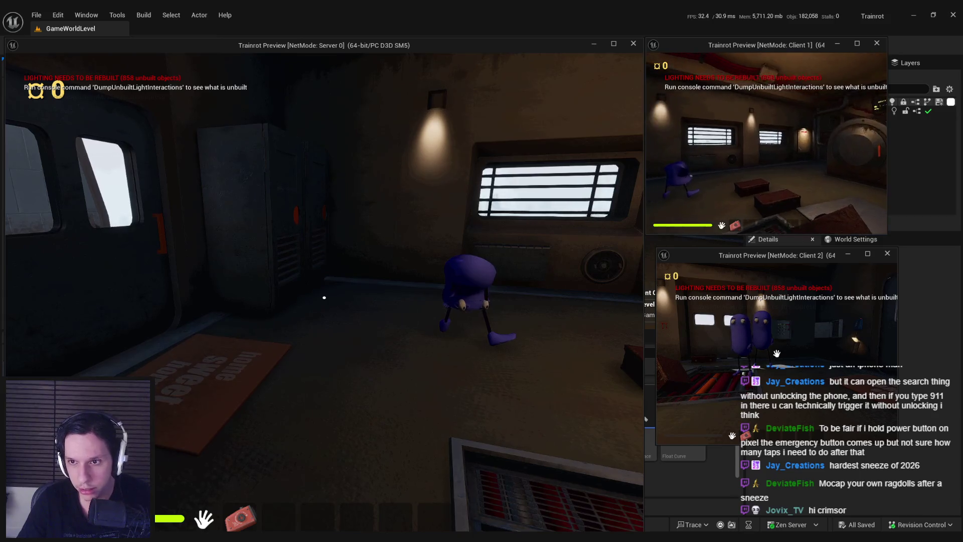
pyautogui.press('w')
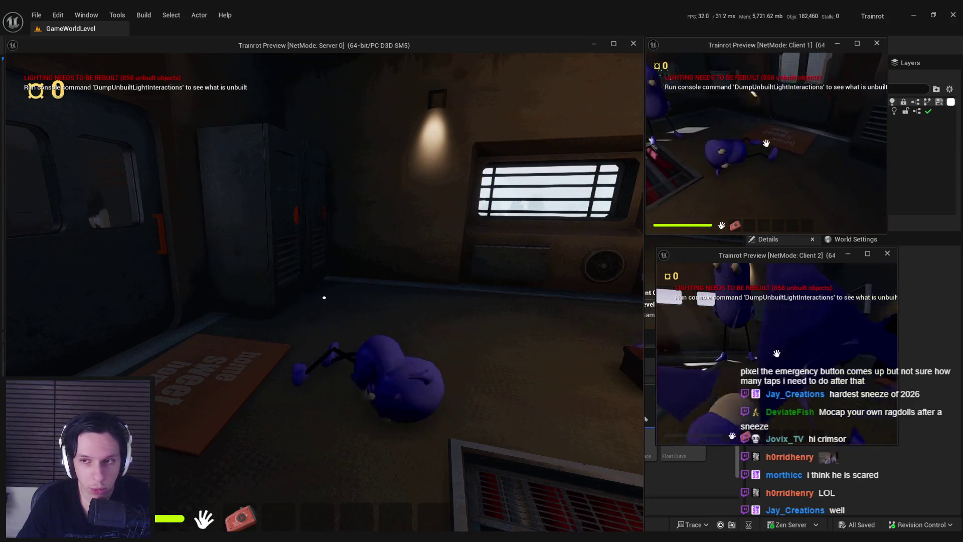
pyautogui.click(323, 298)
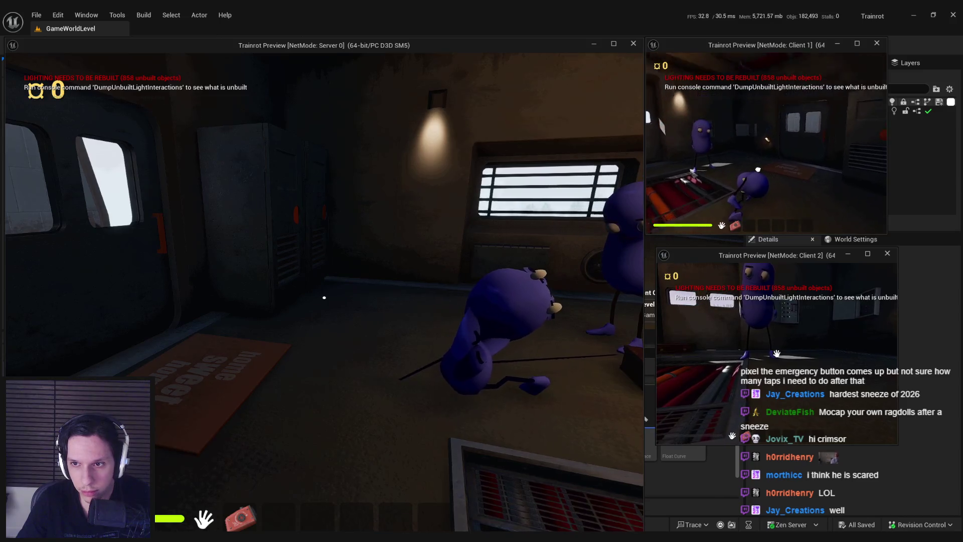
pyautogui.press('Escape')
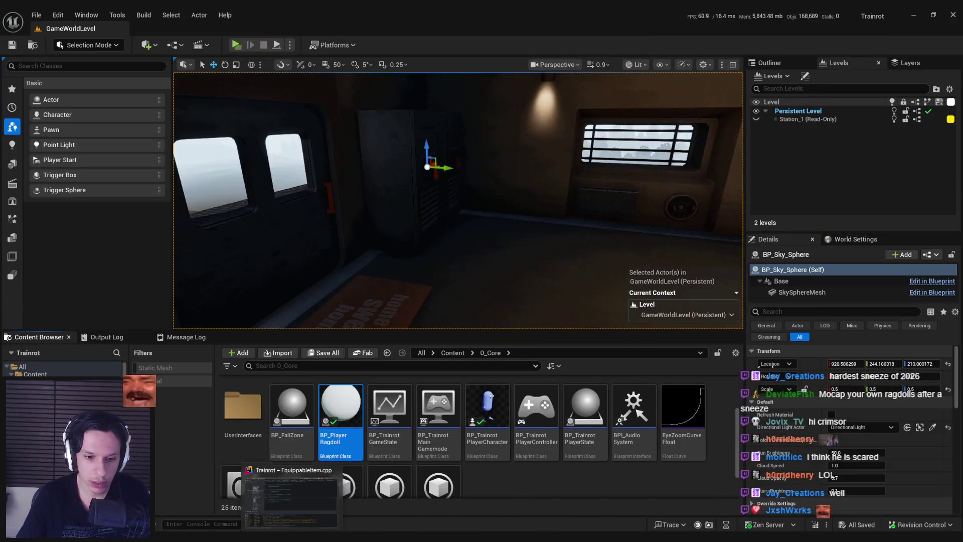
# Recheck StartMeshRagdoll's Mesh and collision profile nodes and save the character blueprint.
pyautogui.click(366, 497)
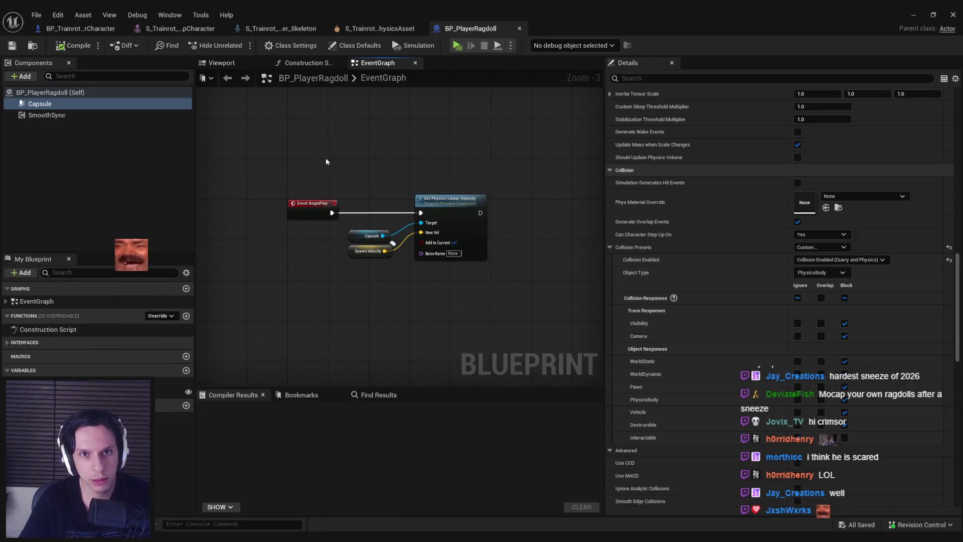
pyautogui.click(73, 31)
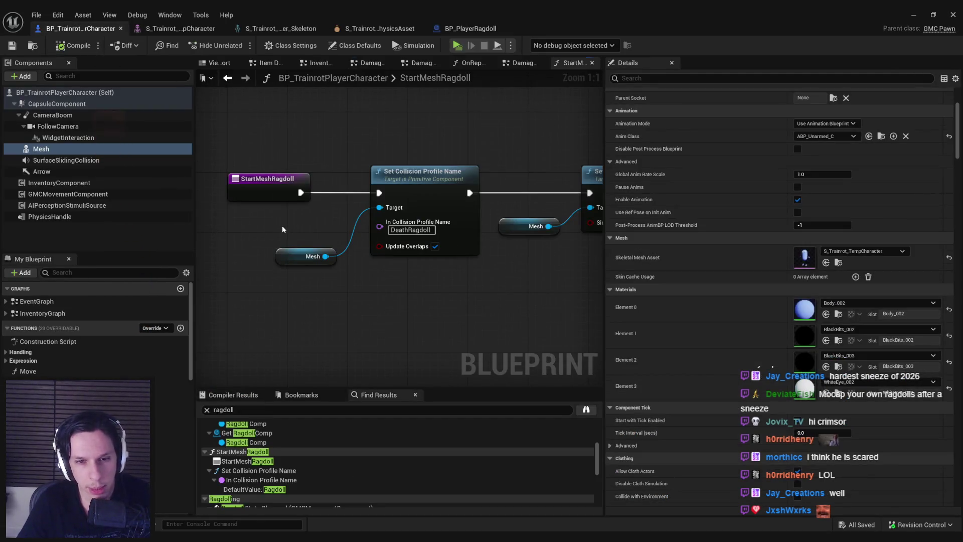
pyautogui.click(295, 260)
pyautogui.hotkey('ctrl', 's')
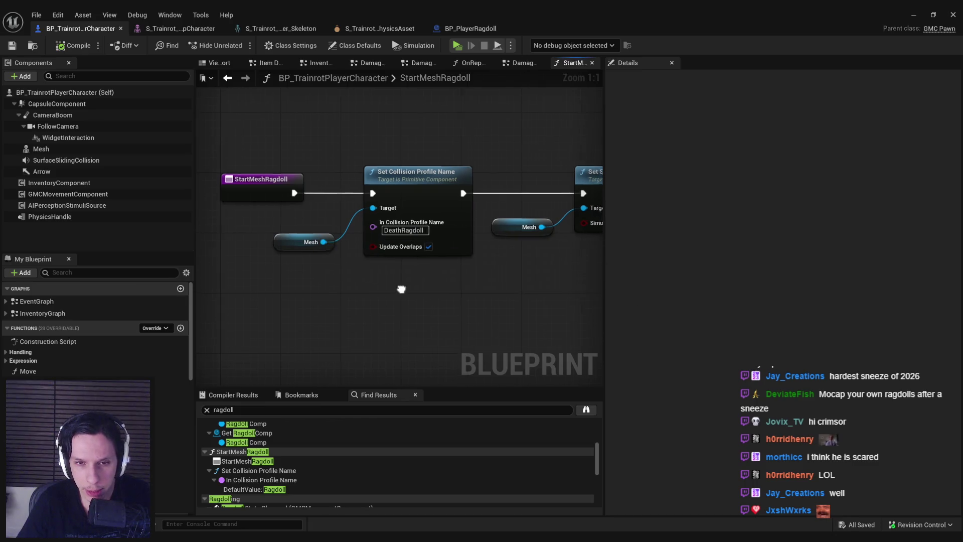
pyautogui.scroll(-1, 321, 276)
pyautogui.moveTo(323, 277); pyautogui.dragTo(359, 231)
pyautogui.scroll(1, 359, 231)
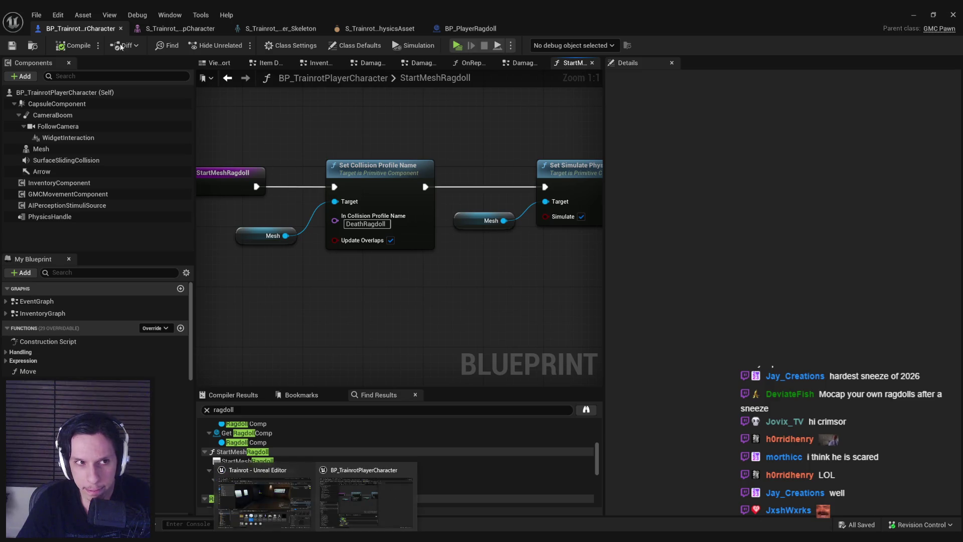
# Bring Project Settings back up on the Collision page.
pyautogui.click(57, 15)
pyautogui.click(94, 136)
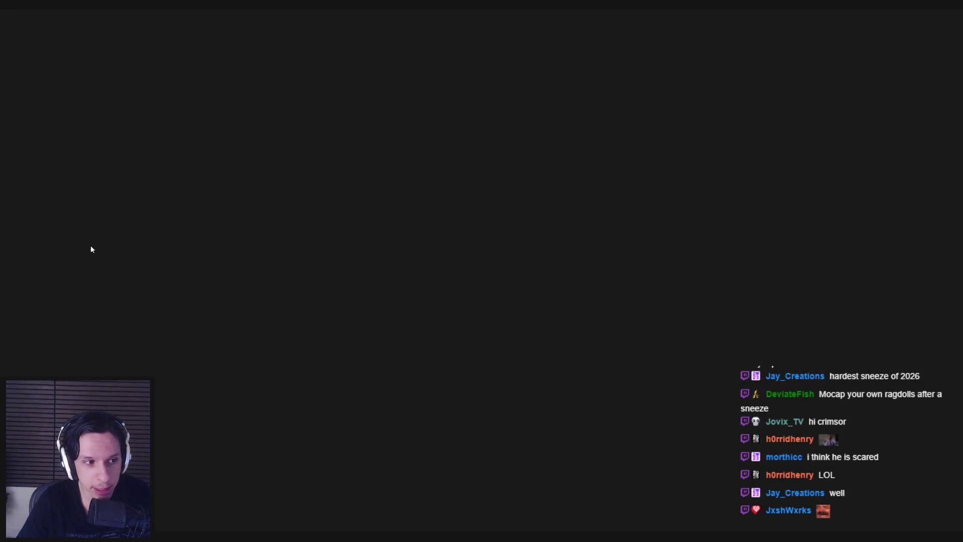
pyautogui.scroll(-2, 90, 256)
pyautogui.click(30, 259)
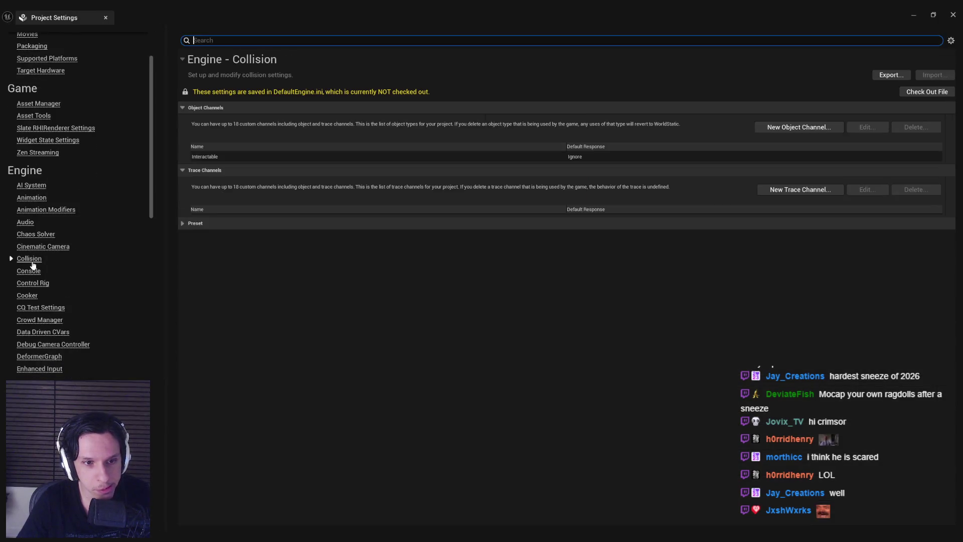
# Select the DeathRagdoll preset and check out the collision settings file for editing.
pyautogui.click(184, 222)
pyautogui.click(223, 435)
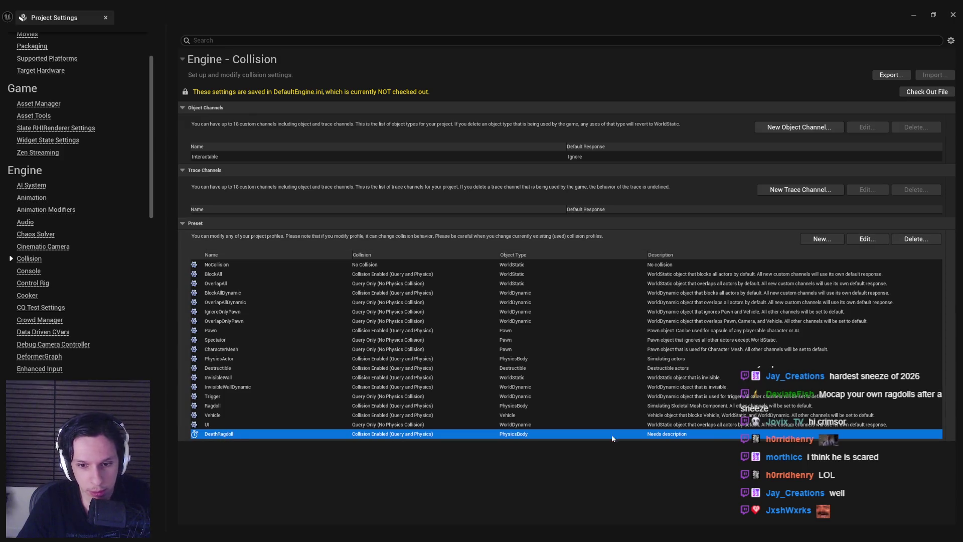
pyautogui.click(864, 238)
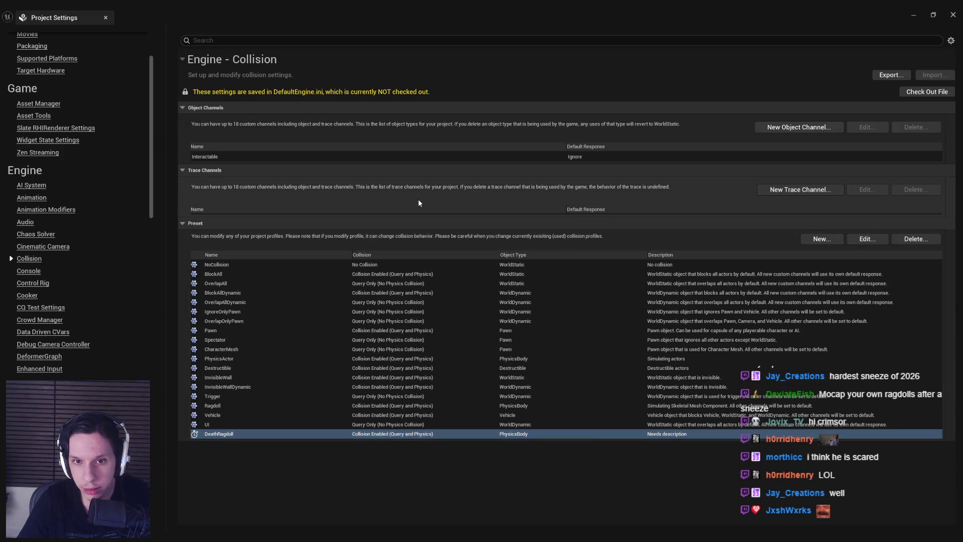
pyautogui.click(309, 434)
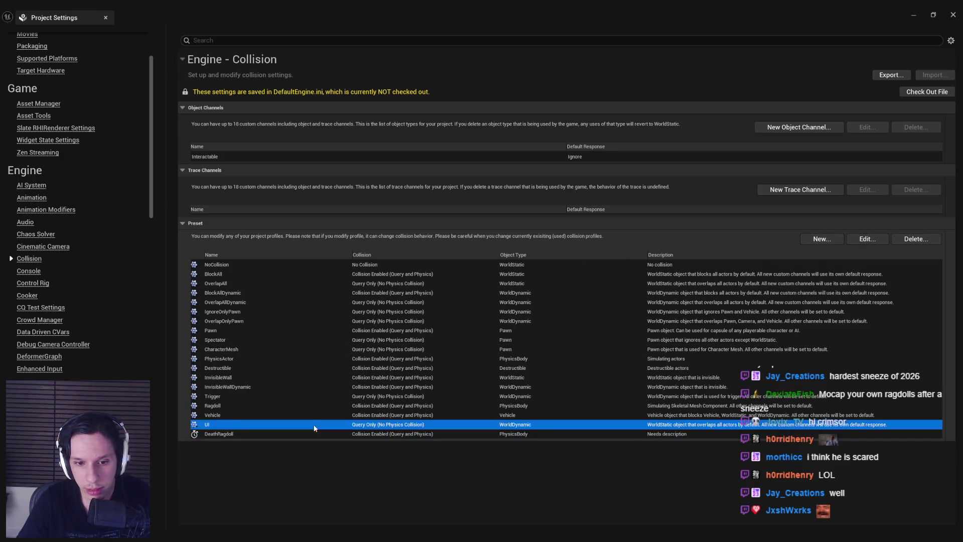
pyautogui.click(871, 241)
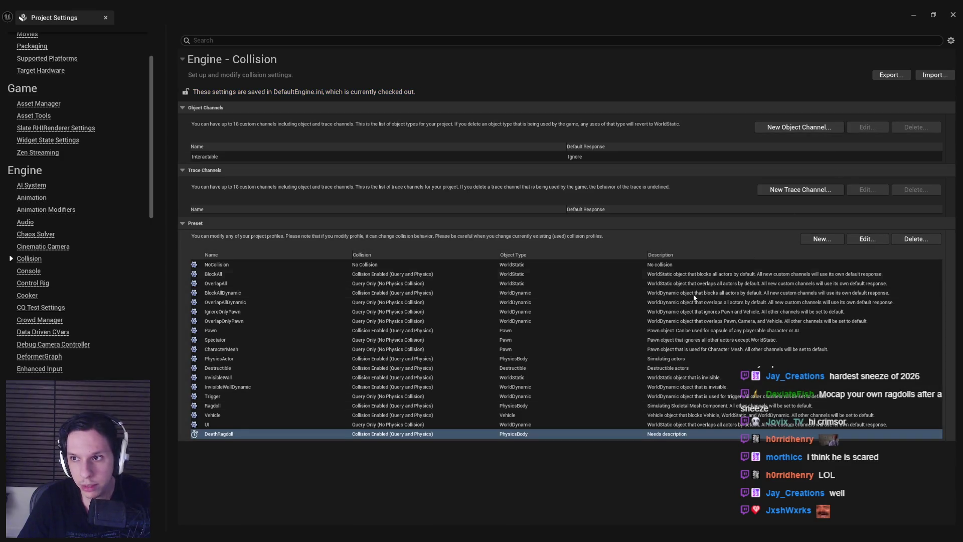
pyautogui.click(677, 434)
pyautogui.click(883, 241)
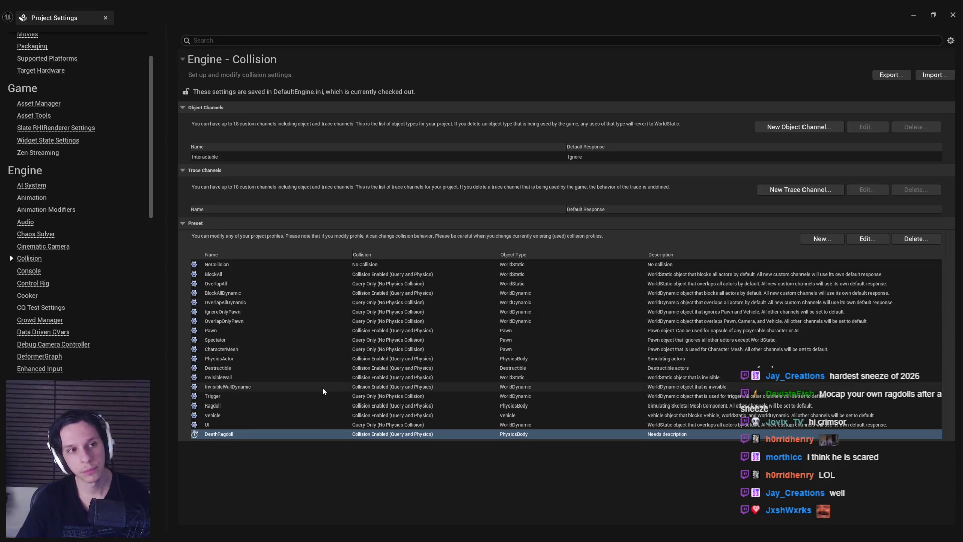
# Close and reopen Project Settings to the collision presets list.
pyautogui.moveTo(401, 14); pyautogui.dragTo(358, 171)
pyautogui.doubleClick(358, 170)
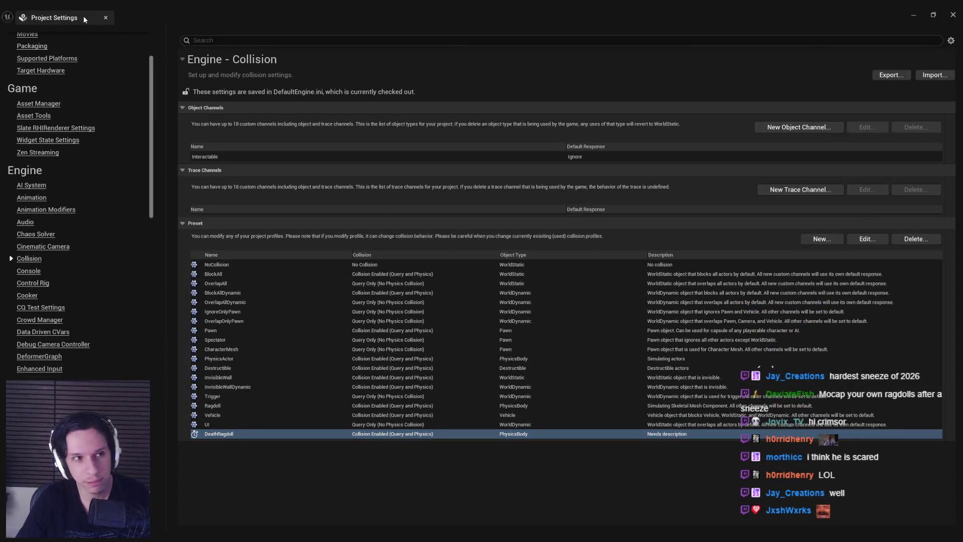
pyautogui.click(105, 17)
pyautogui.click(58, 14)
pyautogui.click(94, 137)
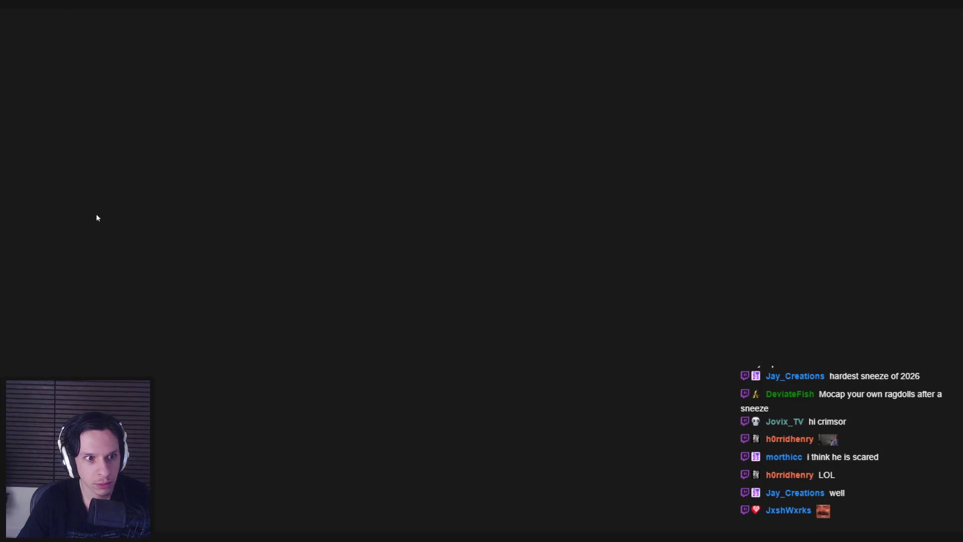
pyautogui.click(28, 304)
pyautogui.click(183, 222)
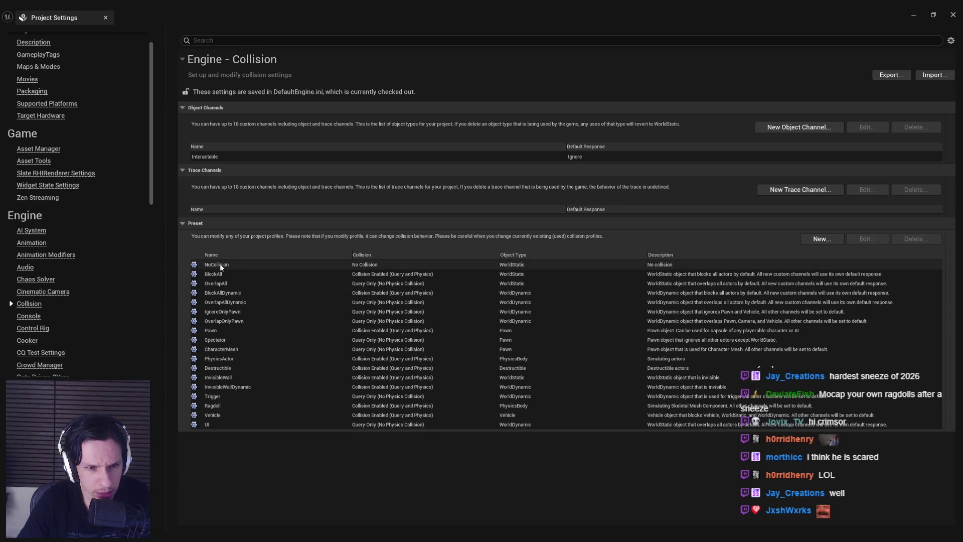
# Create the DeathRagdoll preset with Query and Physics collision and PhysicsBody object type, then leave Project Settings.
pyautogui.click(820, 239)
pyautogui.write('DeathRagdoll')
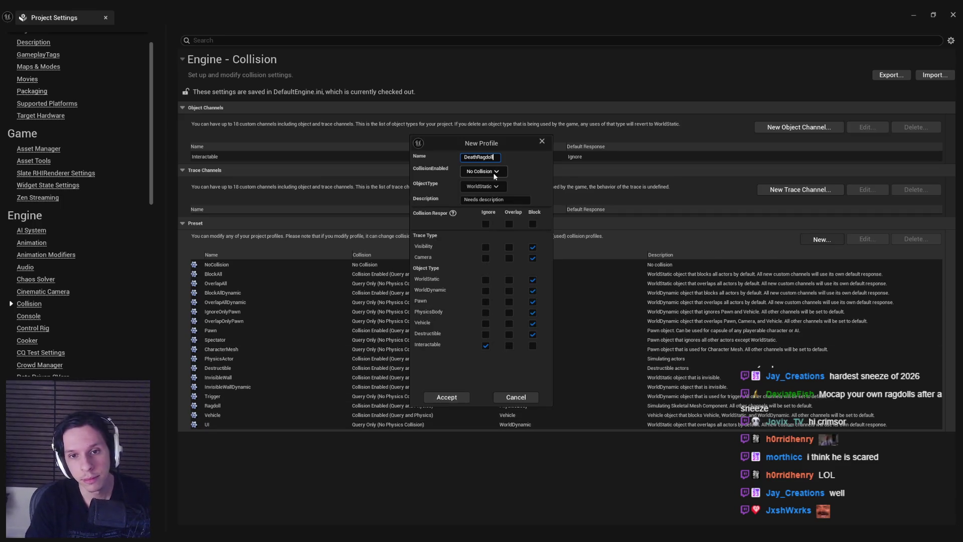
pyautogui.click(488, 207)
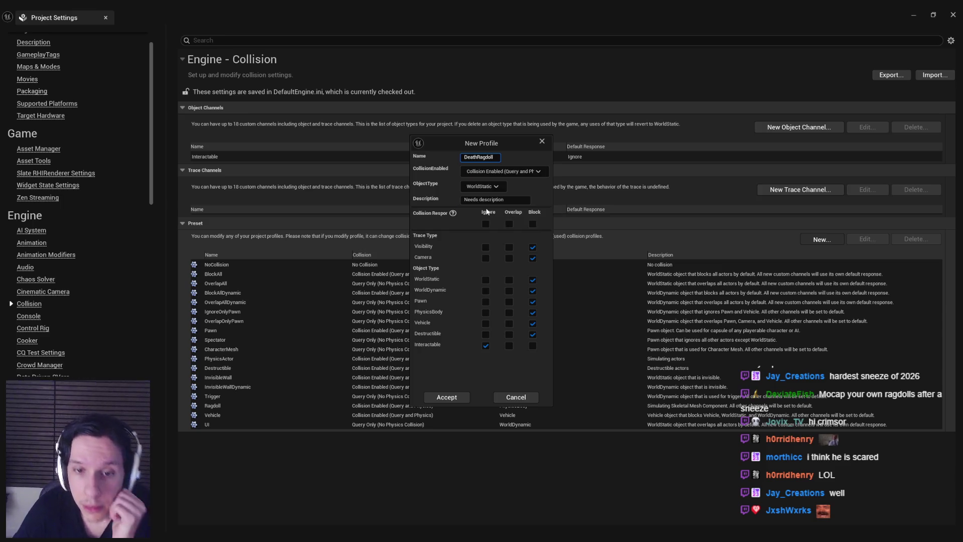
pyautogui.click(493, 188)
pyautogui.click(484, 223)
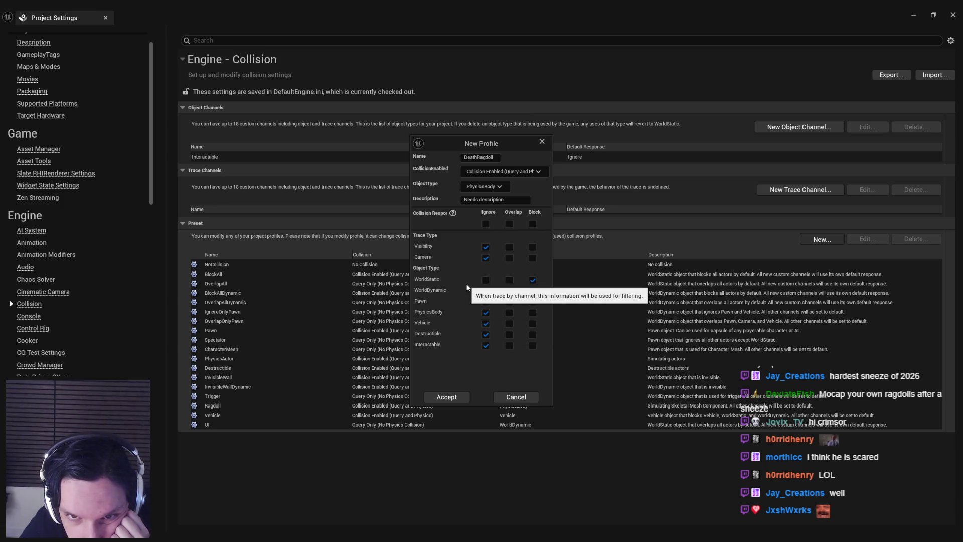
pyautogui.click(446, 397)
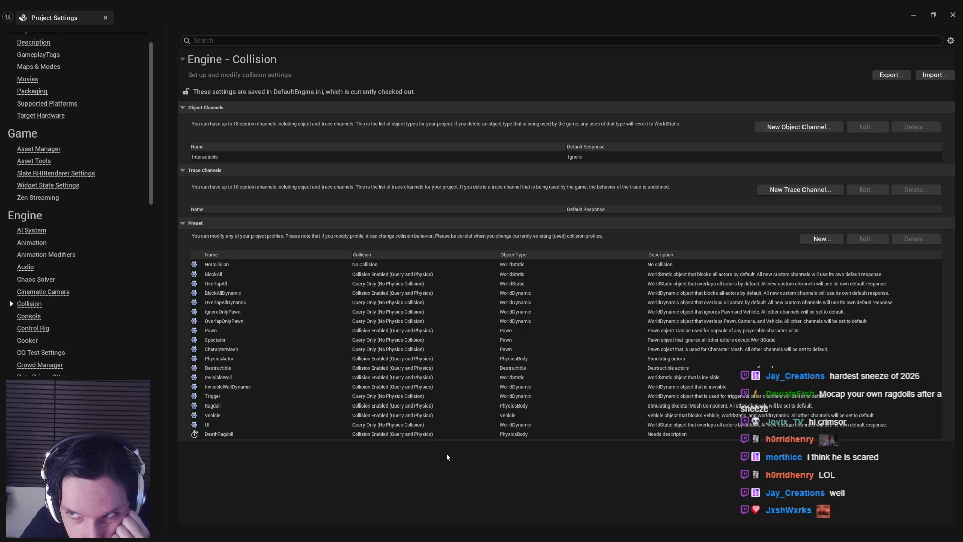
pyautogui.click(105, 17)
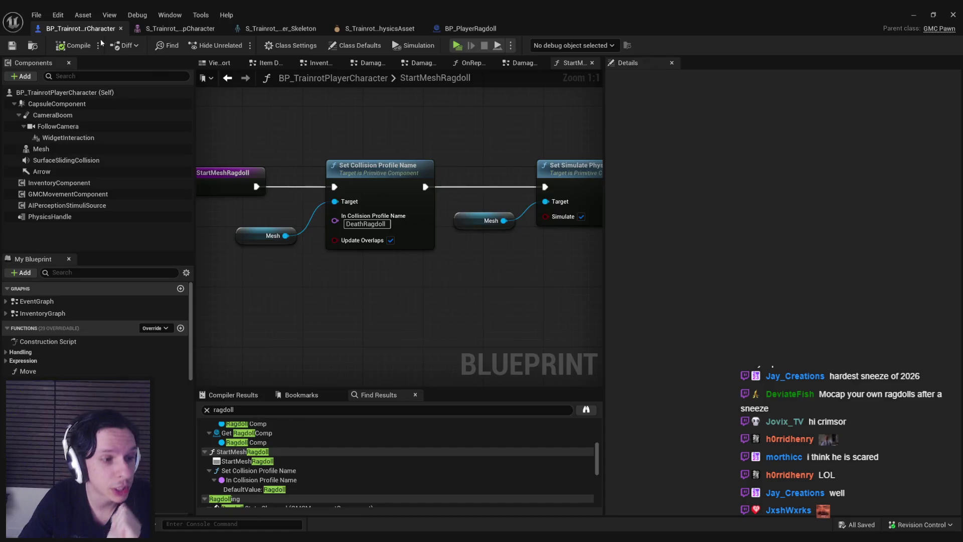
# Run a three-player playtest from the level to watch characters collapse as ragdolls, then stop it.
pyautogui.click(914, 15)
pyautogui.click(236, 45)
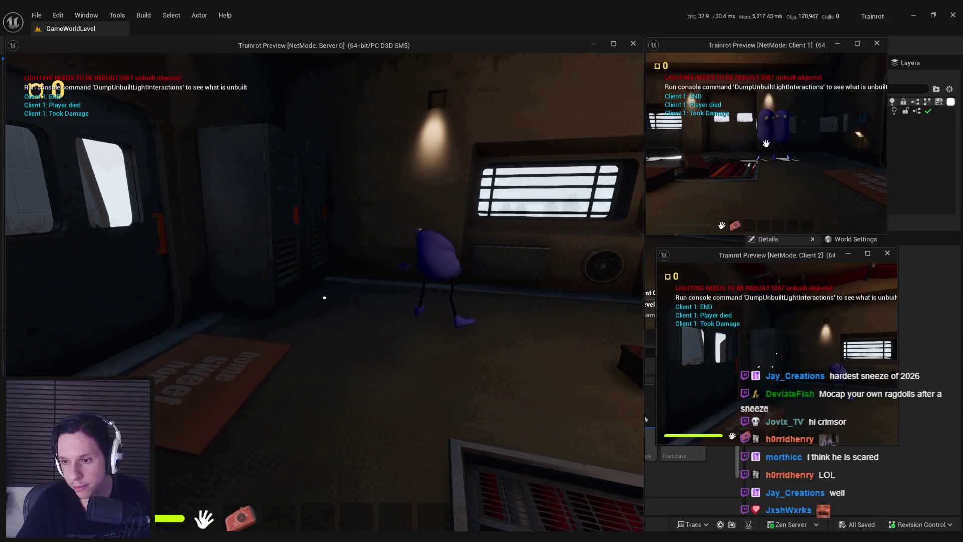
pyautogui.press('super')
pyautogui.press('super')
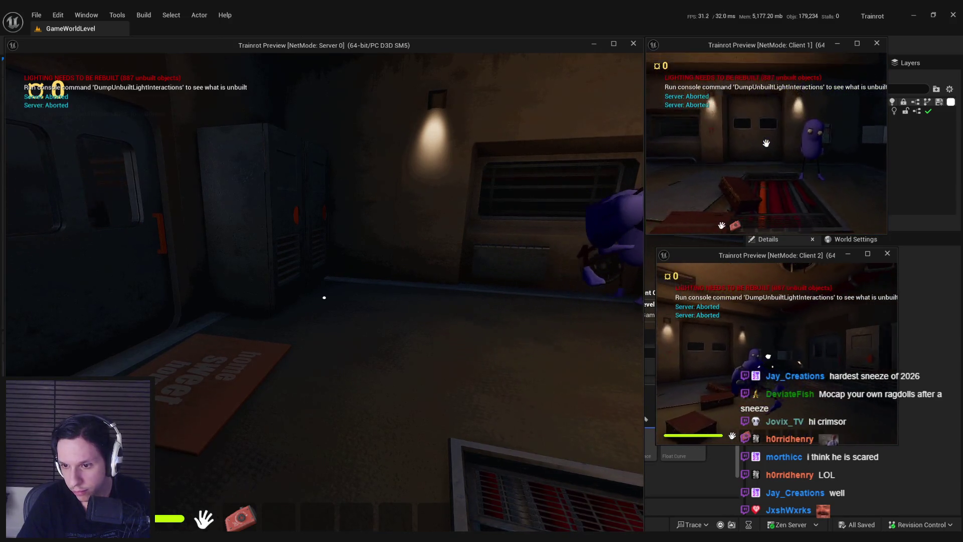
pyautogui.press('Escape')
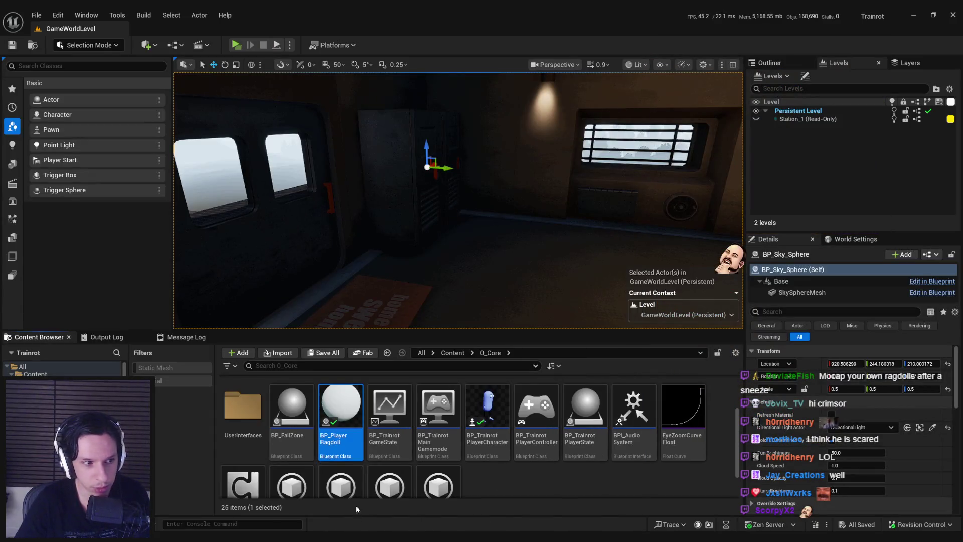
# Back in the Damage and Health graph, rename StartRagdoll's new boolean input to Should Crawl.
pyautogui.hotkey('alt', 'Tab')
pyautogui.hotkey('alt', 'Left')
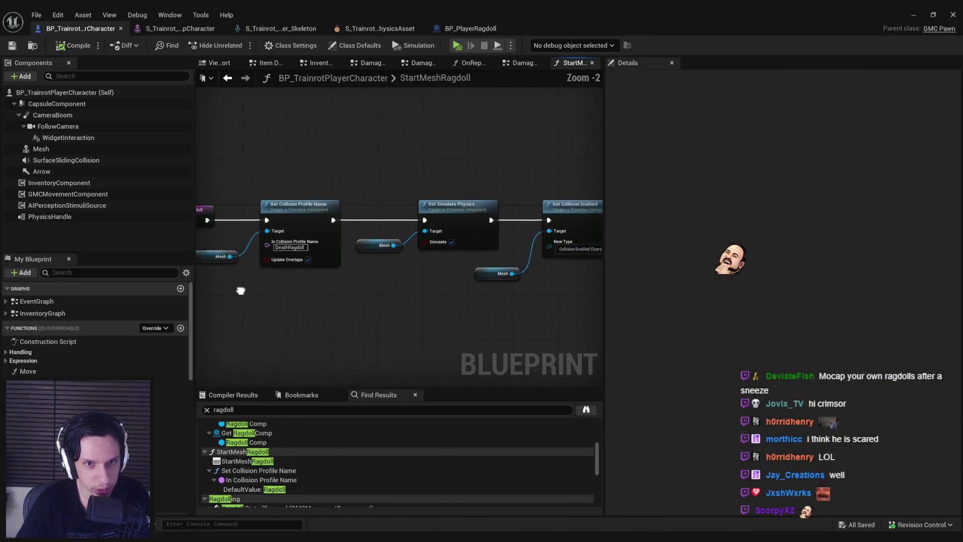
pyautogui.hotkey('alt', 'Left')
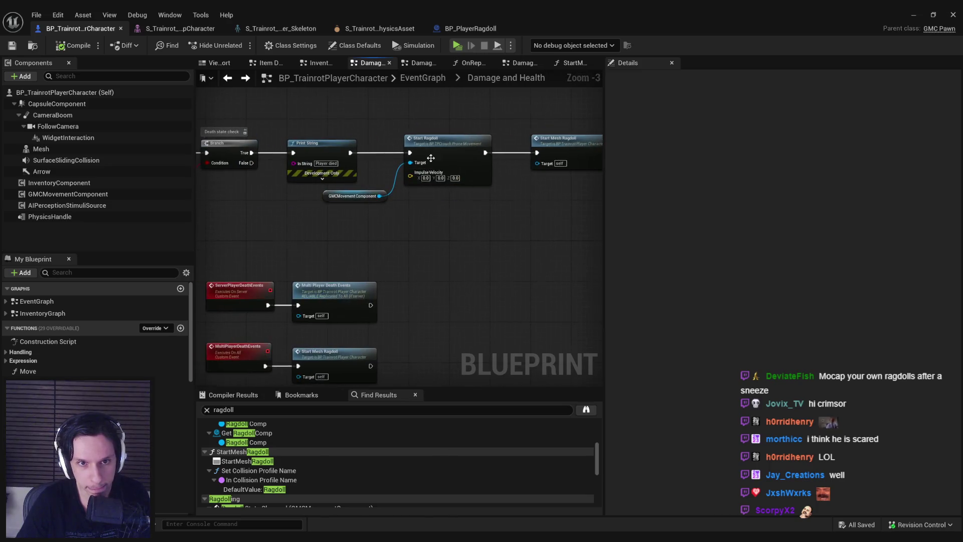
pyautogui.scroll(1, 454, 163)
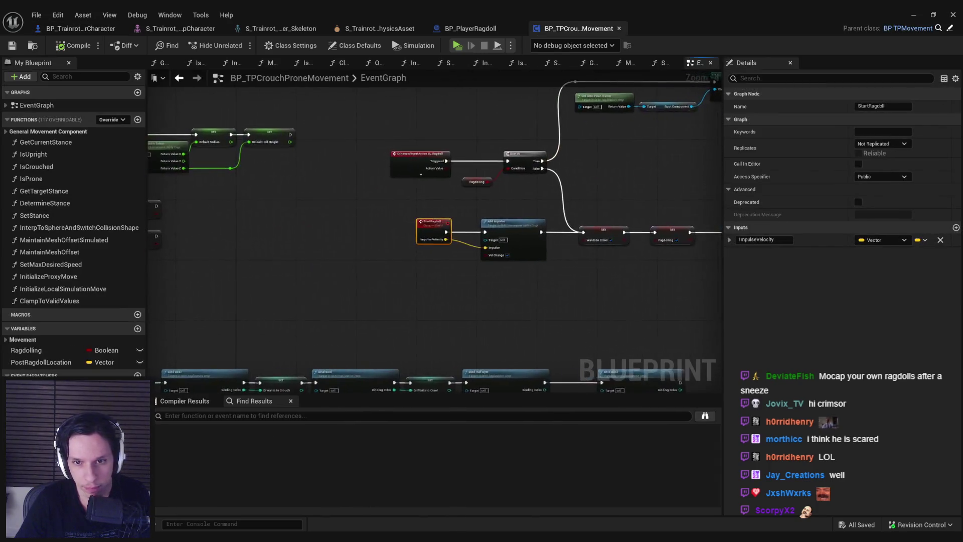
pyautogui.click(775, 253)
pyautogui.write('Shor')
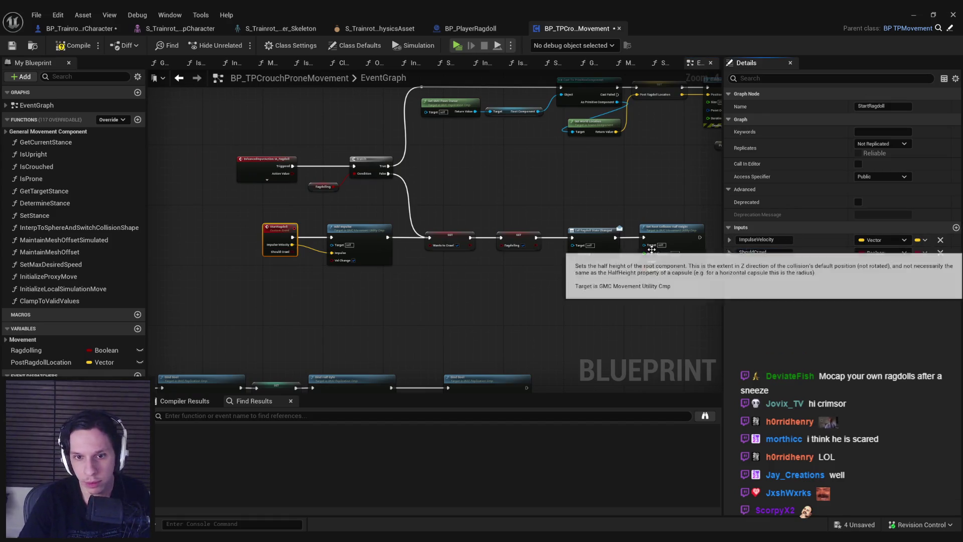
pyautogui.scroll(3, 393, 315)
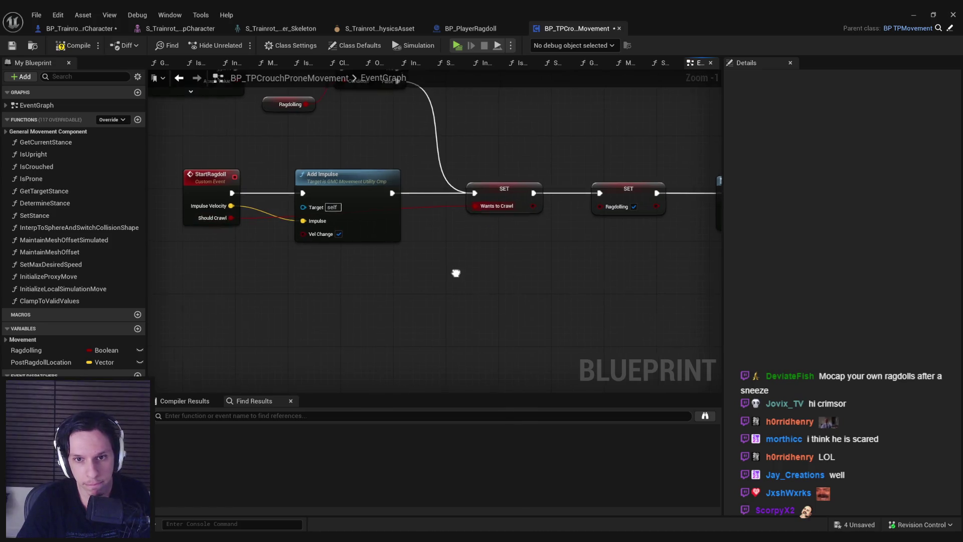
pyautogui.scroll(-1, 456, 272)
# Check out and save the movement Blueprint and remaining assets, then minimize to the level editor.
pyautogui.click(12, 46)
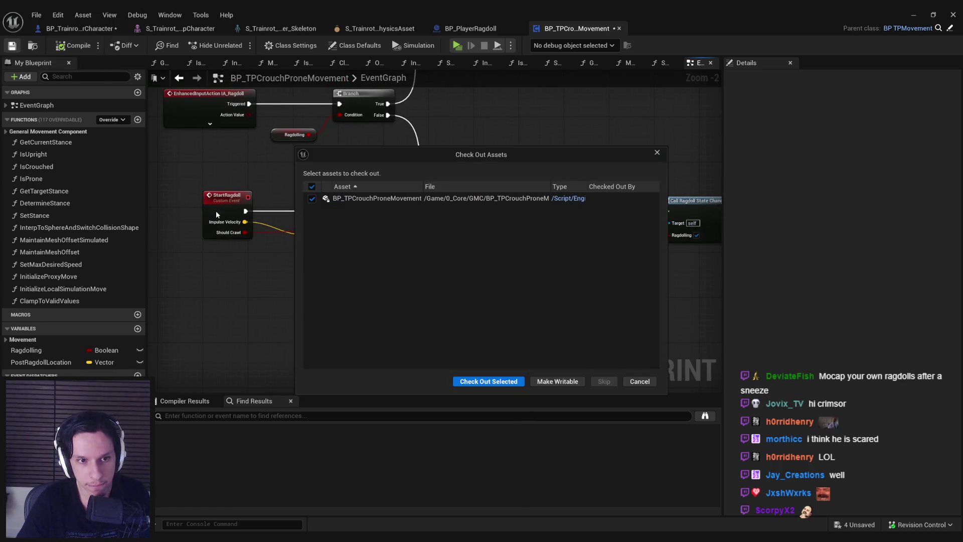
pyautogui.click(468, 383)
pyautogui.click(228, 201)
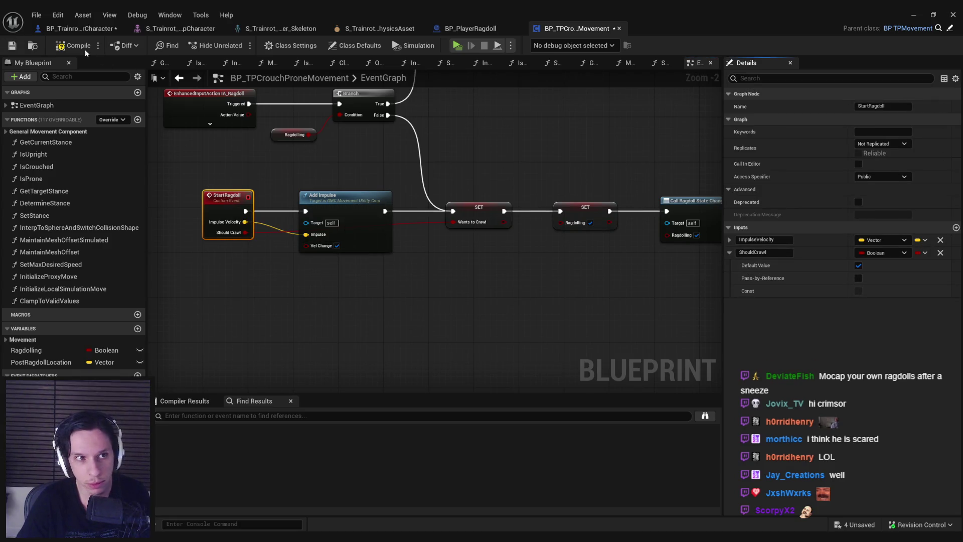
pyautogui.hotkey('ctrl', 's')
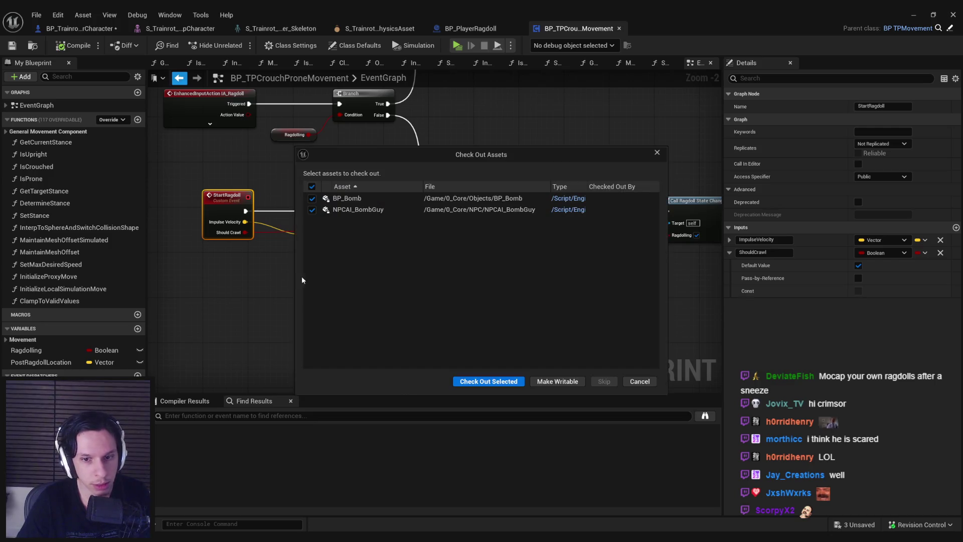
pyautogui.click(488, 381)
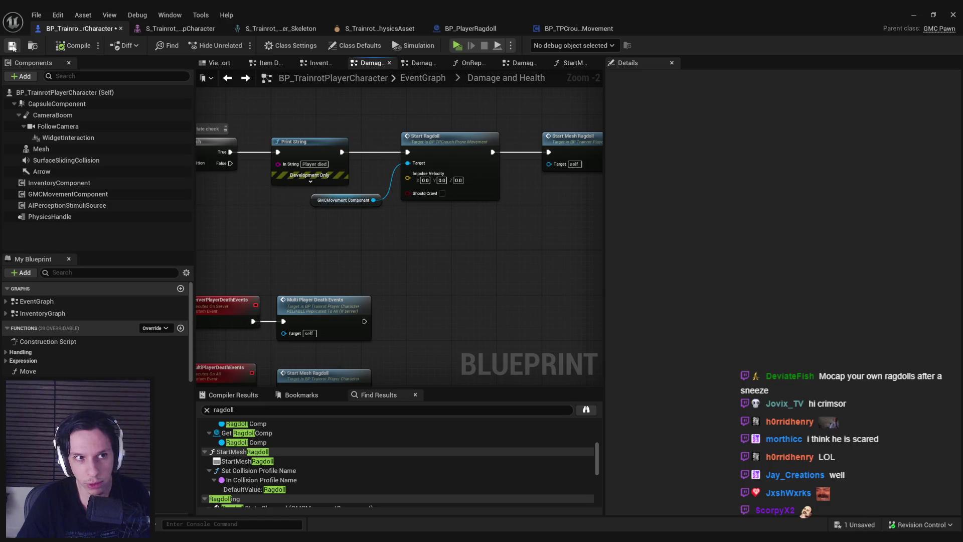
pyautogui.click(918, 16)
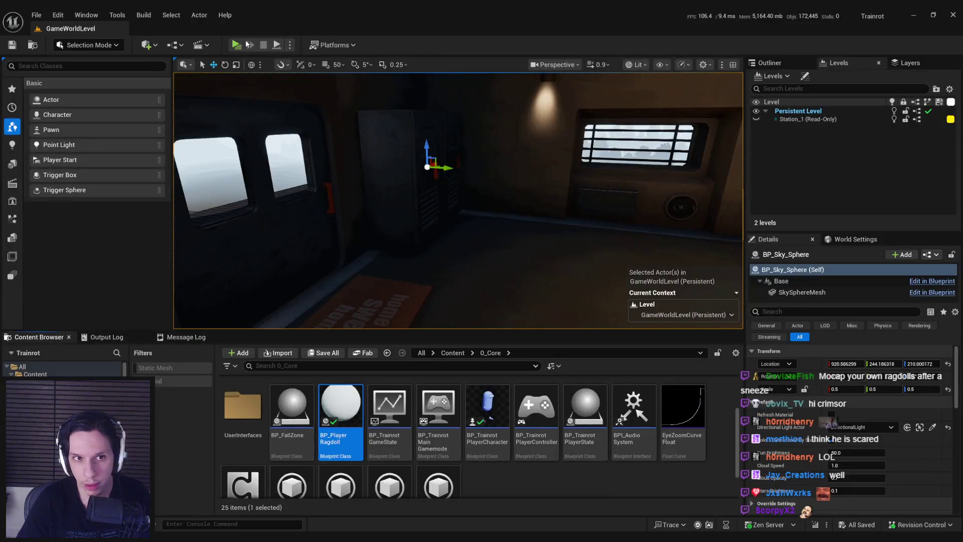
# Run another multiplayer playtest of the ragdoll death and stop it.
pyautogui.click(238, 44)
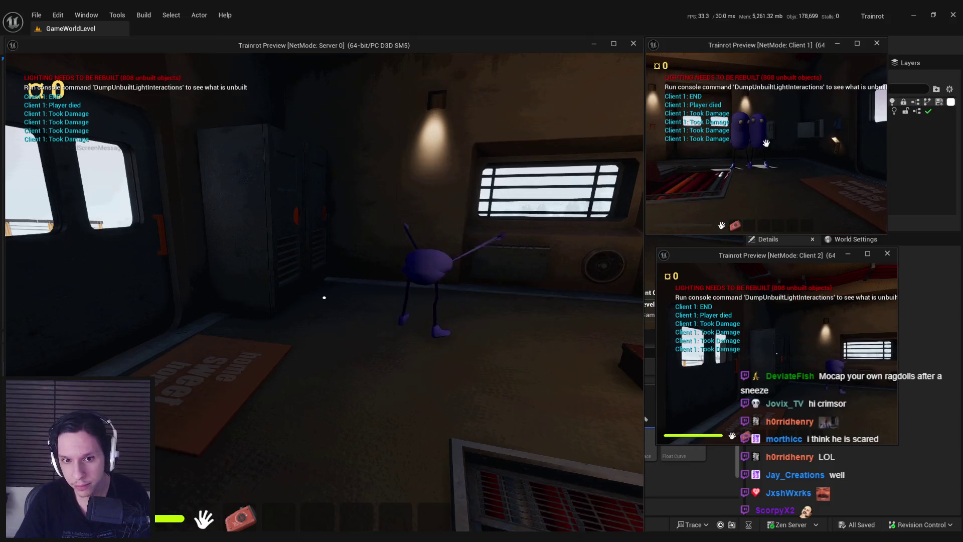
pyautogui.press('super')
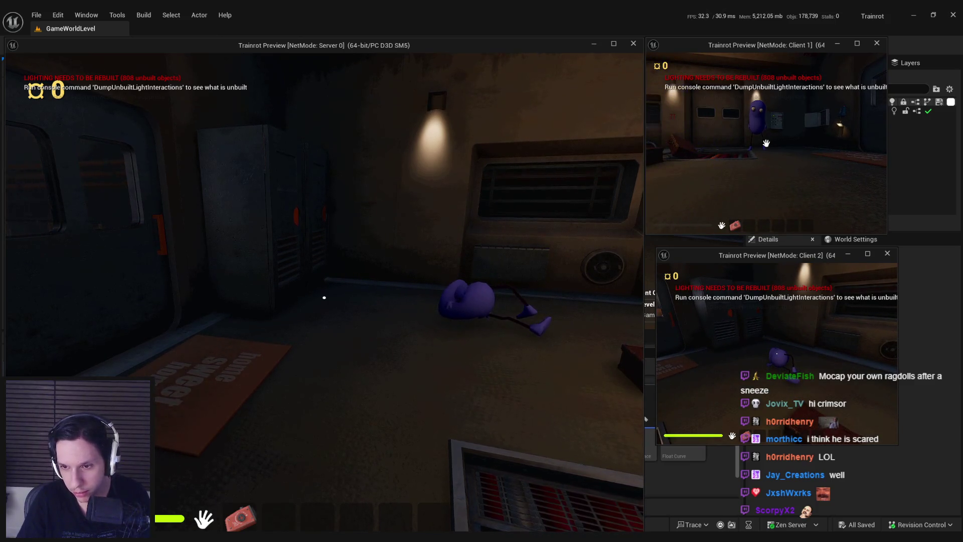
pyautogui.press('Escape')
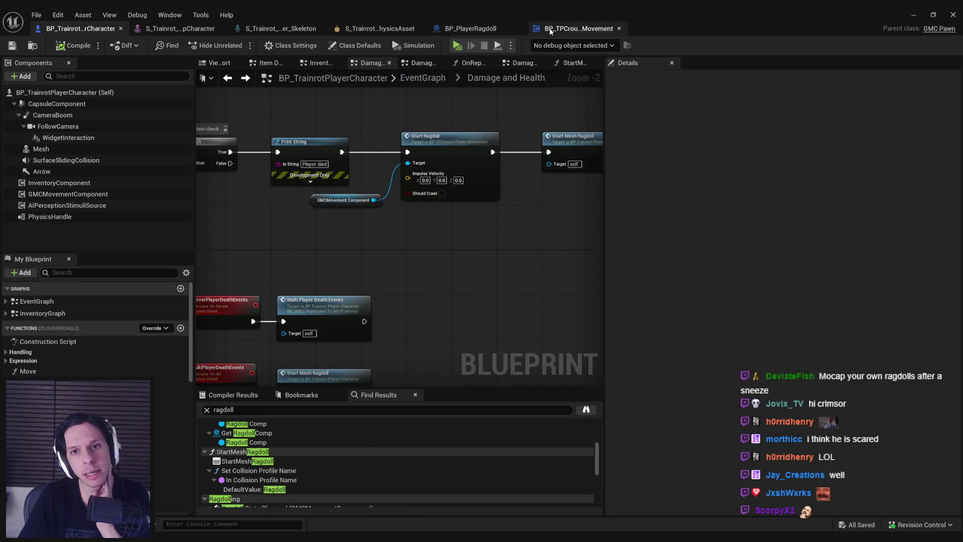
# Select the pelvis body in the Trainrot physics asset, save it, and start a new play session.
pyautogui.click(380, 30)
pyautogui.click(41, 102)
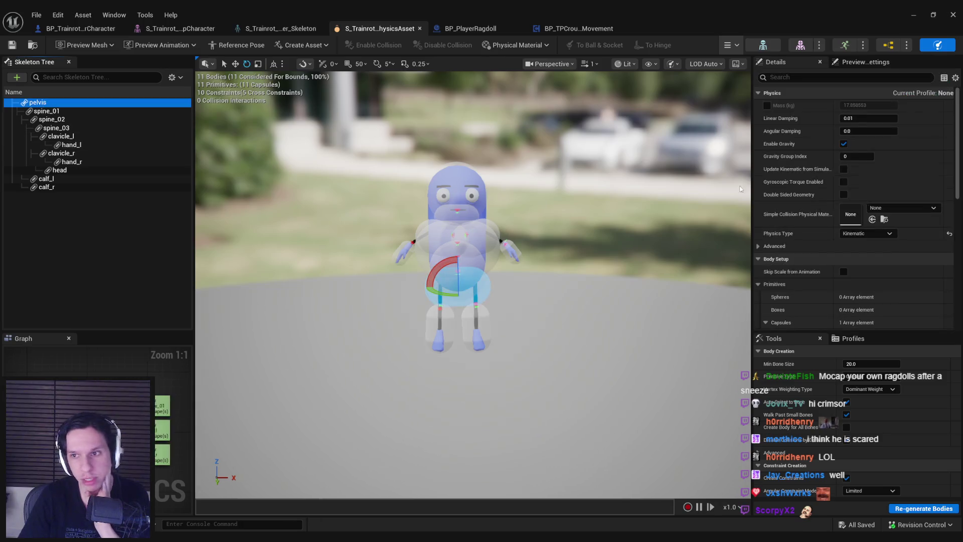
pyautogui.click(9, 45)
pyautogui.click(914, 16)
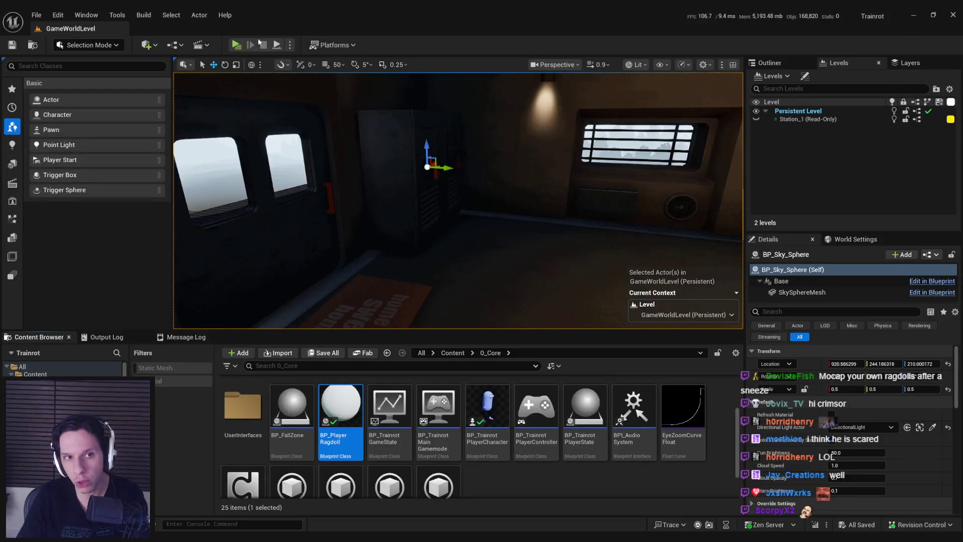
pyautogui.click(235, 45)
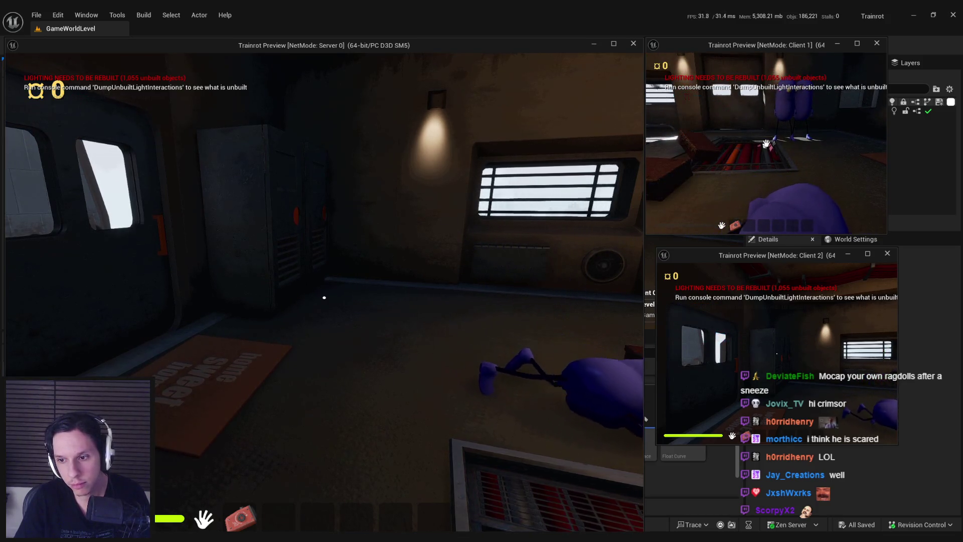
# Let the server-and-two-client playtest run, then end it.
pyautogui.press('super')
pyautogui.press('super')
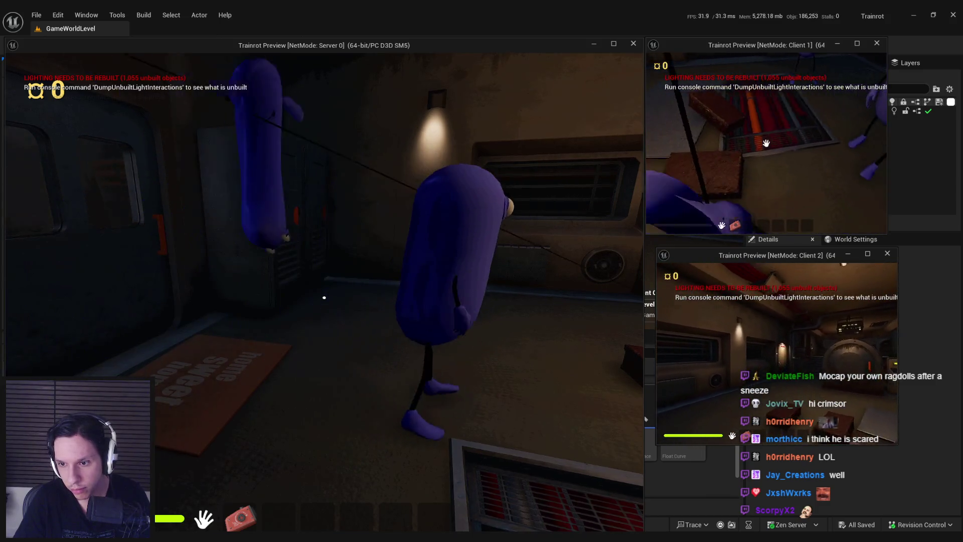
pyautogui.press('Escape')
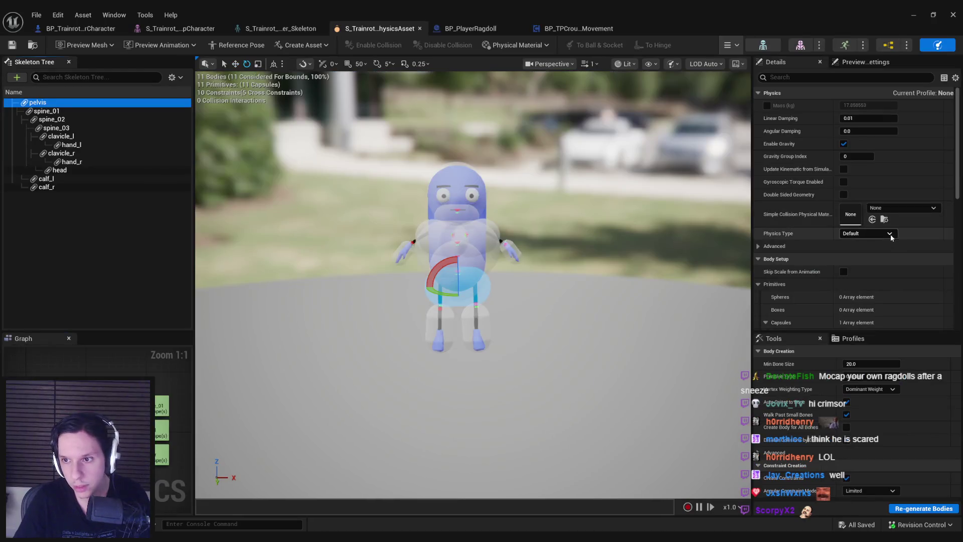
# Inspect the pelvis and clavicle_l physics bodies while orbiting around the character.
pyautogui.click(310, 192)
pyautogui.click(61, 103)
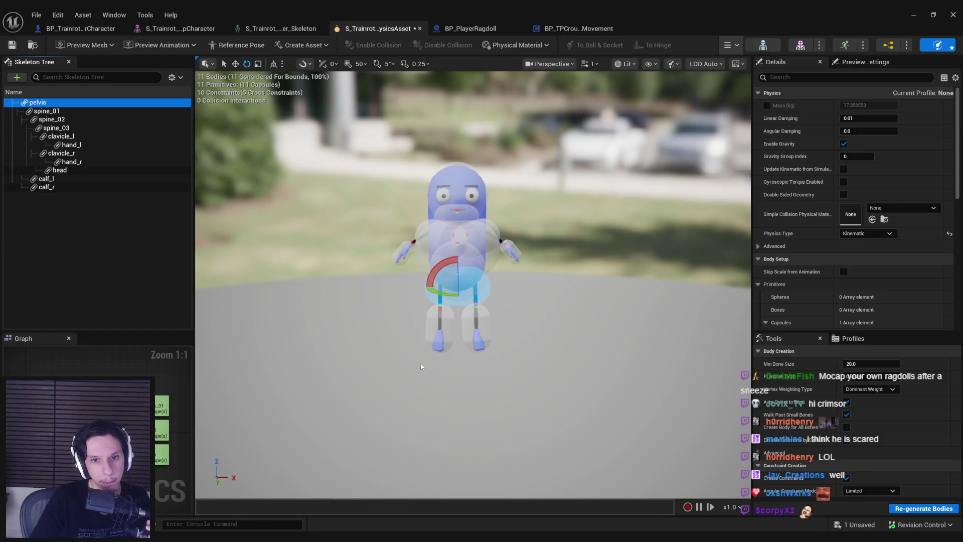
pyautogui.click(405, 256)
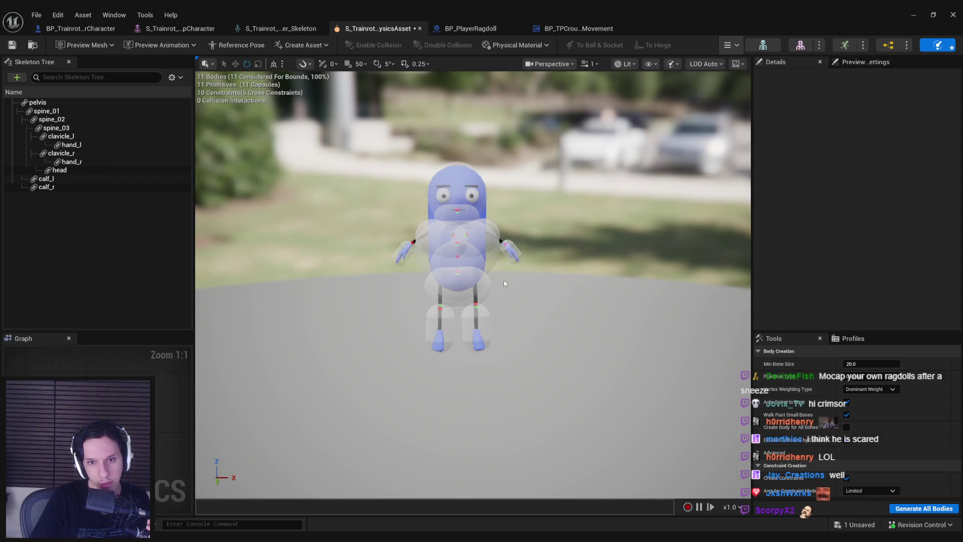
pyautogui.scroll(3, 472, 286)
pyautogui.scroll(5, 472, 285)
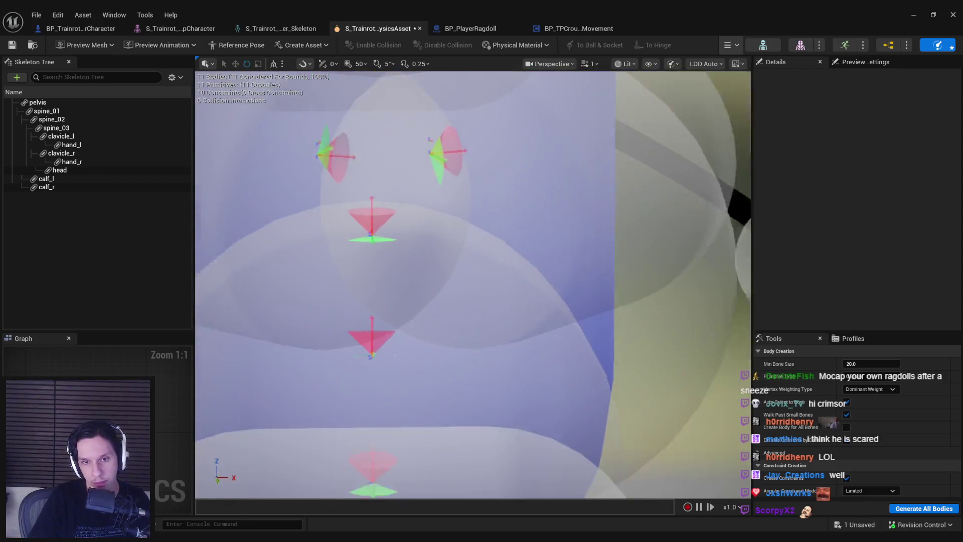
pyautogui.scroll(-5, 473, 286)
pyautogui.moveTo(473, 285); pyautogui.dragTo(482, 287)
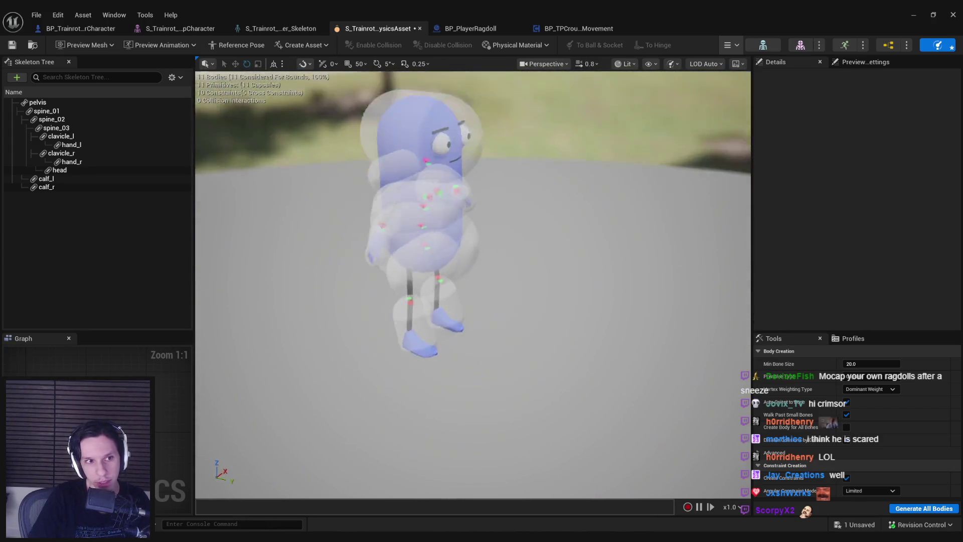
pyautogui.moveTo(447, 249)
pyautogui.mouseDown()
pyautogui.moveTo(573, 243)
pyautogui.moveTo(632, 280)
pyautogui.moveTo(549, 278)
pyautogui.mouseUp()
pyautogui.click(573, 243)
pyautogui.click(633, 280)
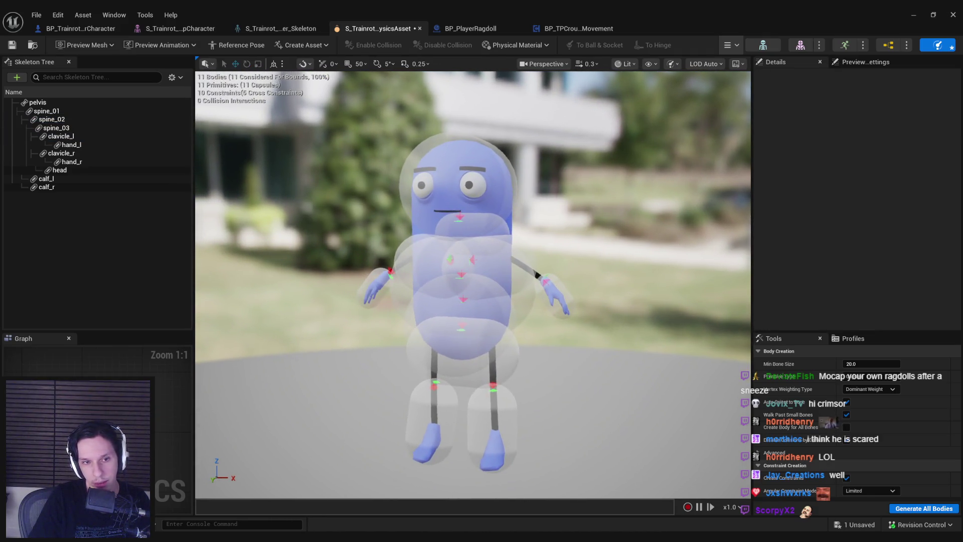
pyautogui.moveTo(549, 278); pyautogui.dragTo(624, 278)
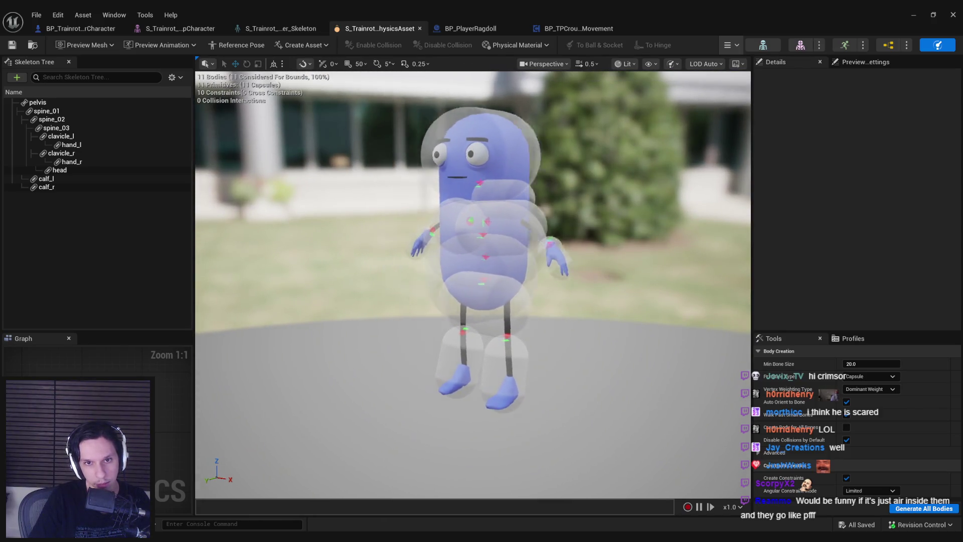
pyautogui.moveTo(624, 278); pyautogui.dragTo(617, 277)
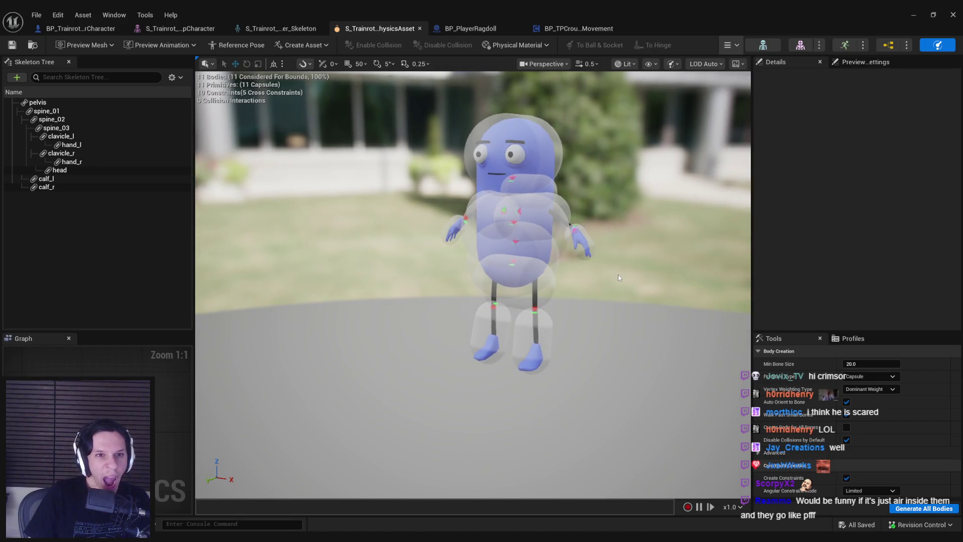
# Glance at BP_PlayerRagdoll, then bring up BP_TPCrouchProneMovement's StartRagdoll event graph.
pyautogui.click(470, 28)
pyautogui.click(379, 28)
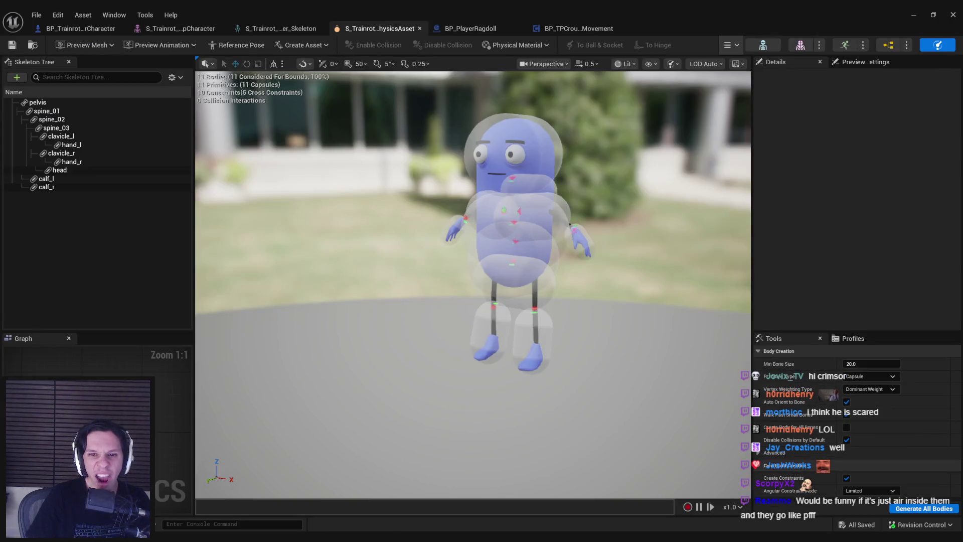
pyautogui.click(539, 28)
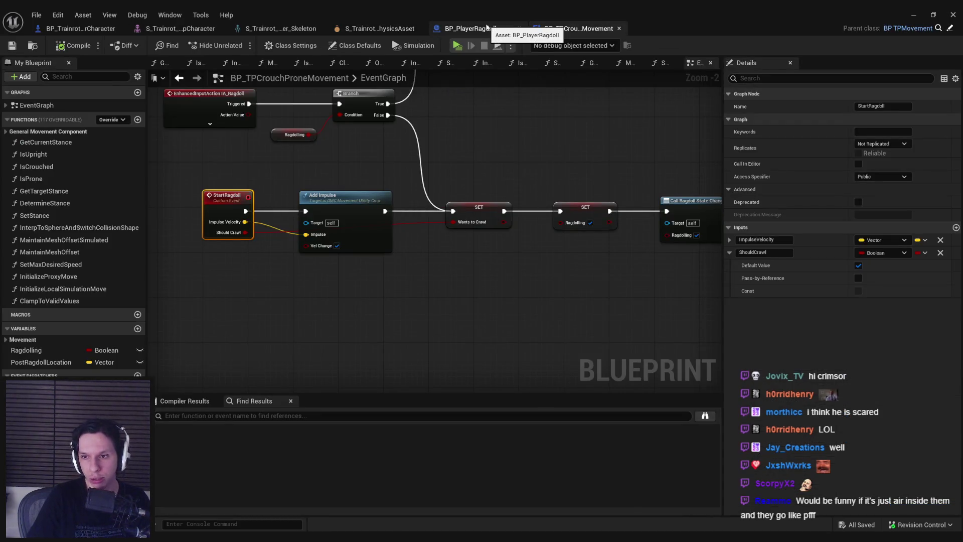
# Step through the ragdoll Blueprint, skeleton and mesh to the character's death-handling nodes.
pyautogui.click(487, 28)
pyautogui.click(379, 28)
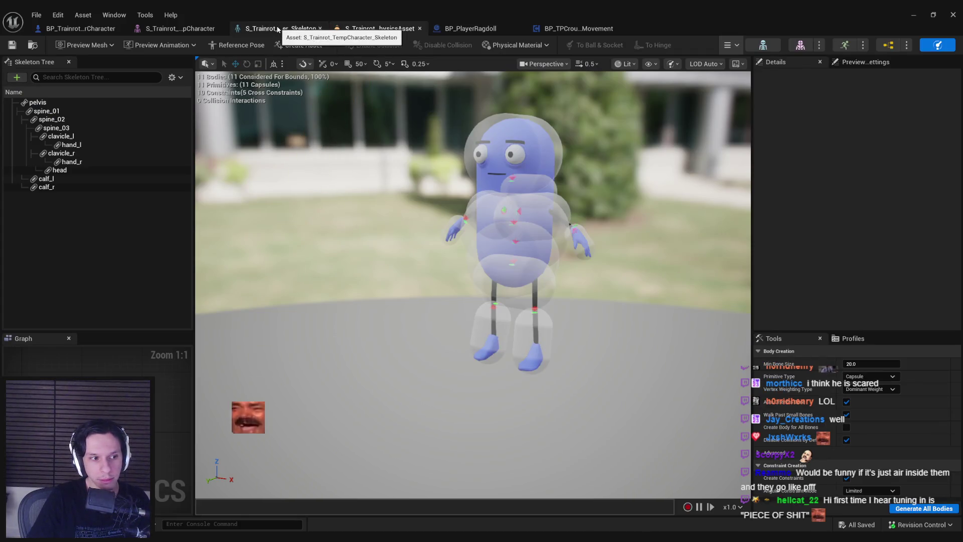
pyautogui.click(280, 28)
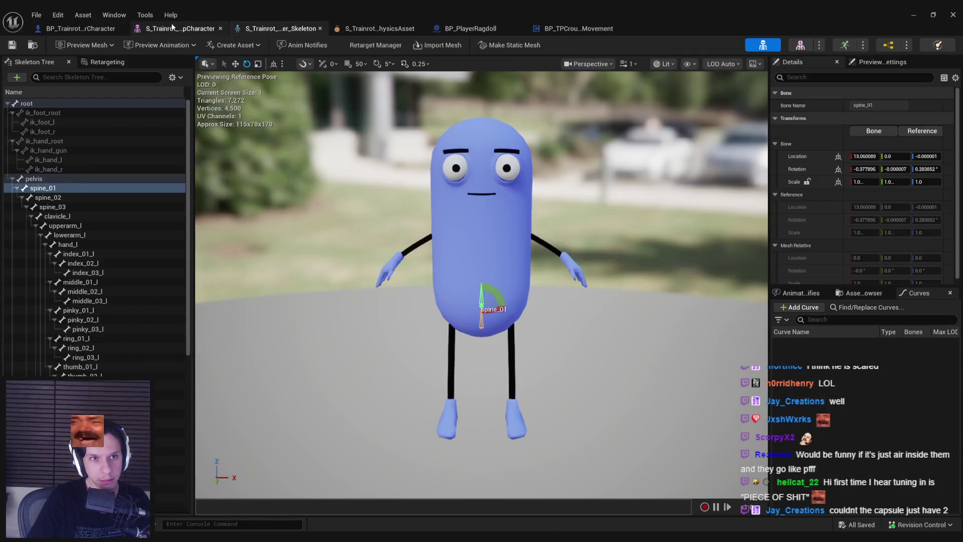
pyautogui.click(172, 28)
pyautogui.click(57, 28)
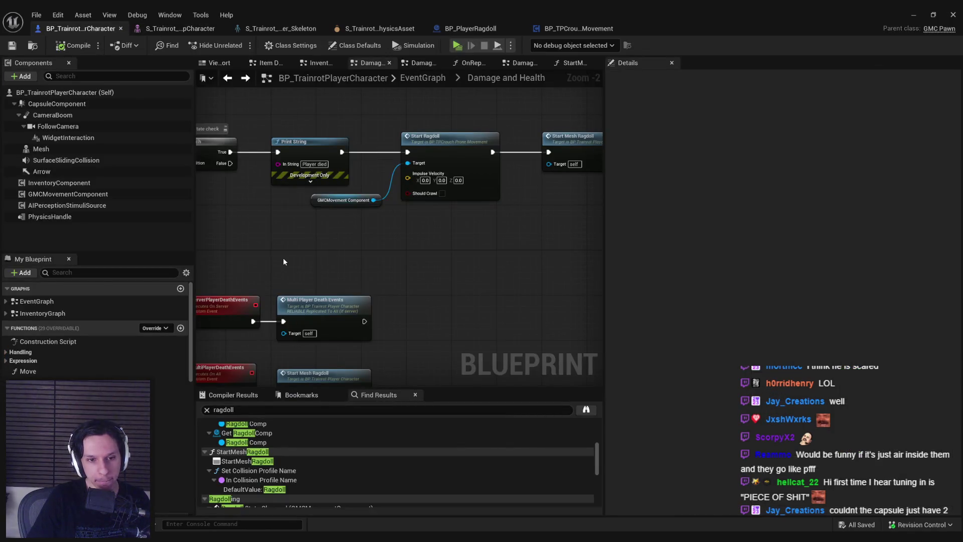
pyautogui.scroll(-1, 287, 259)
pyautogui.moveTo(287, 259); pyautogui.dragTo(411, 195)
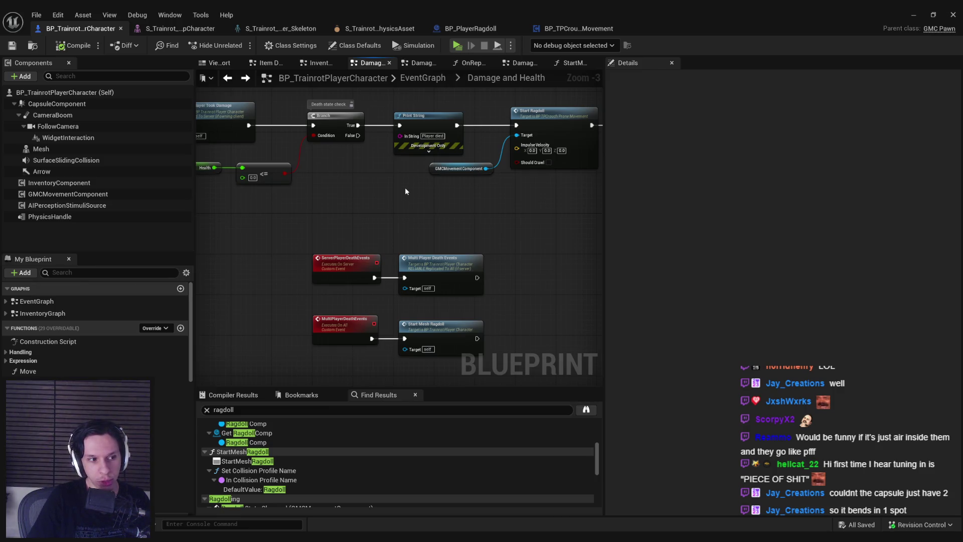
# Check BP_PlayerRagdoll once more and return to the Trainrot physics asset viewport.
pyautogui.click(471, 28)
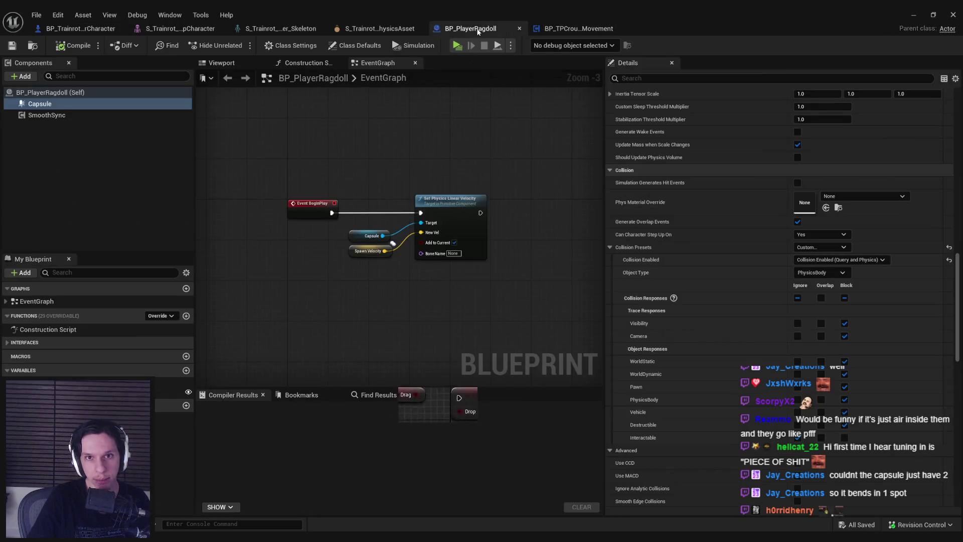
pyautogui.click(395, 28)
pyautogui.moveTo(412, 132); pyautogui.dragTo(376, 135)
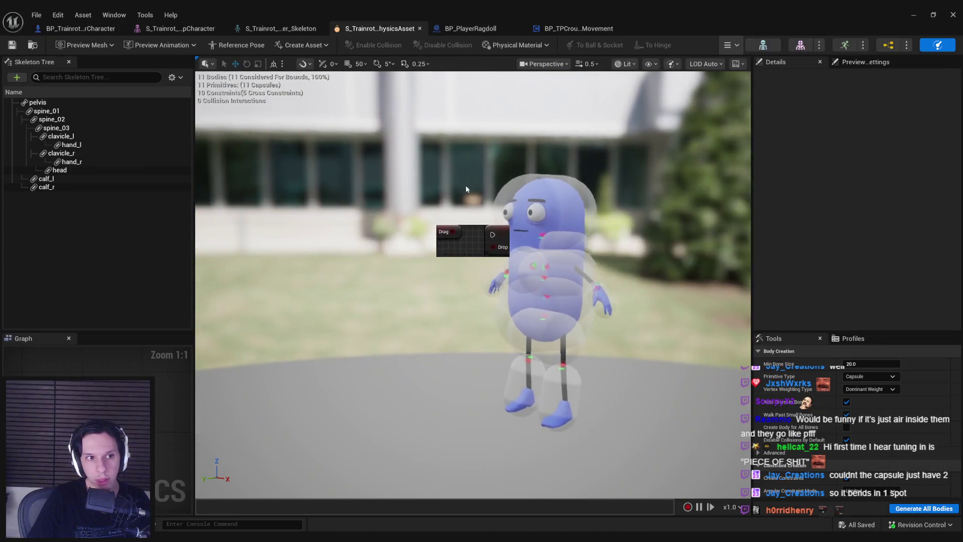
# Select the spine_01, spine_03 and head bodies while orbiting to side and front views.
pyautogui.click(48, 111)
pyautogui.click(51, 119)
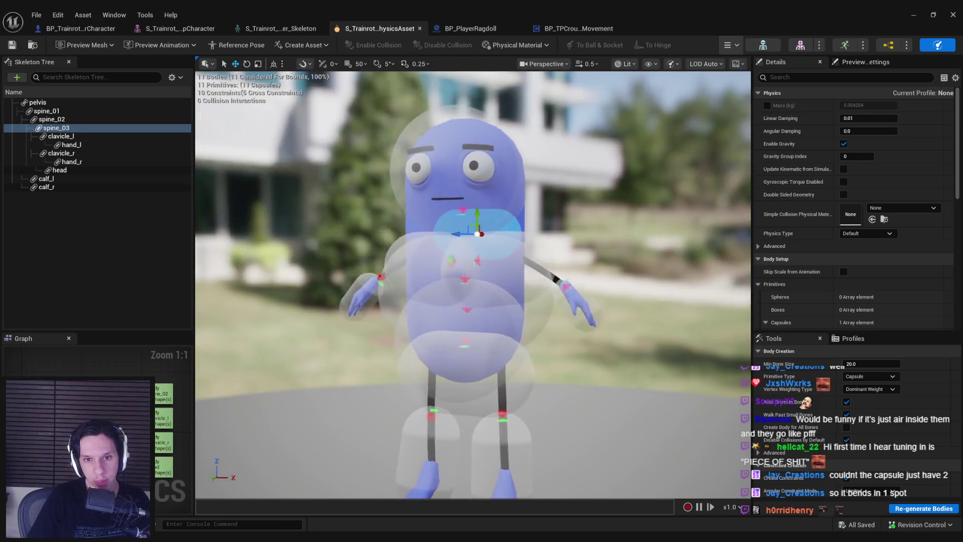
pyautogui.moveTo(474, 286); pyautogui.dragTo(421, 289)
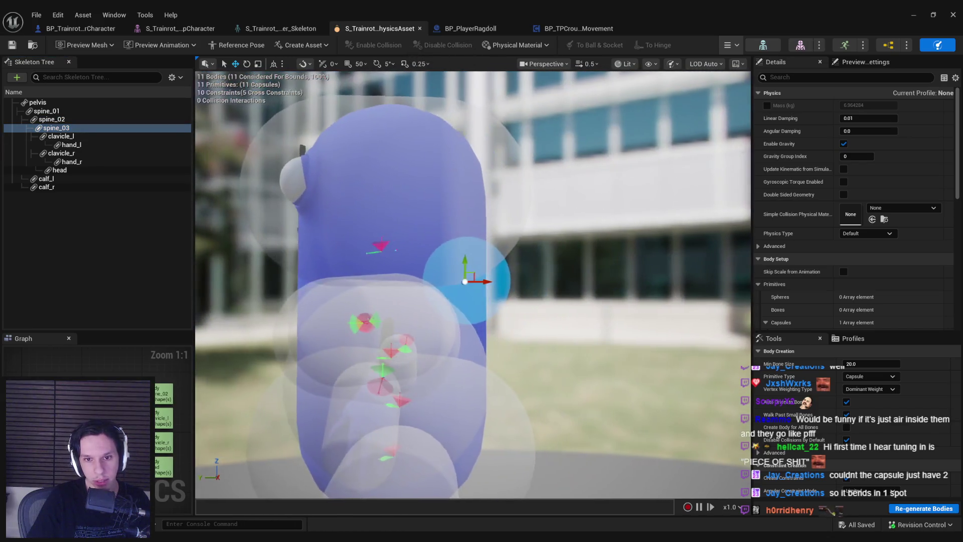
pyautogui.moveTo(477, 260); pyautogui.dragTo(475, 260)
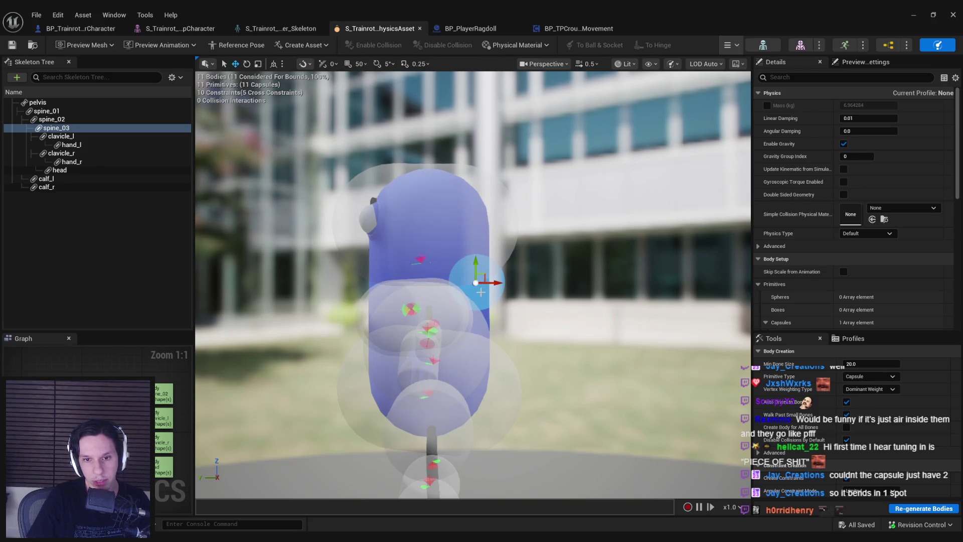
pyautogui.click(59, 170)
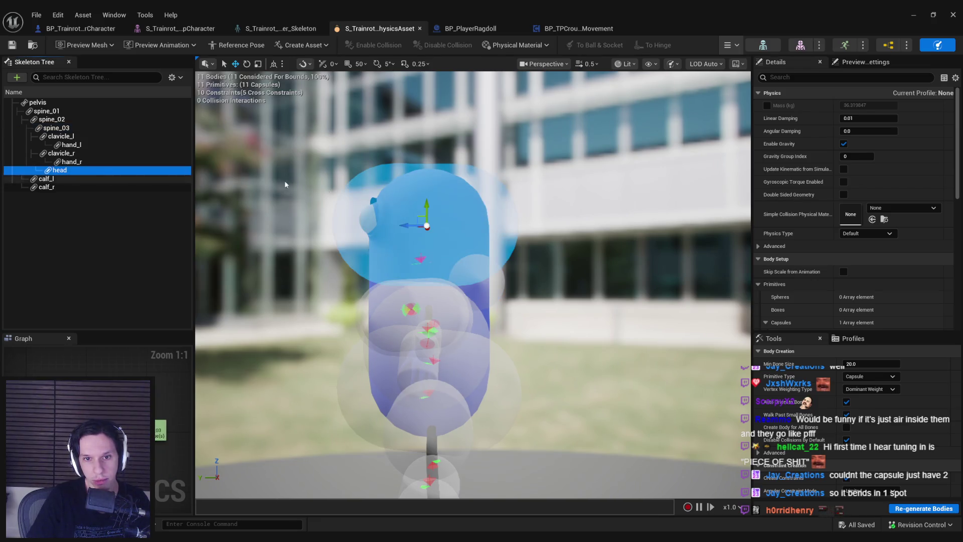
pyautogui.moveTo(474, 286)
pyautogui.mouseDown()
pyautogui.moveTo(421, 286)
pyautogui.moveTo(527, 286)
pyautogui.moveTo(422, 286)
pyautogui.moveTo(474, 286)
pyautogui.moveTo(458, 286)
pyautogui.mouseUp()
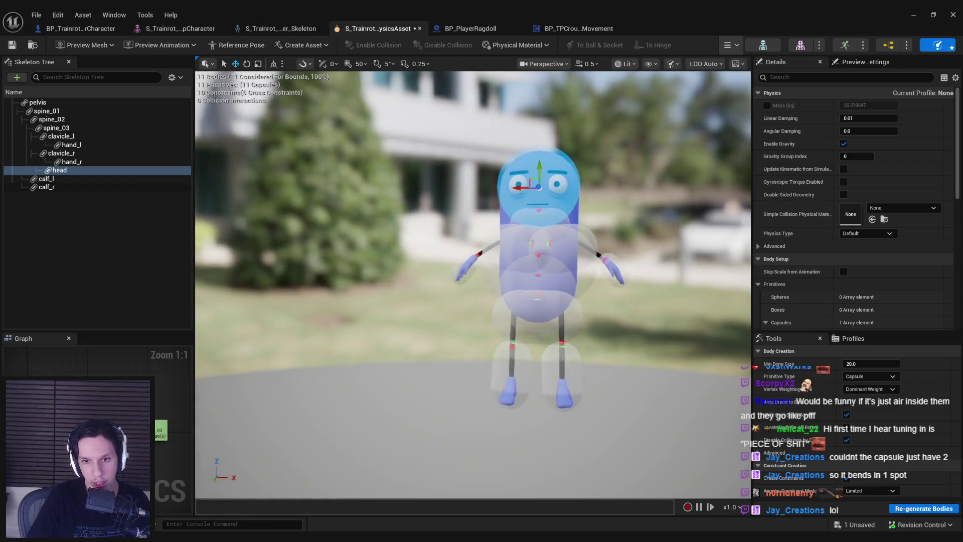
# Check the pelvis body twice, then leave via the character Blueprint tab to the level editor.
pyautogui.click(564, 331)
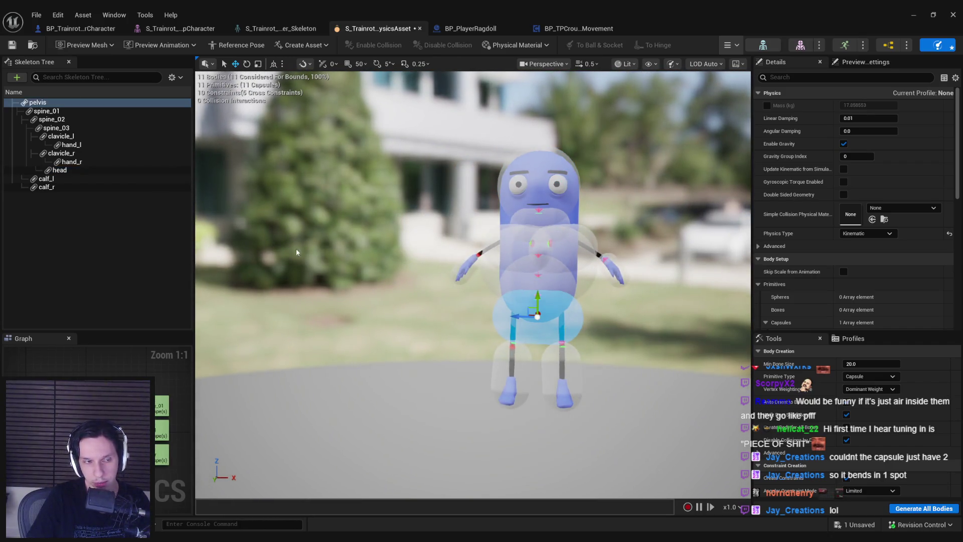
pyautogui.click(303, 296)
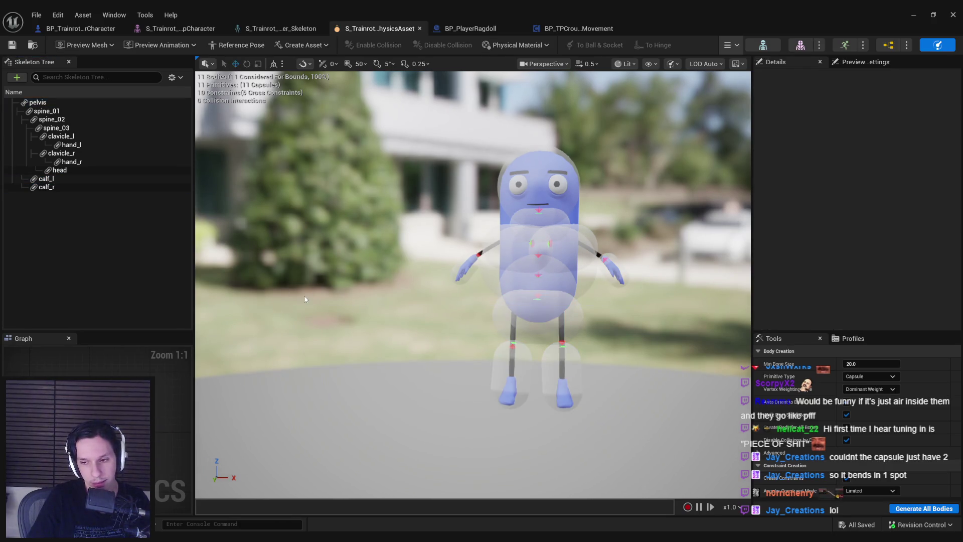
pyautogui.click(38, 104)
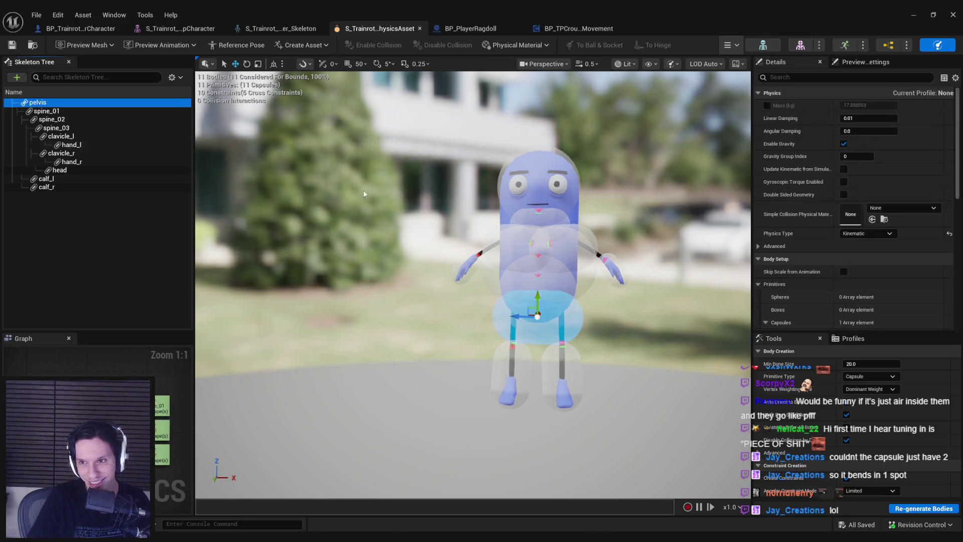
pyautogui.click(409, 229)
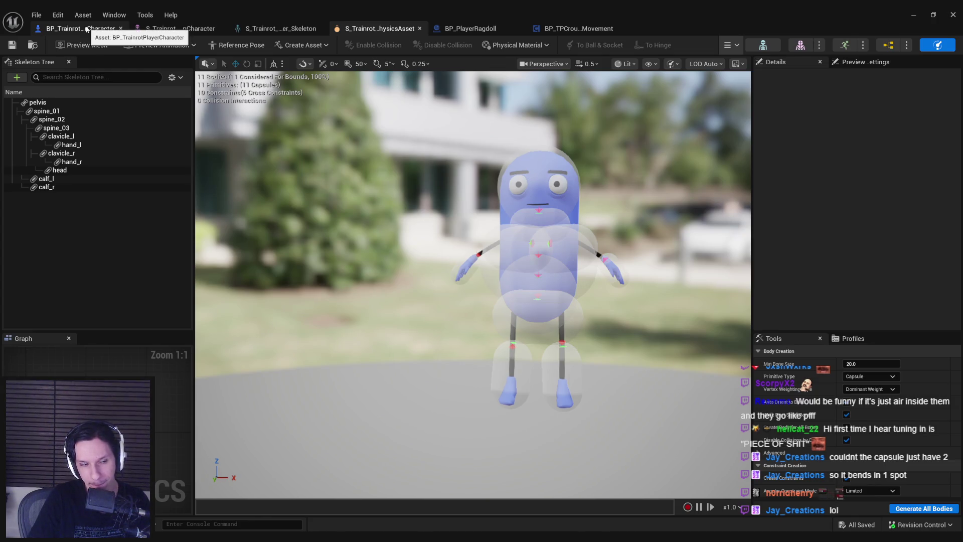
pyautogui.click(87, 28)
pyautogui.click(913, 15)
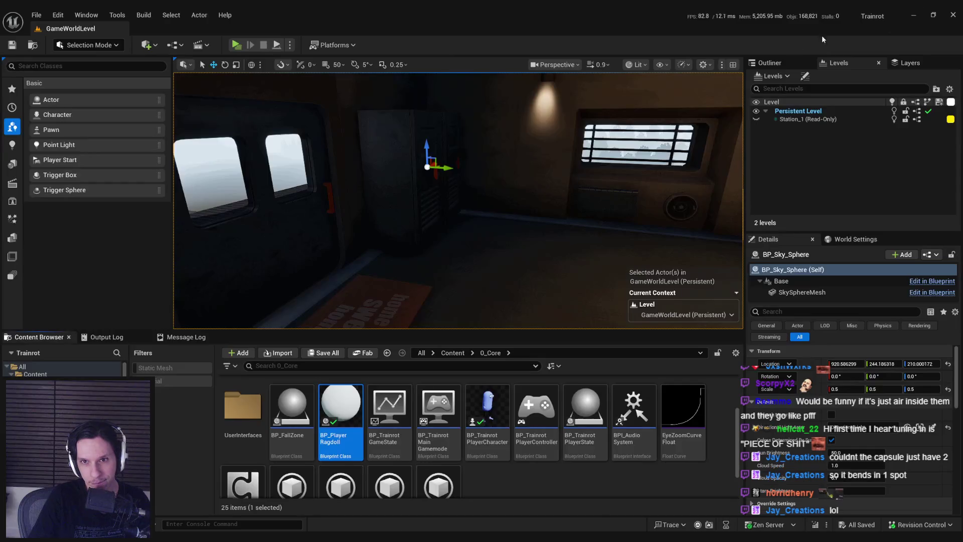
# Start a multiplayer playtest, trigger a ragdoll death and drop the carried body on the floor.
pyautogui.click(237, 46)
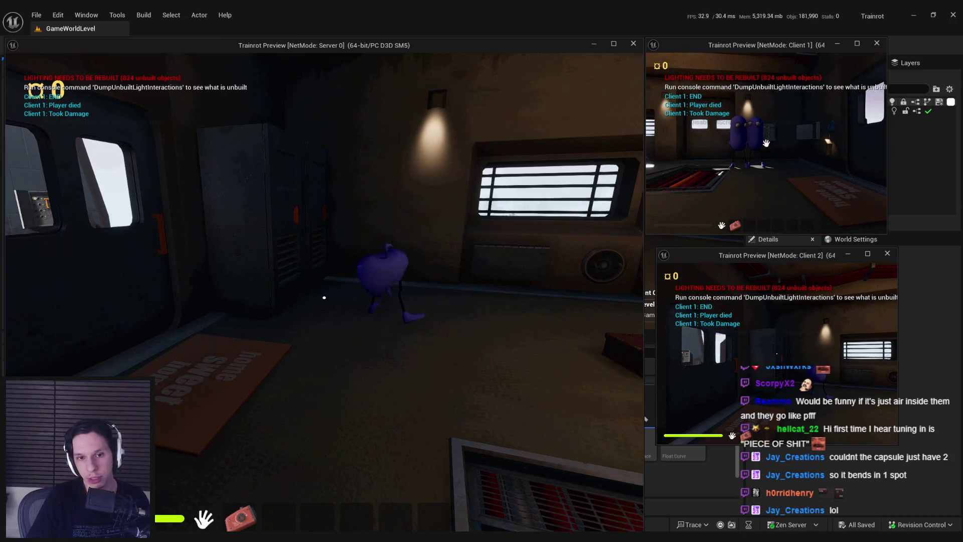
pyautogui.click(682, 262)
pyautogui.press('w')
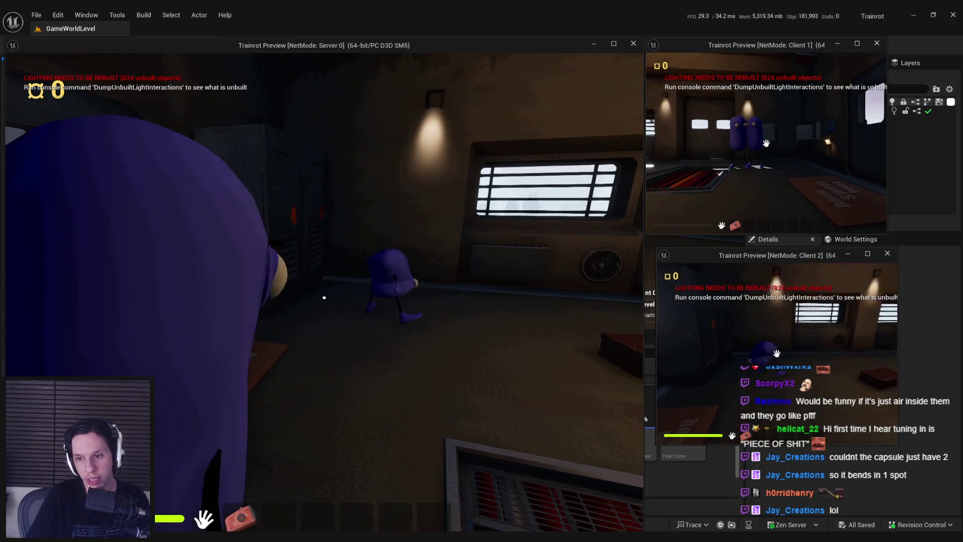
pyautogui.press('w')
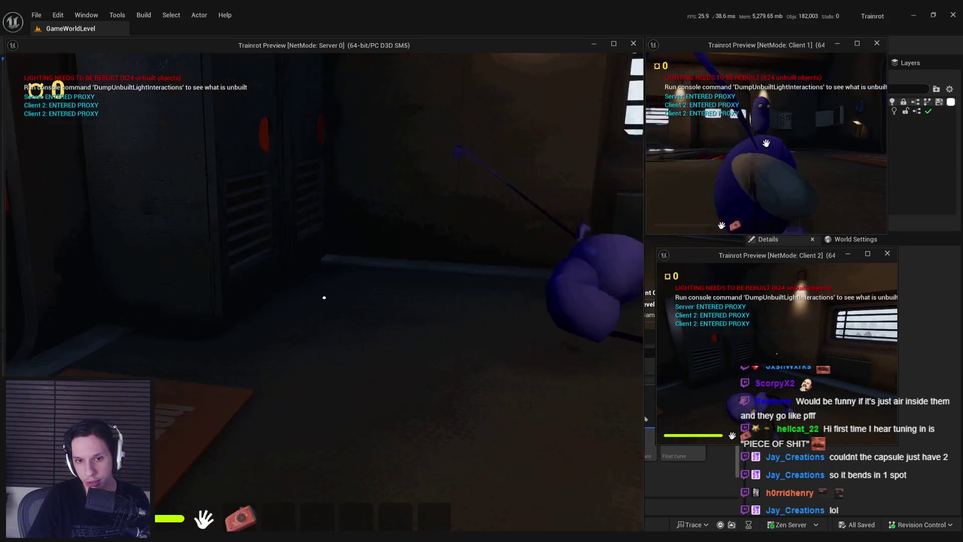
pyautogui.press('w')
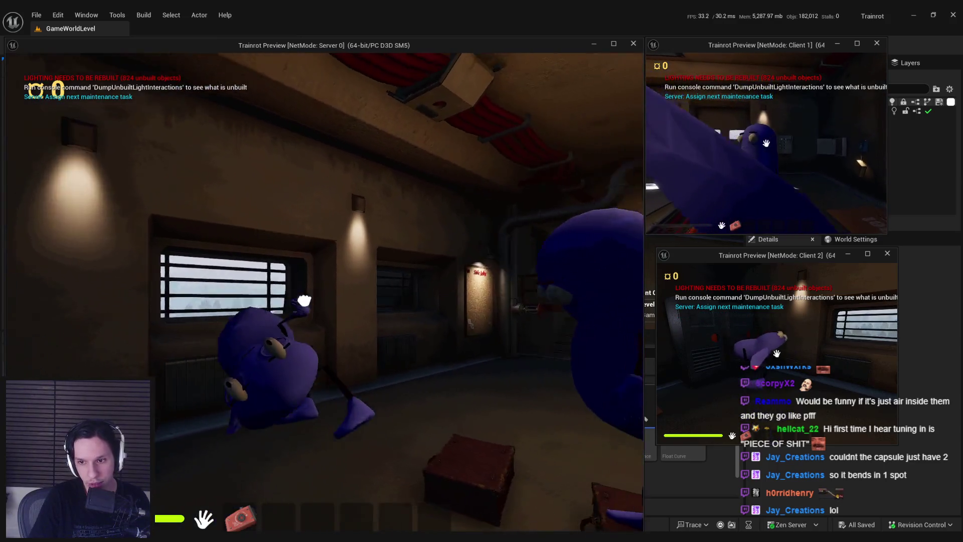
pyautogui.press('s')
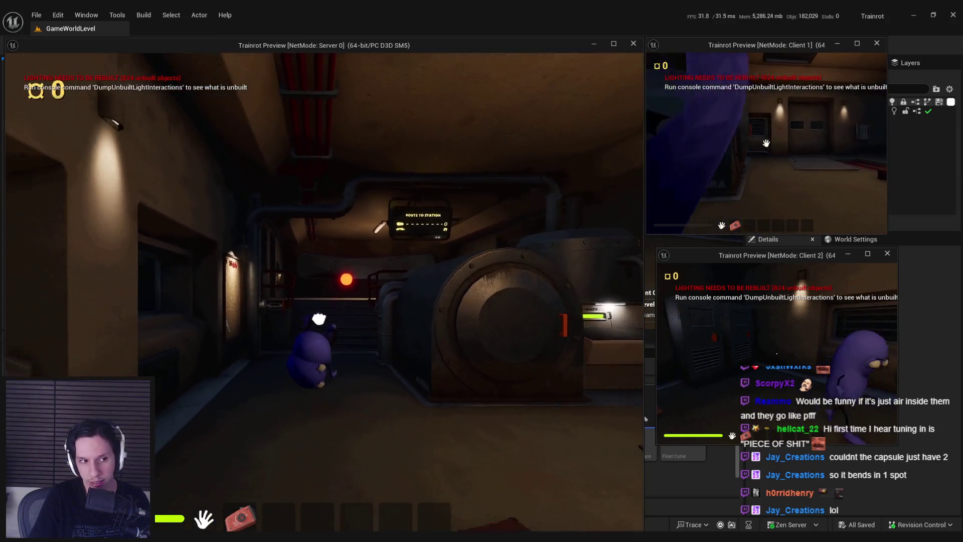
pyautogui.press('s')
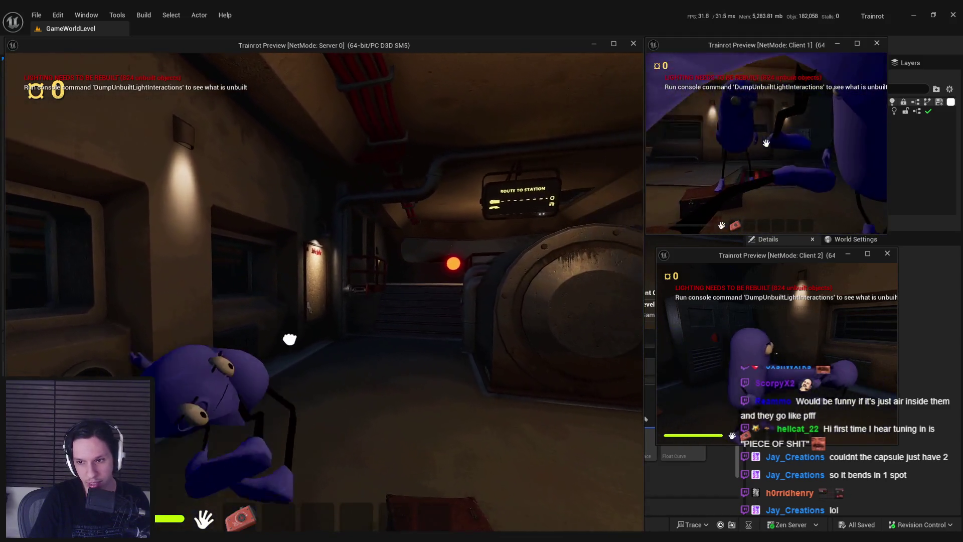
pyautogui.click(324, 298)
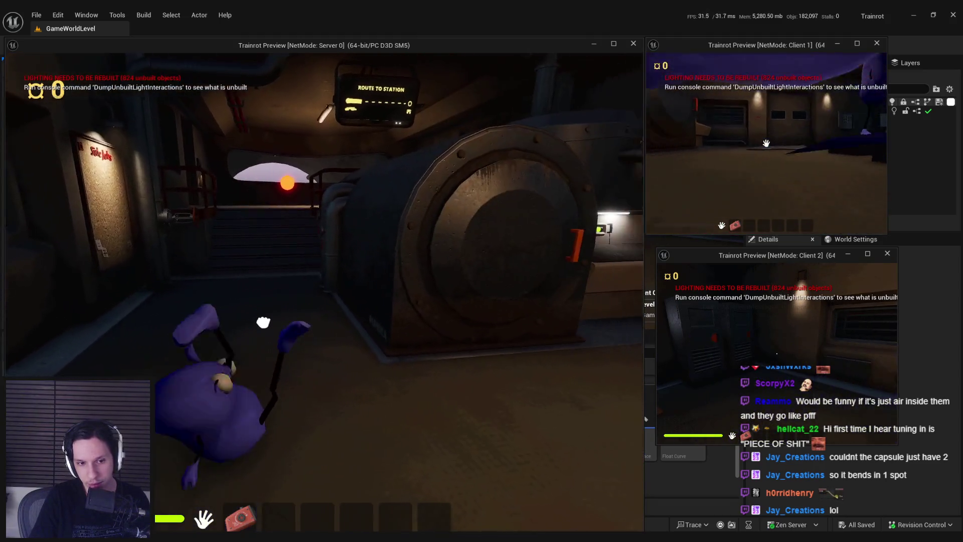
# Move around the open furnace, close its door, approach the purple character, then stop the session.
pyautogui.moveTo(386, 318); pyautogui.dragTo(324, 297)
pyautogui.press('s')
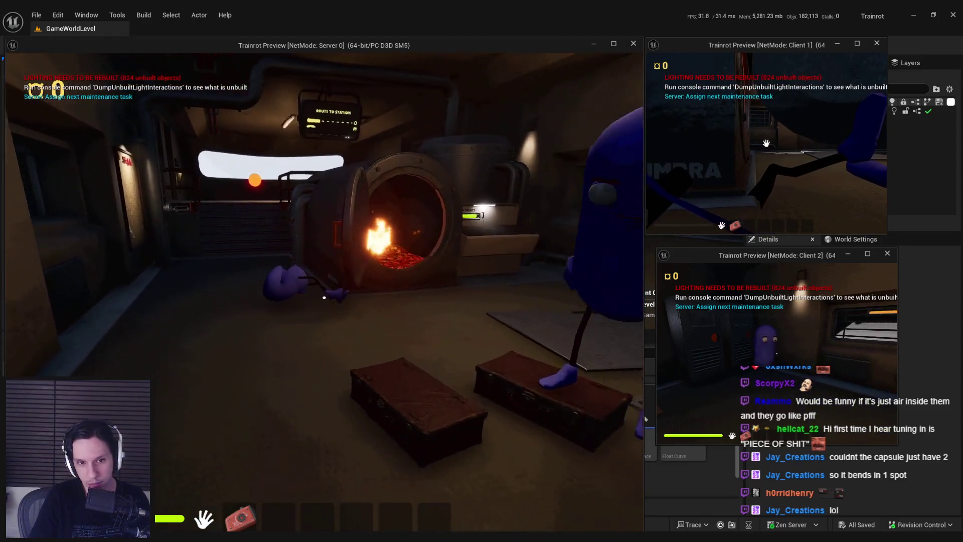
pyautogui.press('s')
pyautogui.press('w')
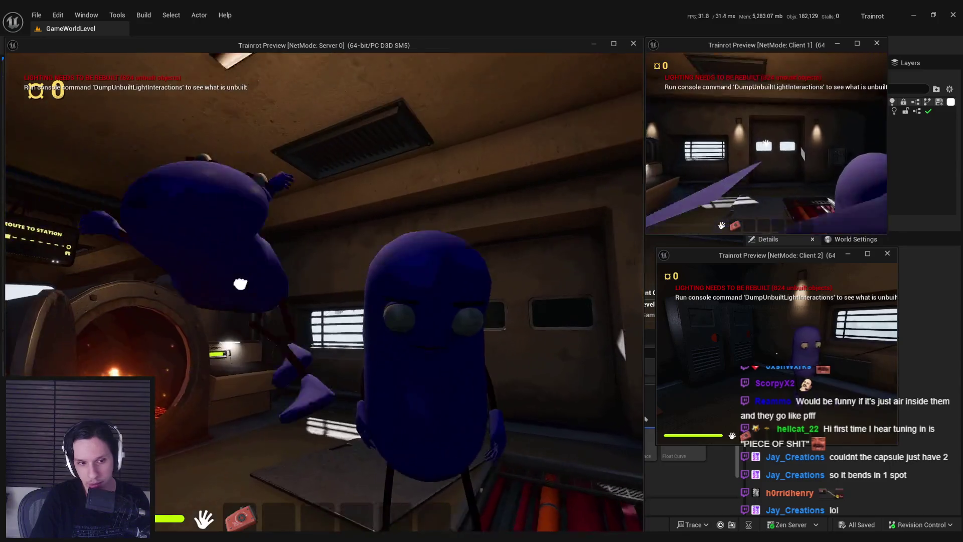
pyautogui.press('s')
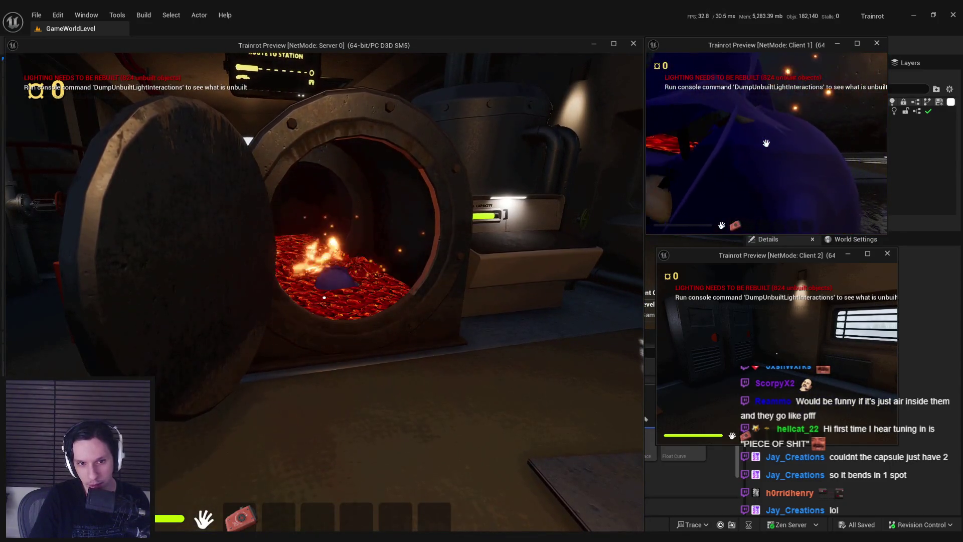
pyautogui.click(324, 297)
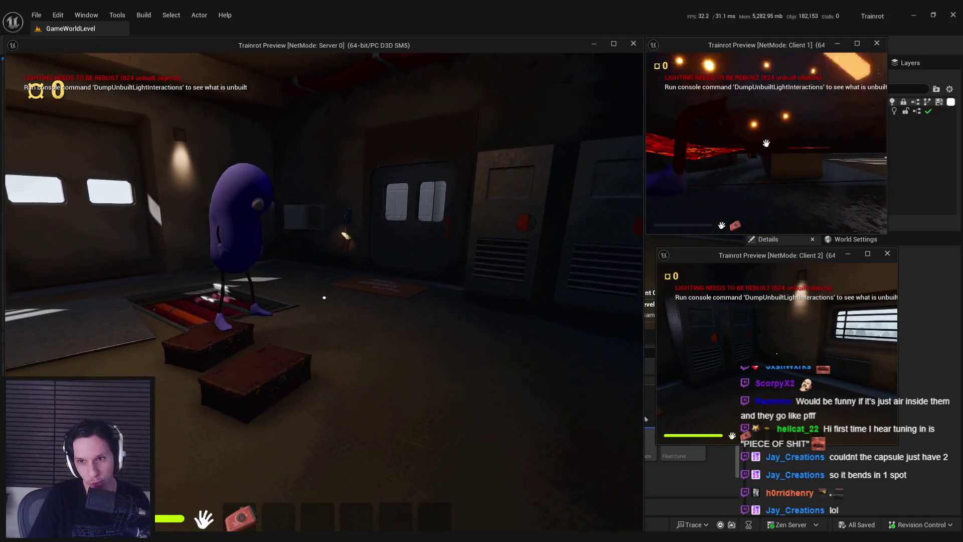
pyautogui.press('w')
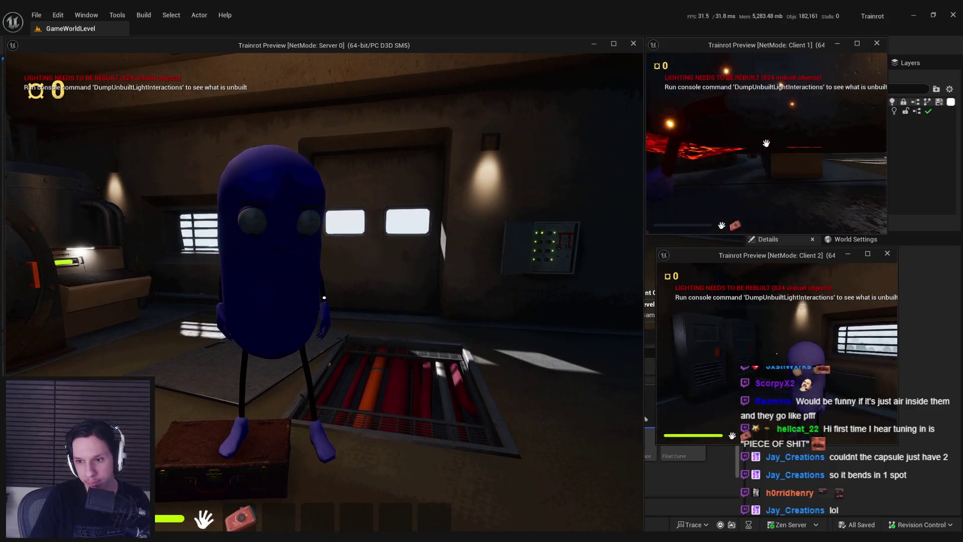
pyautogui.press('w')
pyautogui.press('w')
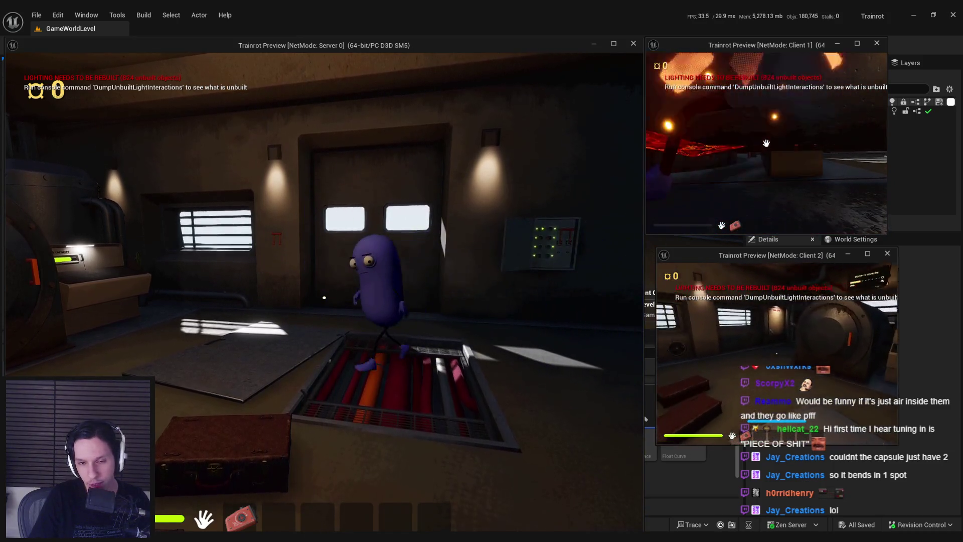
pyautogui.press('Escape')
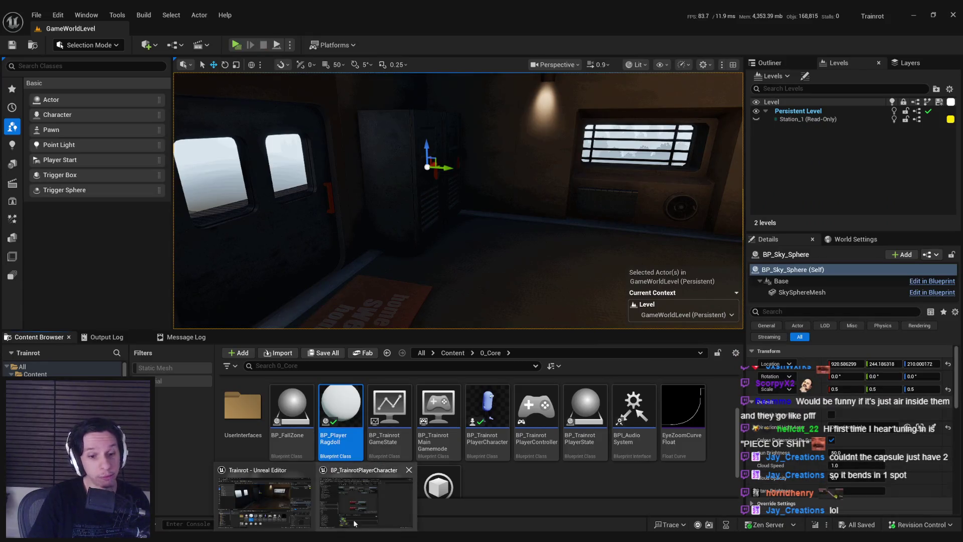
# Pan across the character's Damage and Health graph, then switch to the Trello card.
pyautogui.hotkey('alt', 'Tab')
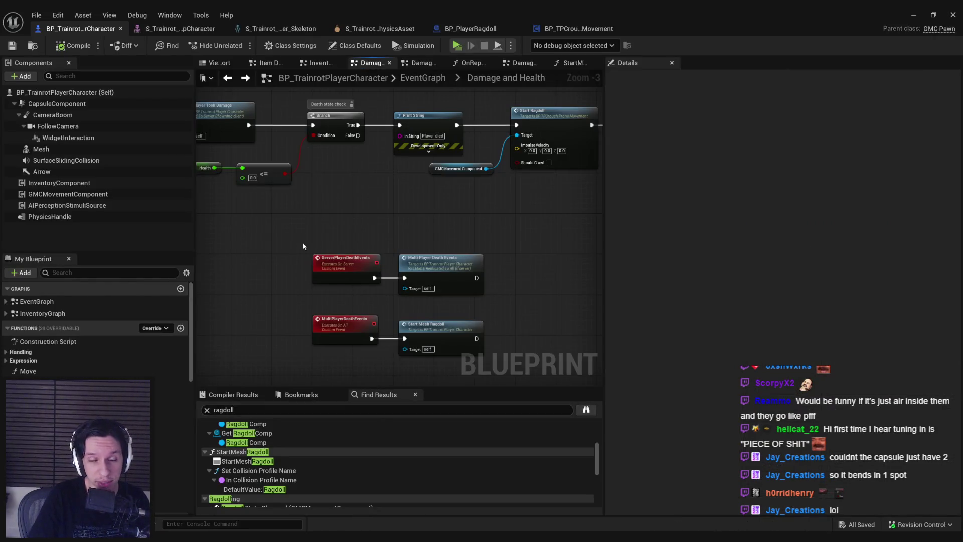
pyautogui.scroll(-2, 305, 245)
pyautogui.moveTo(295, 231); pyautogui.dragTo(388, 264)
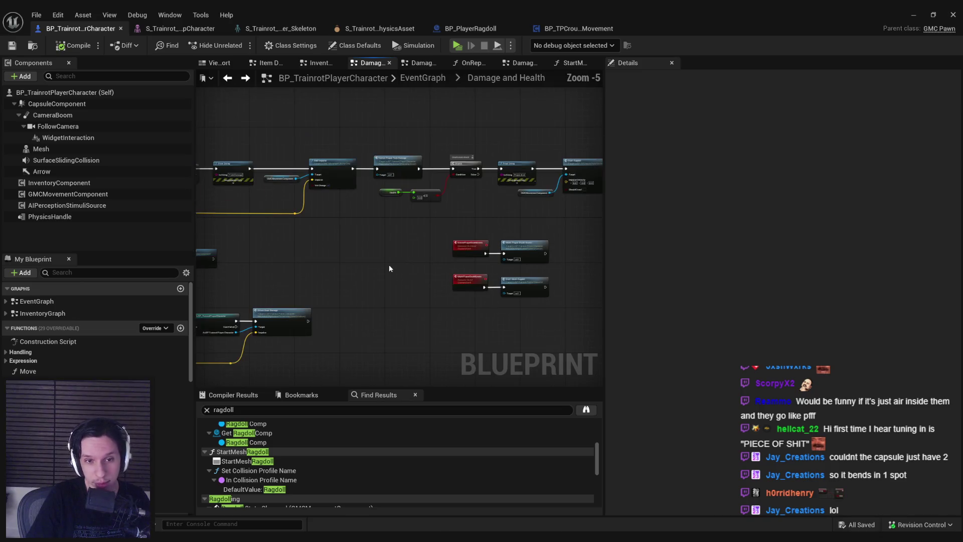
pyautogui.scroll(-1, 390, 264)
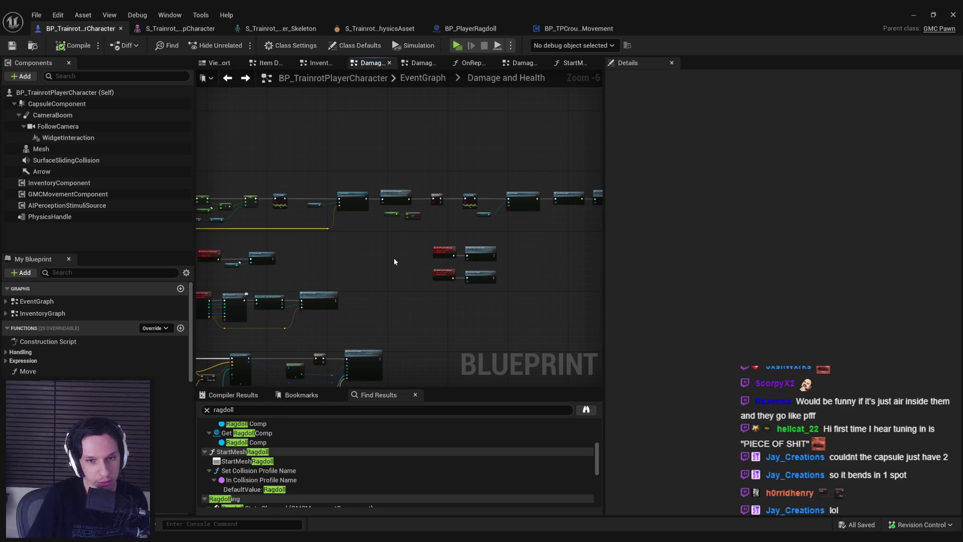
pyautogui.hotkey('alt', 'Tab')
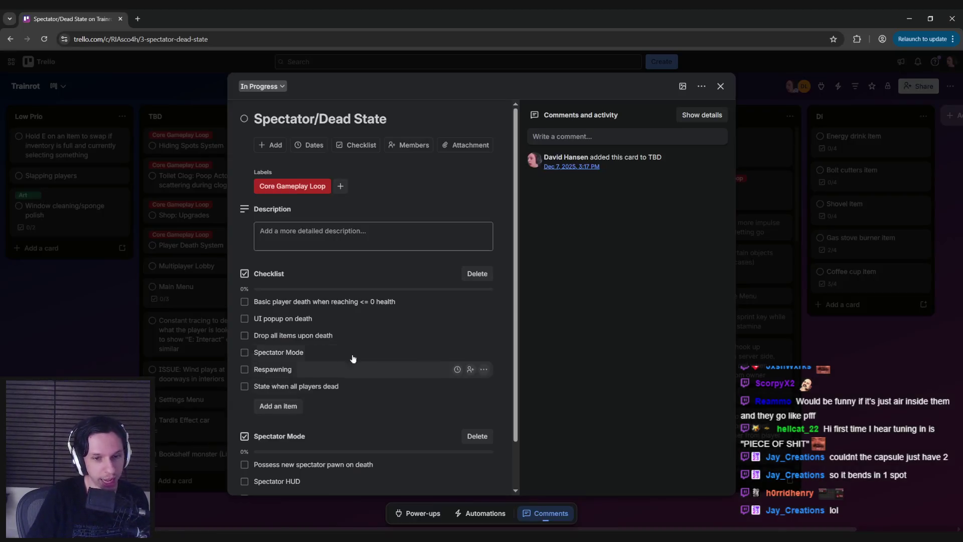
pyautogui.scroll(-2, 249, 356)
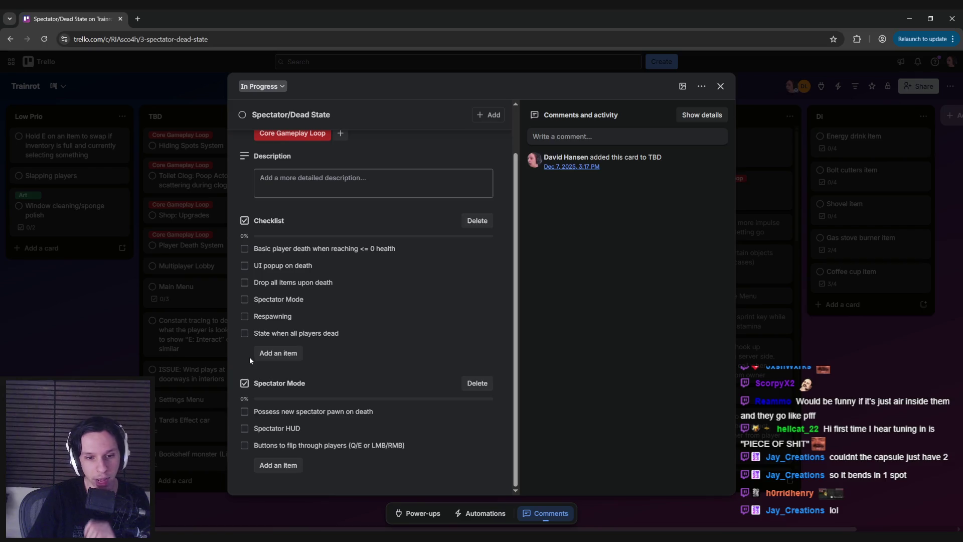
pyautogui.scroll(2, 250, 357)
# Add a ticked 'Ragdoll' item to the Spectator/Dead State checklist, moved up to second place.
pyautogui.click(278, 405)
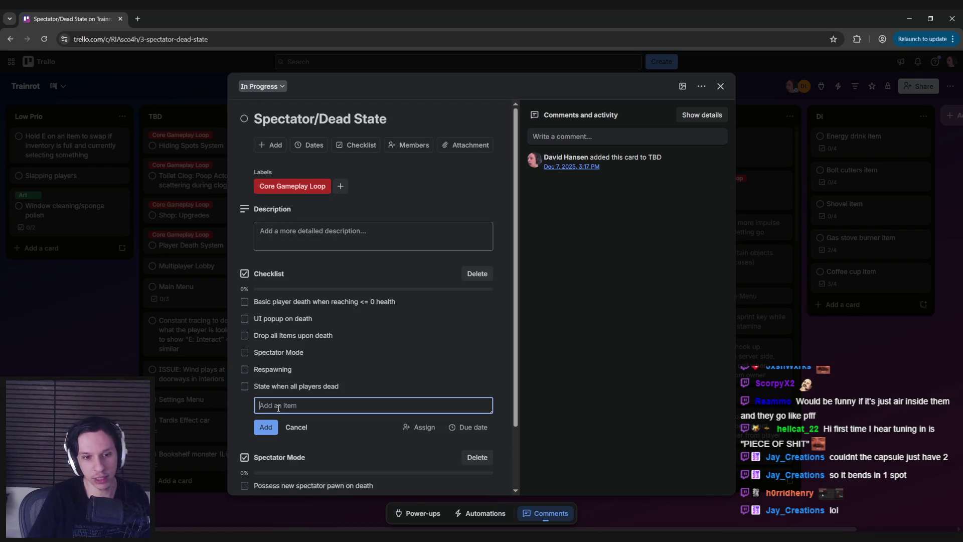
pyautogui.write('Ragdol')
pyautogui.press('Return')
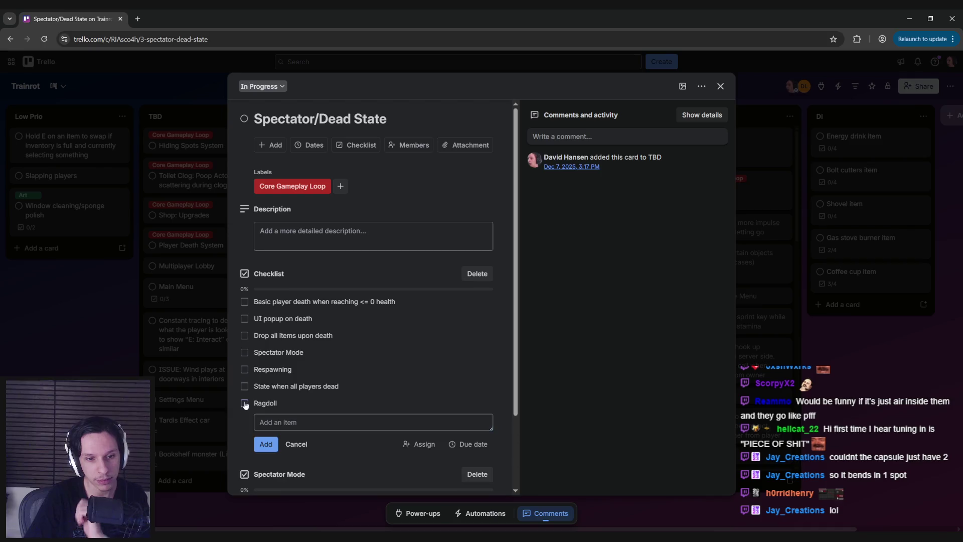
pyautogui.click(244, 403)
pyautogui.moveTo(259, 403); pyautogui.dragTo(276, 316)
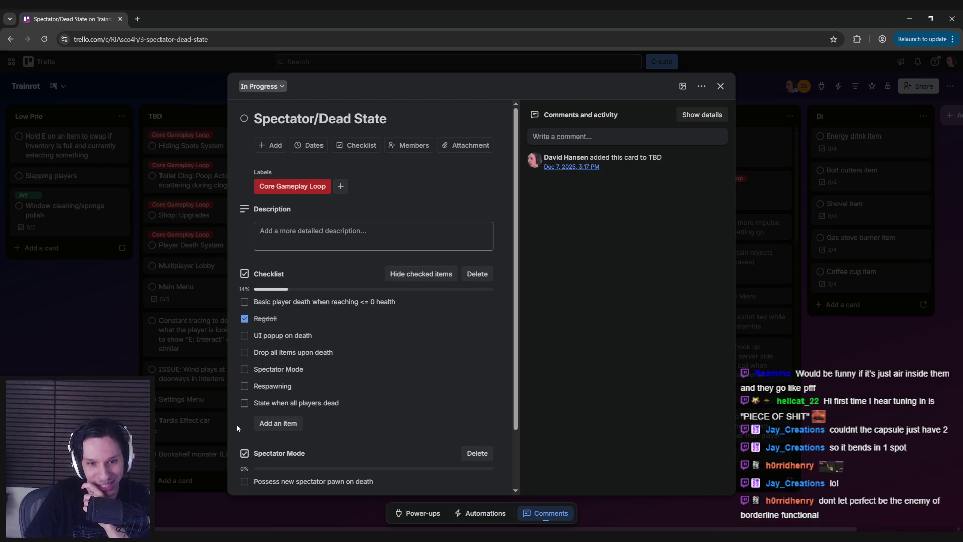
pyautogui.moveTo(324, 301)
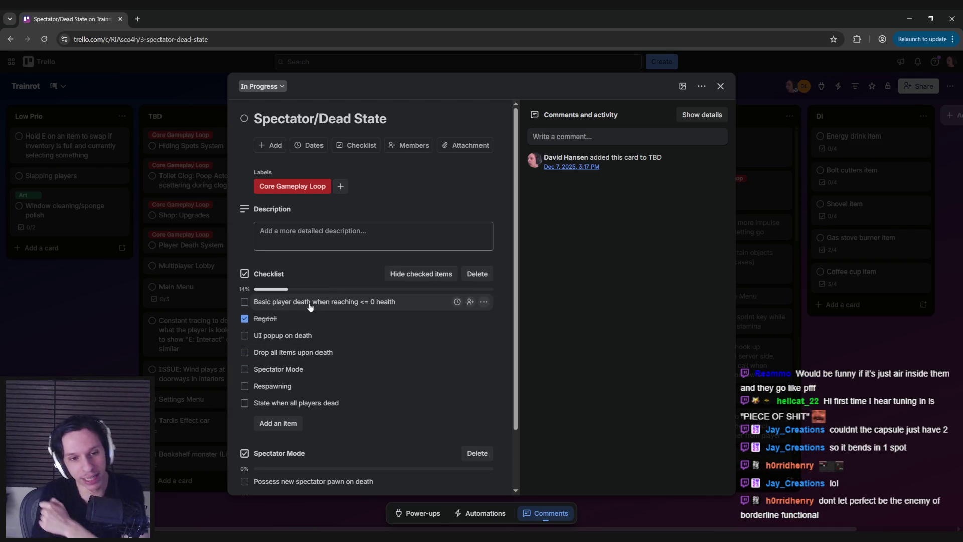
# Tick off 'Basic player death', bringing the checklist to 29%, then return to Unreal.
pyautogui.click(244, 301)
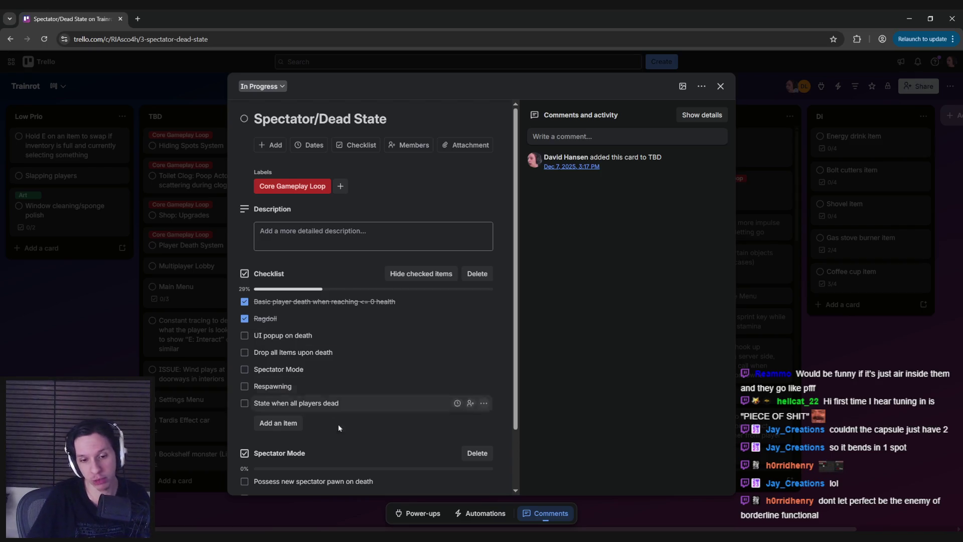
pyautogui.click(316, 497)
pyautogui.scroll(2, 387, 257)
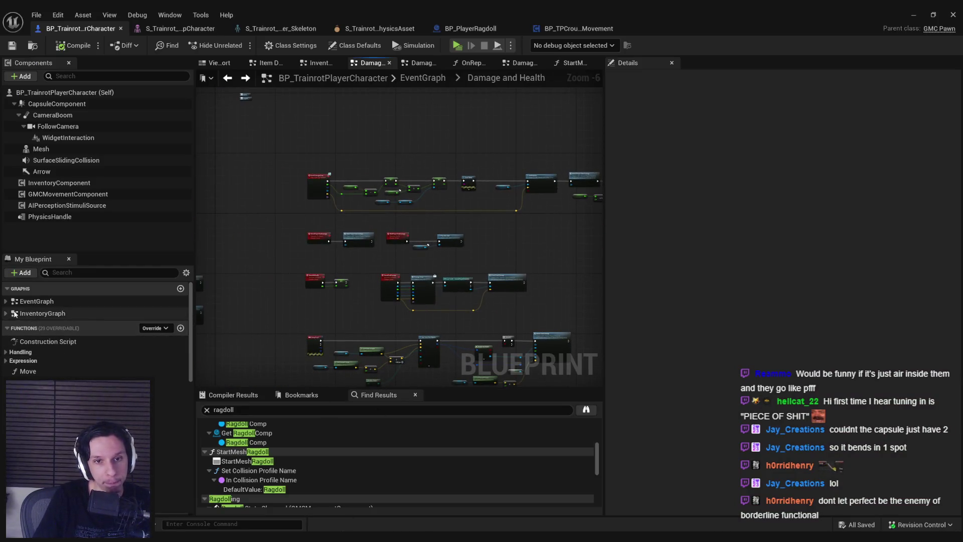
# Navigate from the EventGraph into the Ragdolling graph and its ServerSetPhysicsState event.
pyautogui.click(9, 304)
pyautogui.click(9, 303)
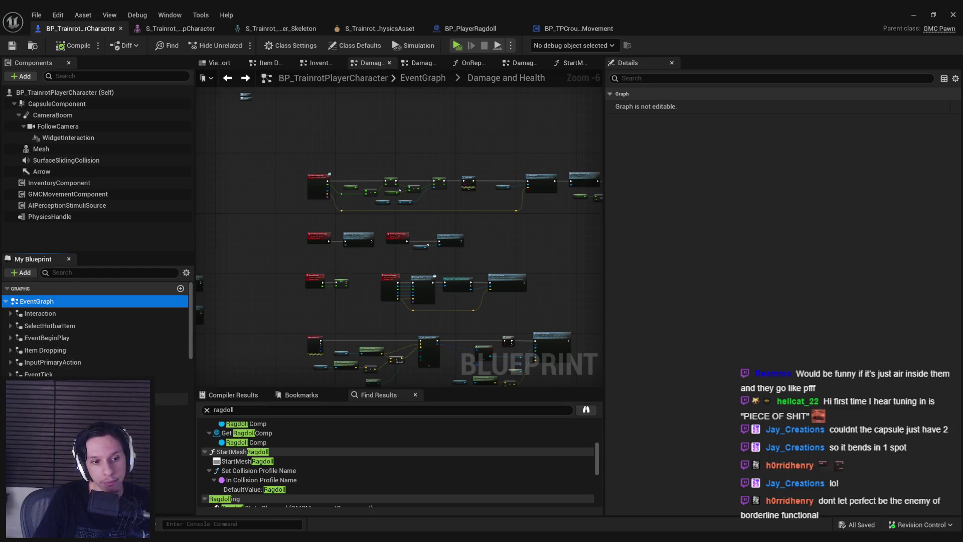
pyautogui.doubleClick(91, 411)
pyautogui.scroll(3, 302, 159)
pyautogui.scroll(3, 299, 171)
pyautogui.scroll(1, 300, 172)
pyautogui.moveTo(463, 195); pyautogui.dragTo(245, 196)
pyautogui.scroll(-1, 245, 196)
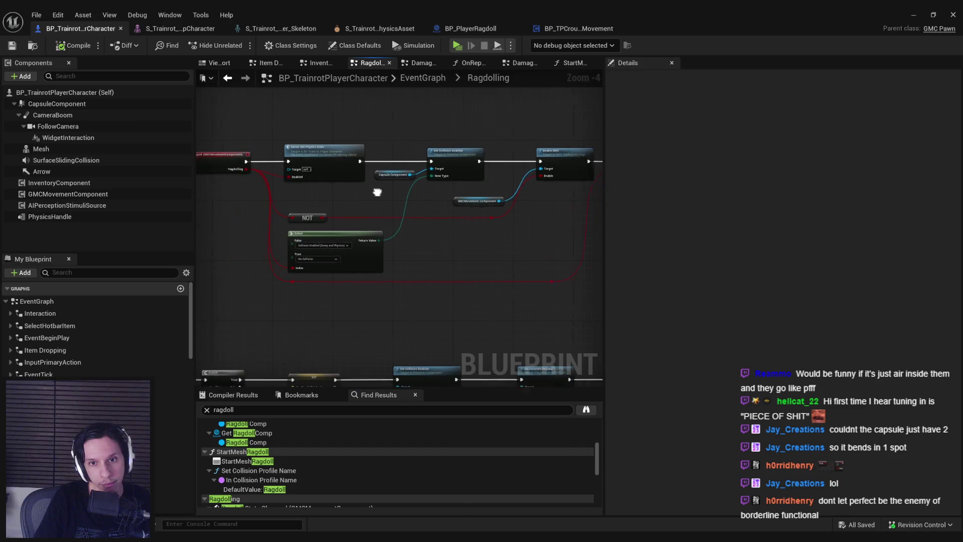
pyautogui.doubleClick(359, 193)
pyautogui.moveTo(413, 259)
pyautogui.mouseDown()
pyautogui.moveTo(208, 329)
pyautogui.moveTo(243, 279)
pyautogui.moveTo(407, 278)
pyautogui.moveTo(221, 291)
pyautogui.moveTo(599, 274)
pyautogui.moveTo(327, 180)
pyautogui.moveTo(327, 282)
pyautogui.mouseUp()
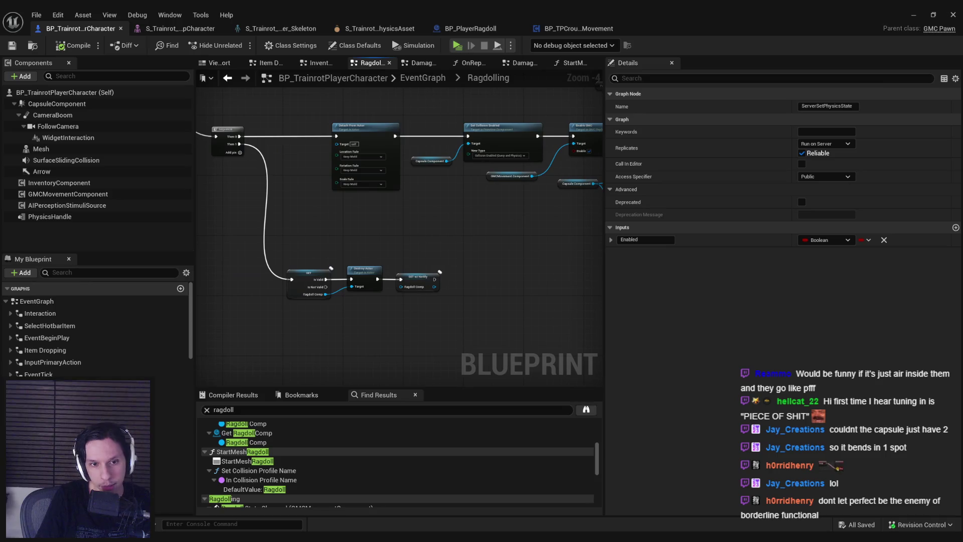
# Review the collision, rotation and Set Simulate Physics nodes around ServerSetPhysicsState.
pyautogui.moveTo(565, 183)
pyautogui.mouseDown()
pyautogui.moveTo(430, 194)
pyautogui.moveTo(378, 216)
pyautogui.mouseUp()
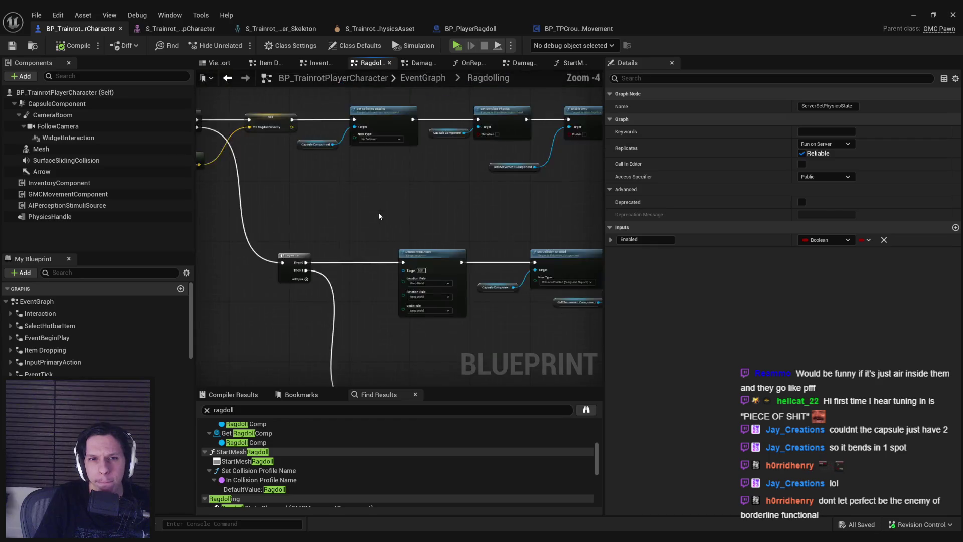
pyautogui.scroll(1, 378, 216)
pyautogui.moveTo(376, 269)
pyautogui.mouseDown()
pyautogui.moveTo(358, 258)
pyautogui.moveTo(216, 278)
pyautogui.moveTo(418, 272)
pyautogui.moveTo(350, 264)
pyautogui.moveTo(215, 273)
pyautogui.moveTo(422, 239)
pyautogui.moveTo(421, 143)
pyautogui.mouseUp()
pyautogui.scroll(-1, 358, 258)
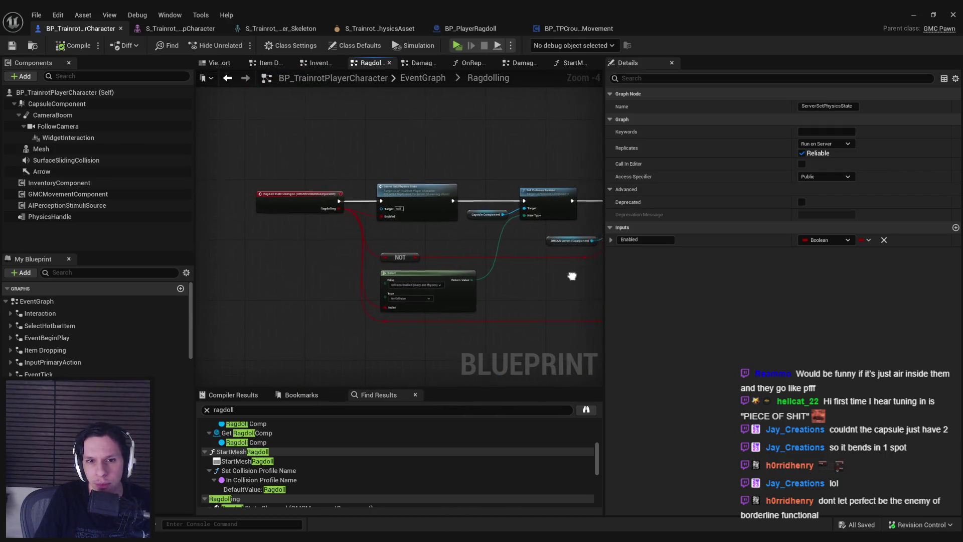
pyautogui.moveTo(548, 269)
pyautogui.mouseDown()
pyautogui.moveTo(311, 224)
pyautogui.moveTo(321, 168)
pyautogui.mouseUp()
pyautogui.click(322, 167)
pyautogui.doubleClick(321, 167)
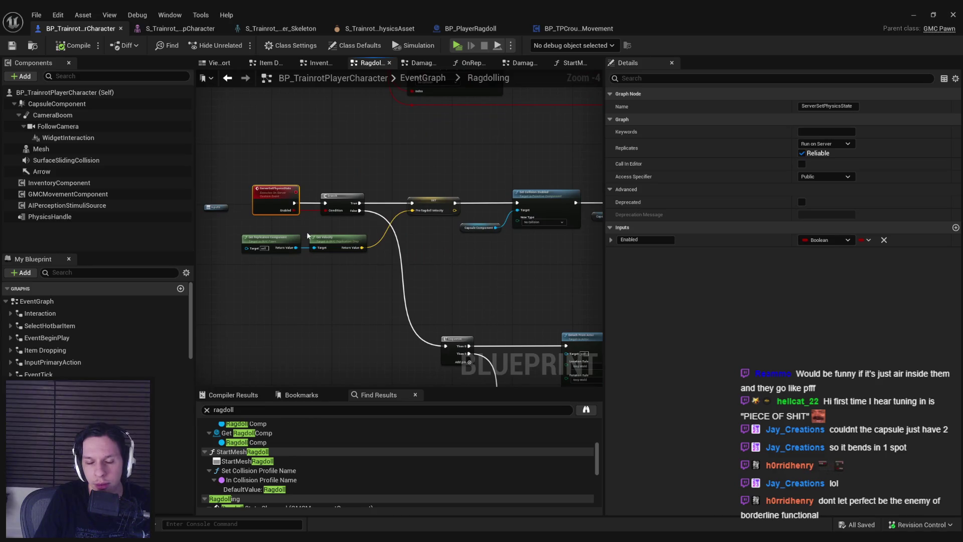
pyautogui.click(576, 29)
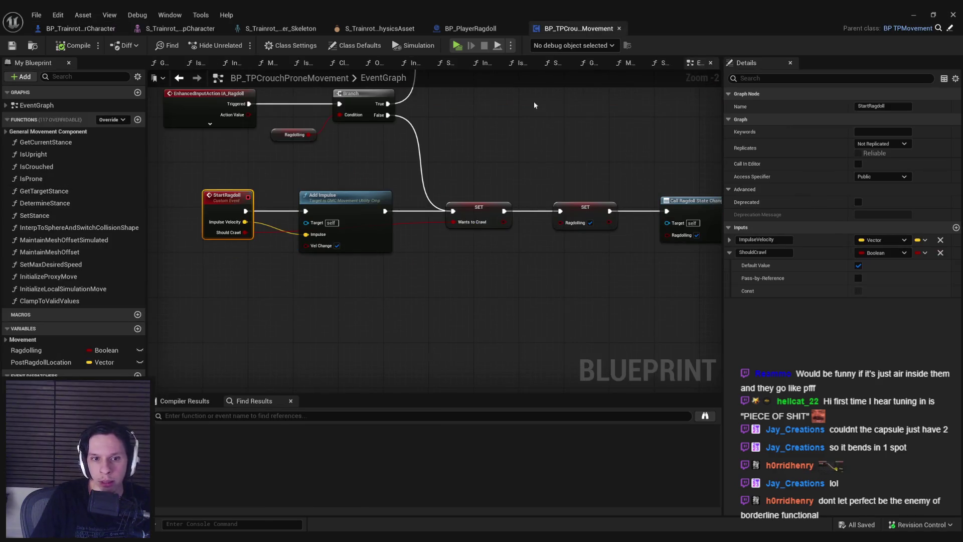
# In BP_TPCrouchProneMovement, look over the collision and impulse nodes and list all Ragdolling references.
pyautogui.click(461, 260)
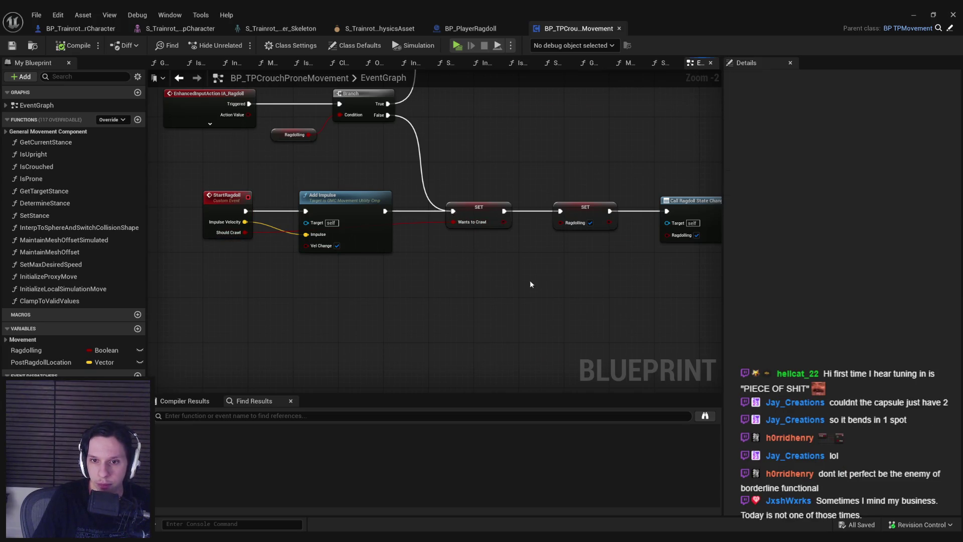
pyautogui.moveTo(513, 279); pyautogui.dragTo(373, 227)
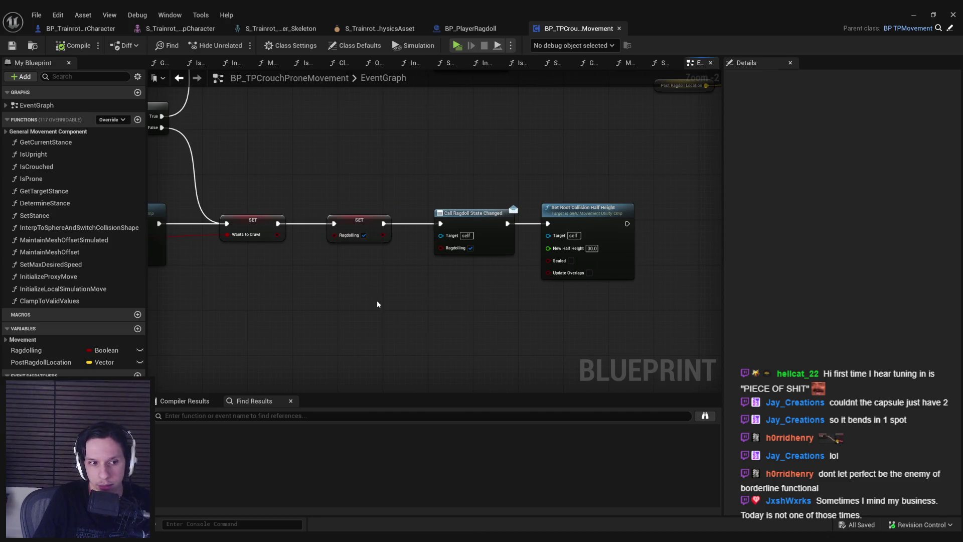
pyautogui.moveTo(377, 303); pyautogui.dragTo(534, 325)
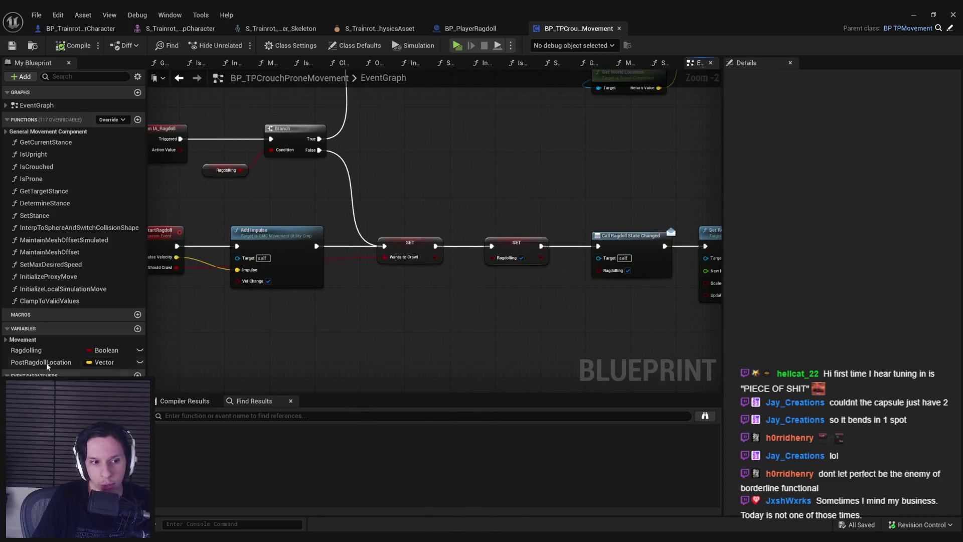
pyautogui.click(30, 350)
pyautogui.rightClick(31, 350)
pyautogui.click(185, 393)
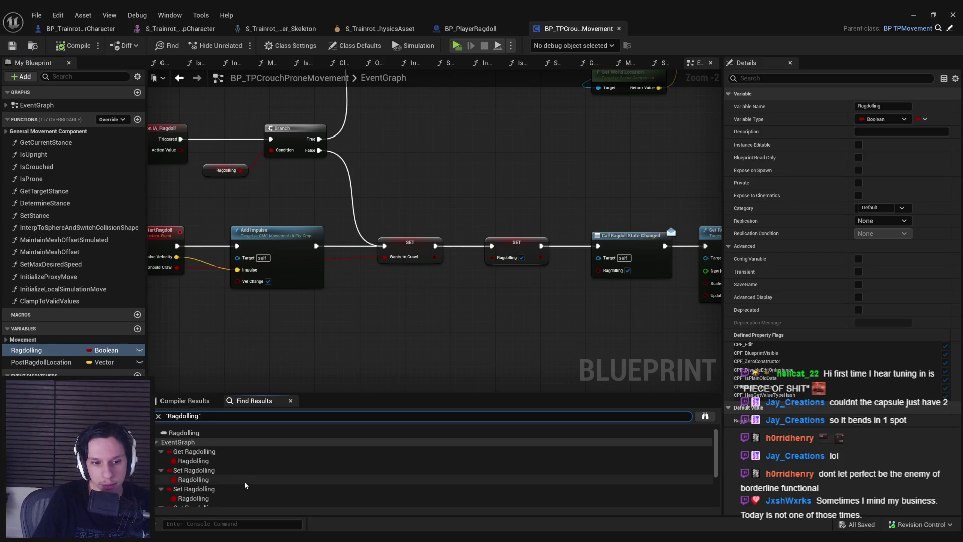
# Step through each Ragdolling reference up to Ragdoll State Changed, then return to the player character blueprint.
pyautogui.click(217, 452)
pyautogui.scroll(-1, 210, 460)
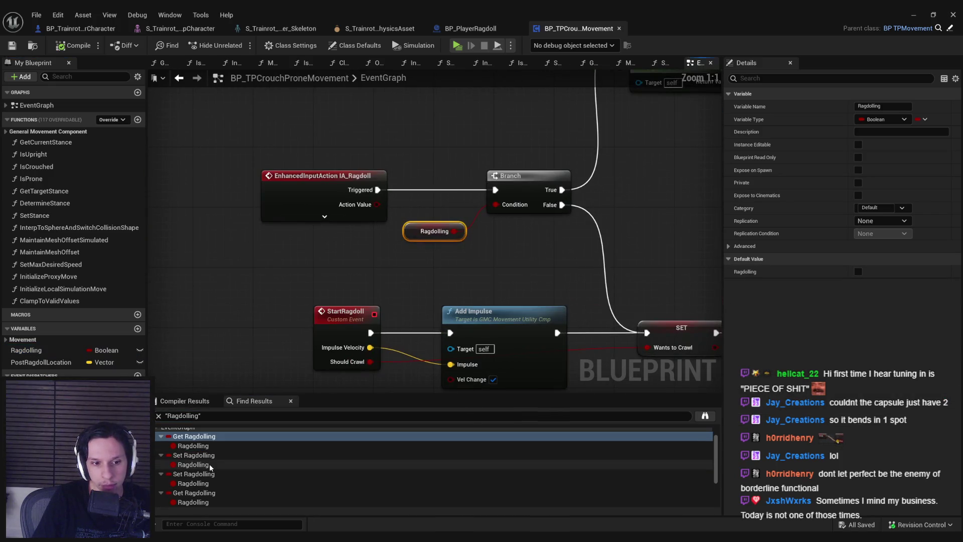
pyautogui.scroll(-2, 209, 464)
pyautogui.click(207, 462)
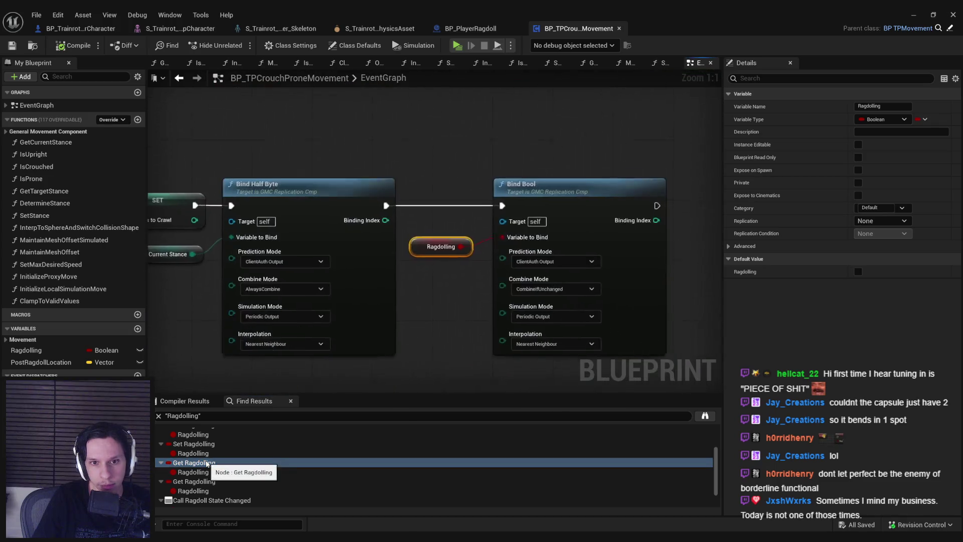
pyautogui.click(203, 481)
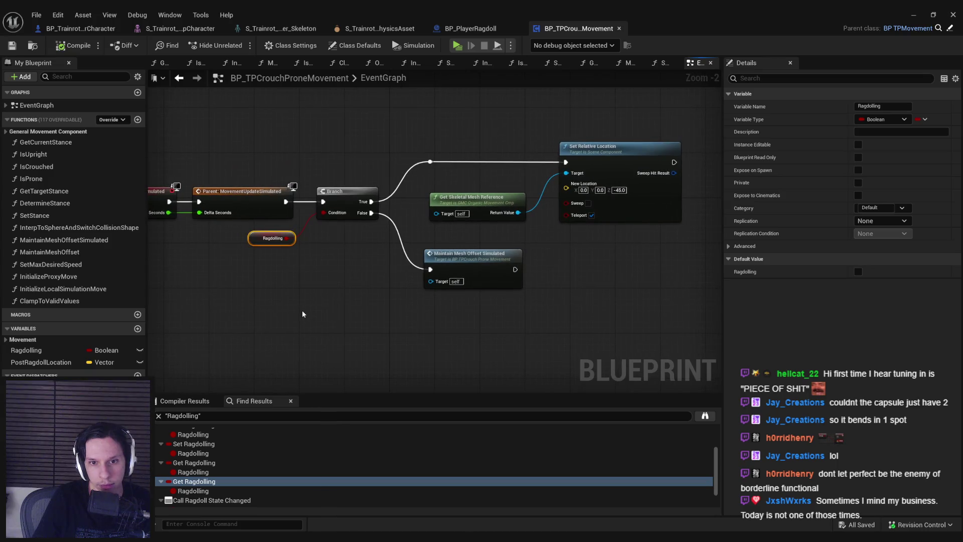
pyautogui.scroll(-1, 237, 458)
pyautogui.click(211, 484)
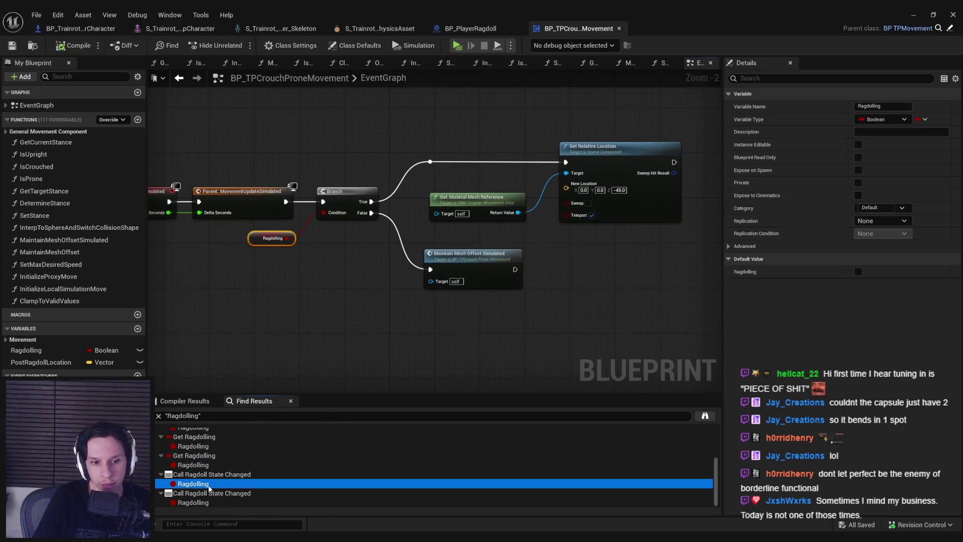
pyautogui.scroll(-2, 518, 319)
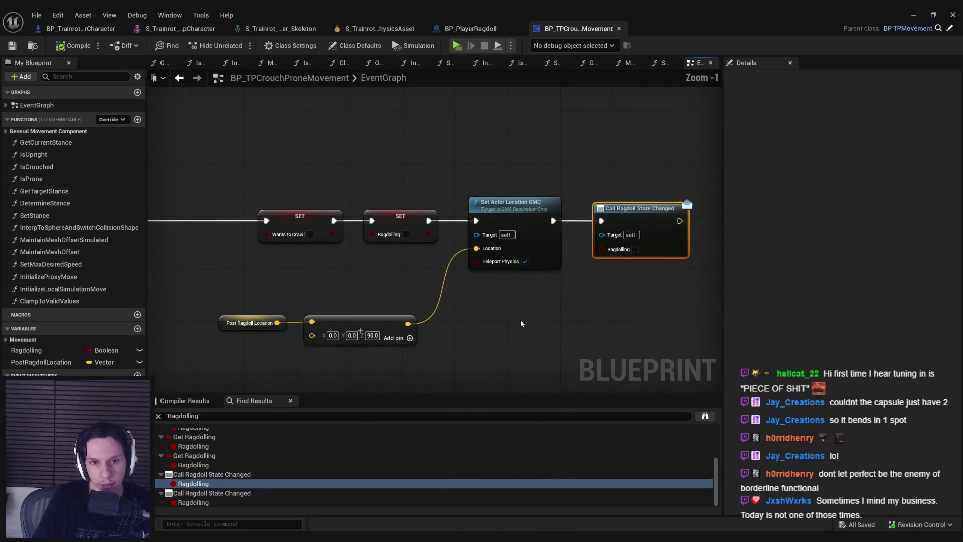
pyautogui.scroll(-1, 422, 301)
pyautogui.scroll(1, 422, 301)
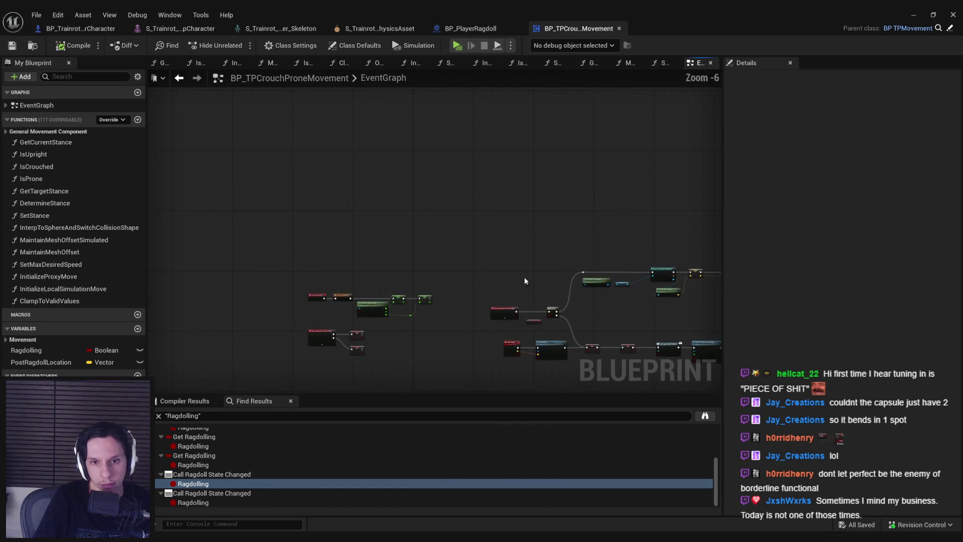
pyautogui.moveTo(422, 301); pyautogui.dragTo(452, 228)
pyautogui.scroll(-1, 453, 227)
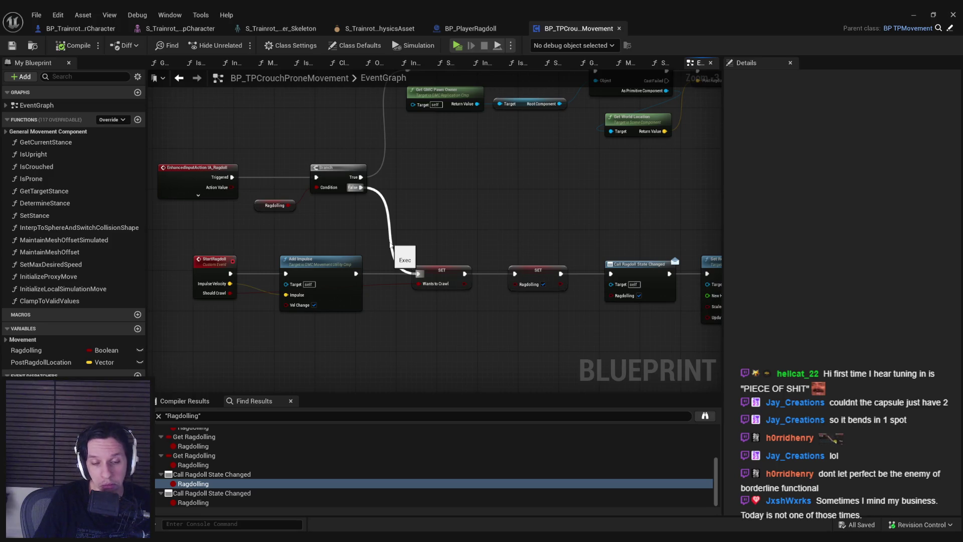
pyautogui.click(79, 28)
pyautogui.scroll(-1, 349, 292)
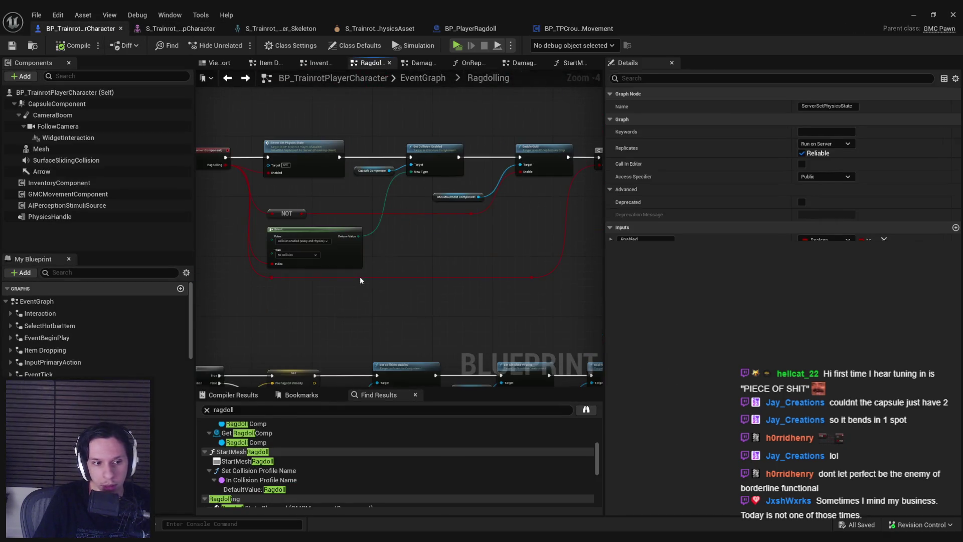
pyautogui.scroll(-1, 275, 298)
# Go back to the Damage and Health graph, look inside StartMeshRagdoll, and return to the death chain.
pyautogui.hotkey('alt', 'Left')
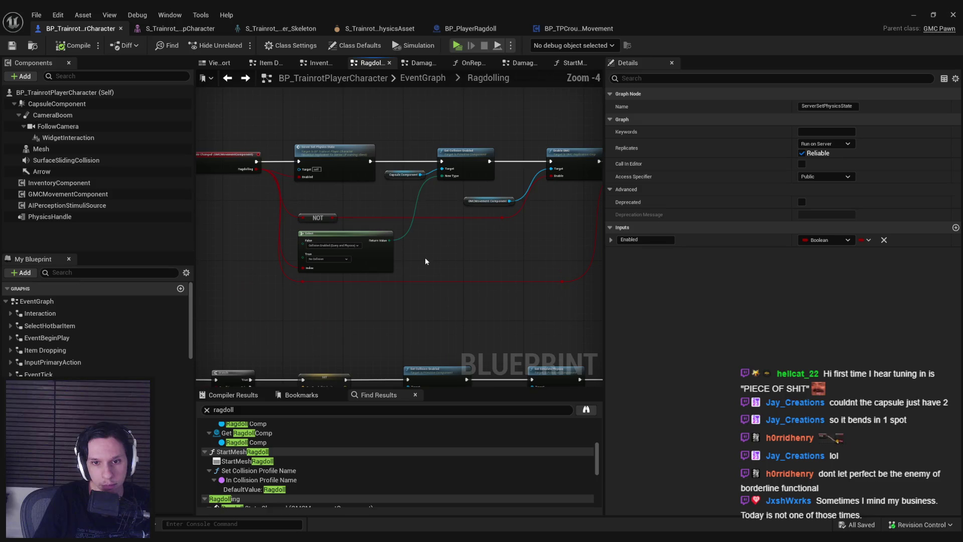
pyautogui.hotkey('alt', 'Left')
pyautogui.scroll(1, 467, 221)
pyautogui.scroll(1, 462, 224)
pyautogui.moveTo(463, 225); pyautogui.dragTo(492, 179)
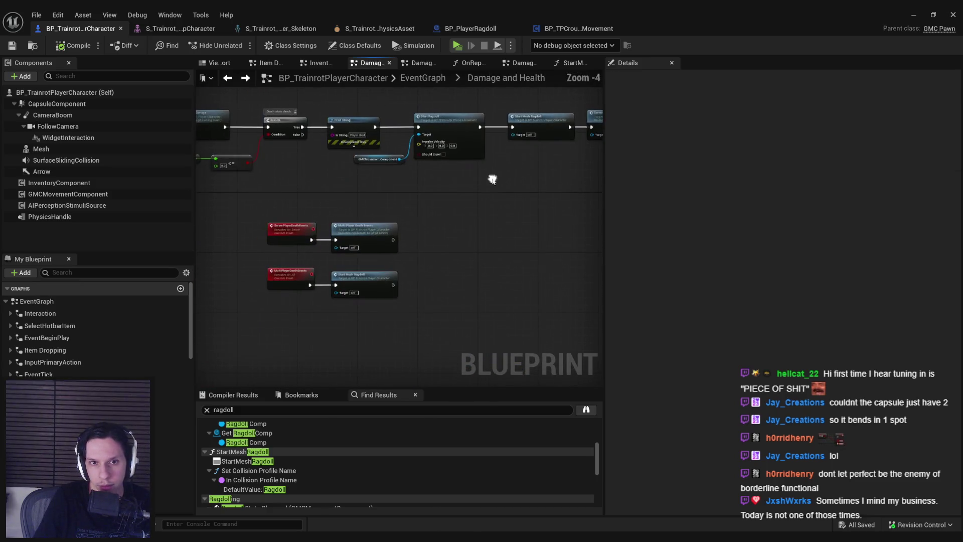
pyautogui.doubleClick(370, 283)
pyautogui.moveTo(362, 273); pyautogui.dragTo(218, 259)
pyautogui.scroll(-2, 218, 259)
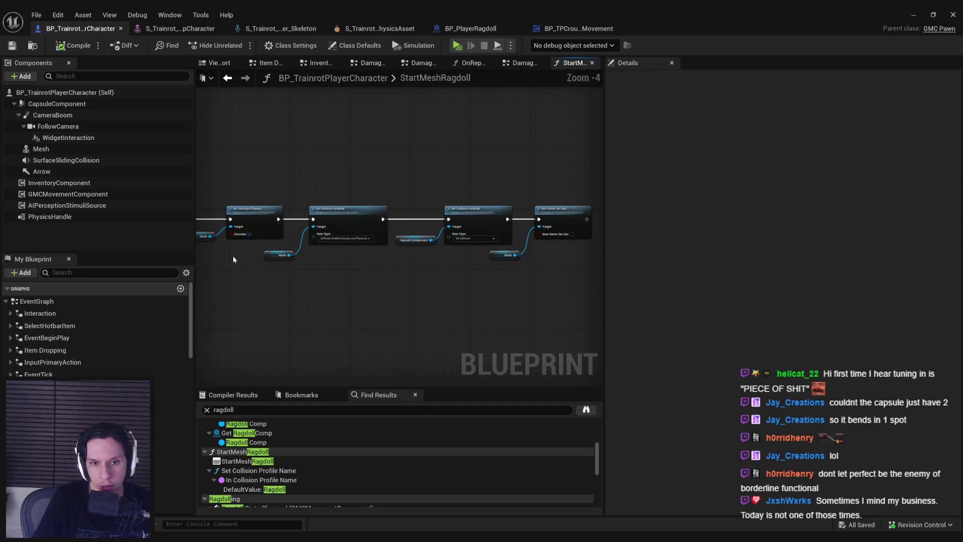
pyautogui.scroll(-1, 363, 272)
pyautogui.hotkey('alt', 'Left')
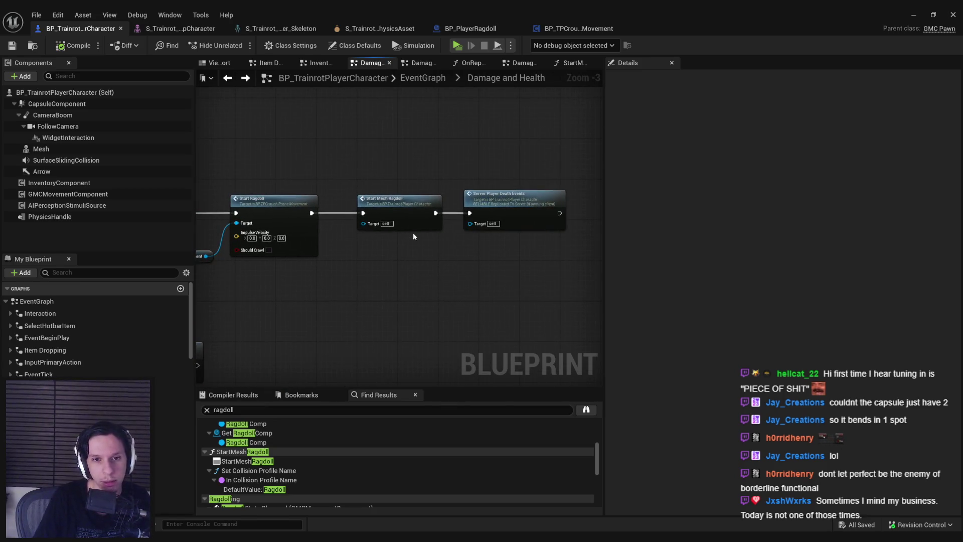
# Nudge the Start Mesh Ragdoll node slightly left and save BP_TrainrotPlayerCharacter.
pyautogui.moveTo(400, 222); pyautogui.dragTo(395, 222)
pyautogui.click(392, 272)
pyautogui.click(33, 47)
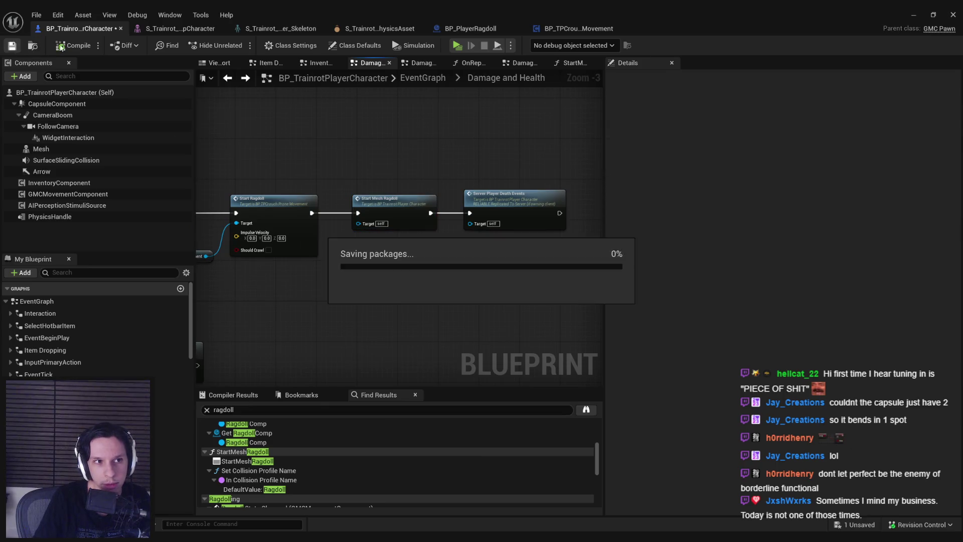
pyautogui.scroll(-2, 452, 121)
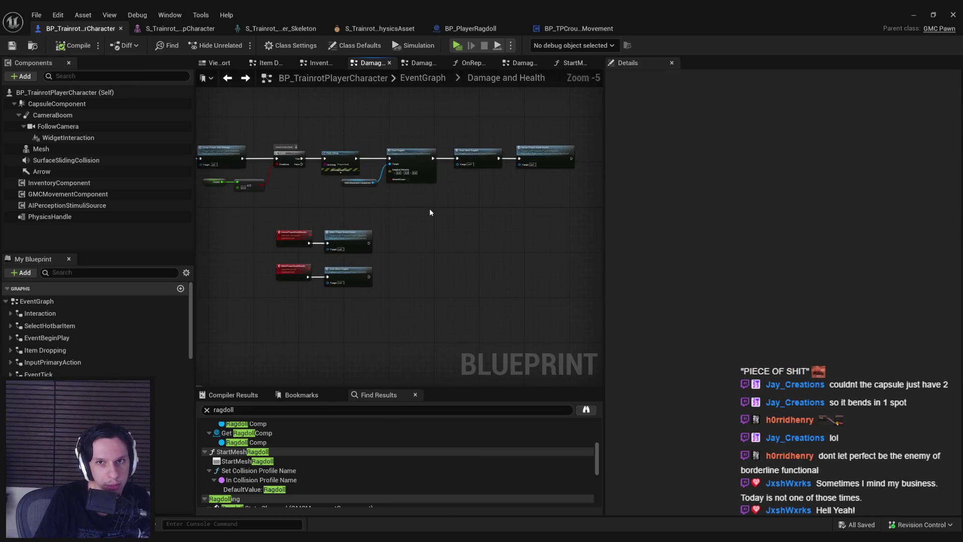
pyautogui.scroll(2, 374, 173)
pyautogui.moveTo(358, 230)
pyautogui.mouseDown()
pyautogui.moveTo(407, 214)
pyautogui.moveTo(397, 216)
pyautogui.mouseUp()
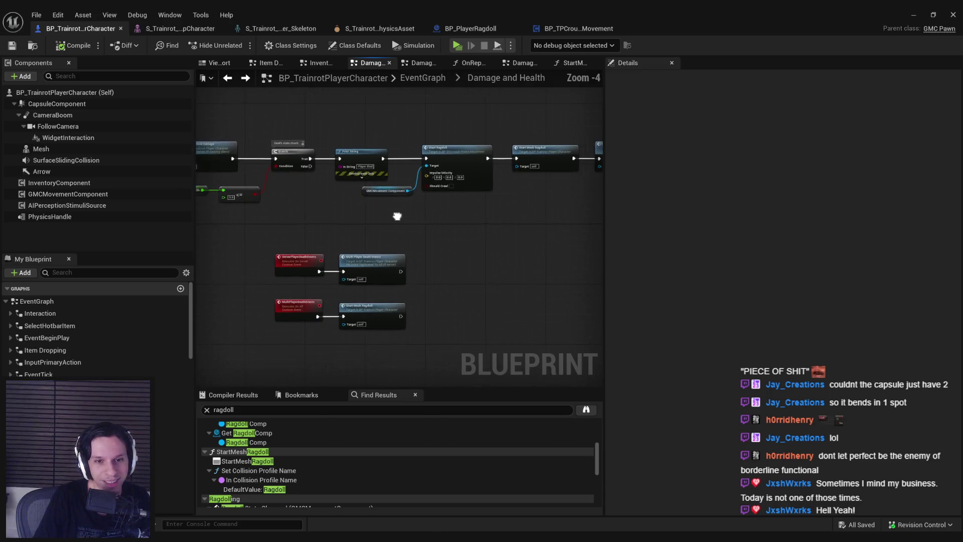
pyautogui.scroll(1, 429, 224)
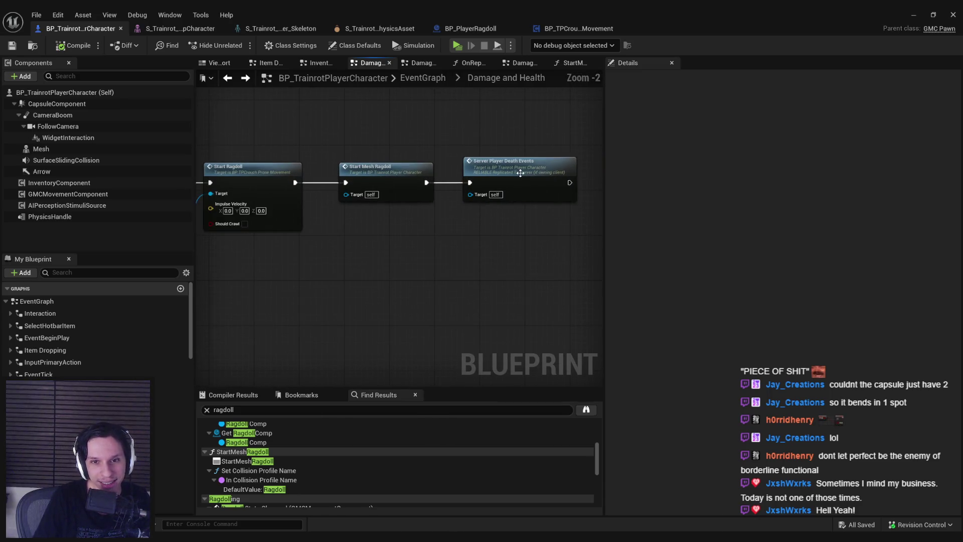
# Trace ServerPlayerDeathEvents into MultiPlayerDeathEvents and StartMeshRagdoll, then back out to the death chain.
pyautogui.doubleClick(519, 172)
pyautogui.click(429, 213)
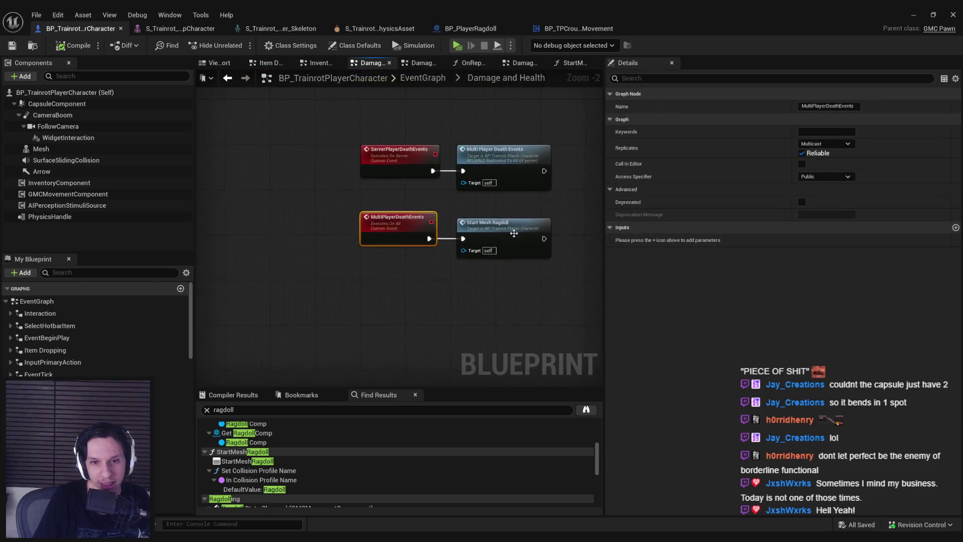
pyautogui.doubleClick(530, 227)
pyautogui.hotkey('alt', 'Left')
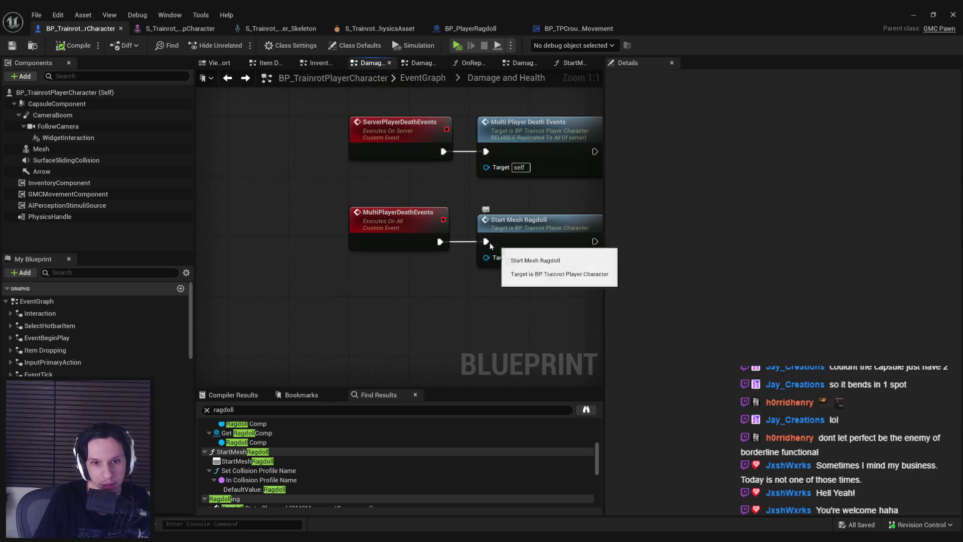
pyautogui.hotkey('alt', 'Left')
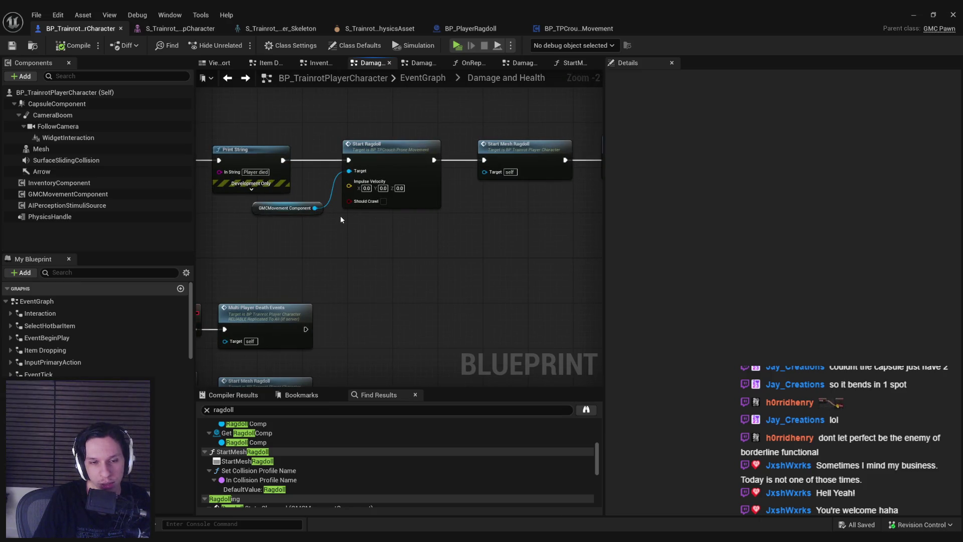
pyautogui.scroll(-1, 340, 215)
pyautogui.scroll(-1, 311, 253)
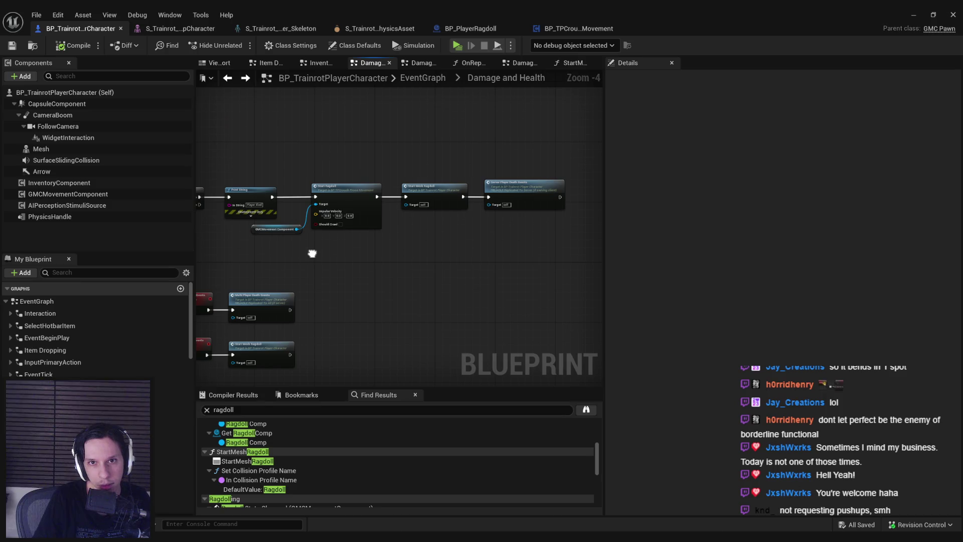
pyautogui.scroll(-1, 312, 252)
pyautogui.scroll(-1, 312, 253)
pyautogui.moveTo(454, 227); pyautogui.dragTo(402, 186)
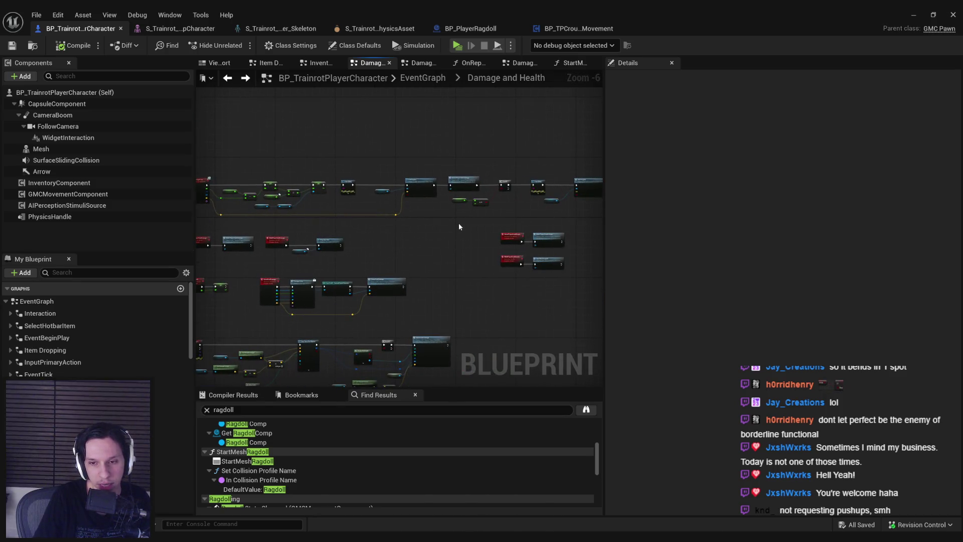